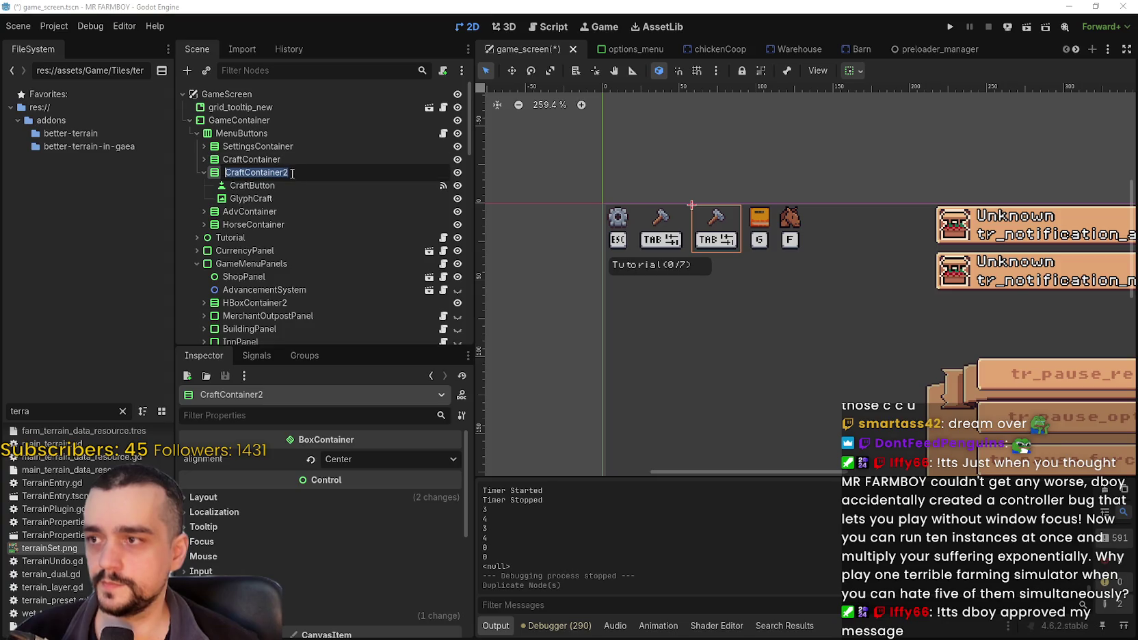
- Rename CraftContainer2 to InvContainer and move it just above CraftContainer
text(Inv)
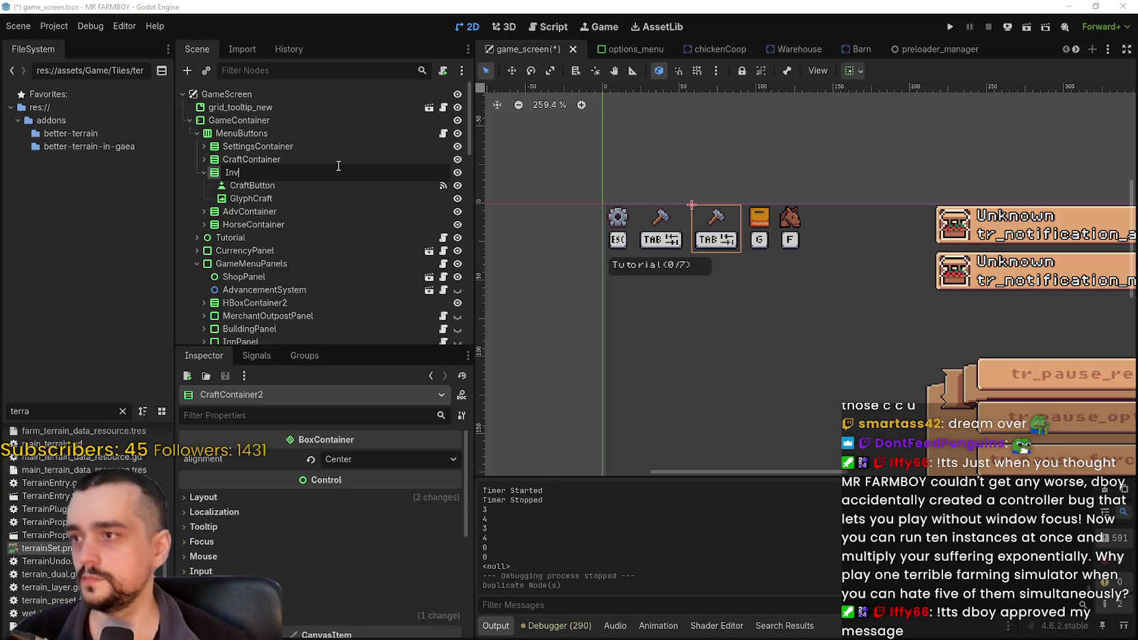
key(Return)
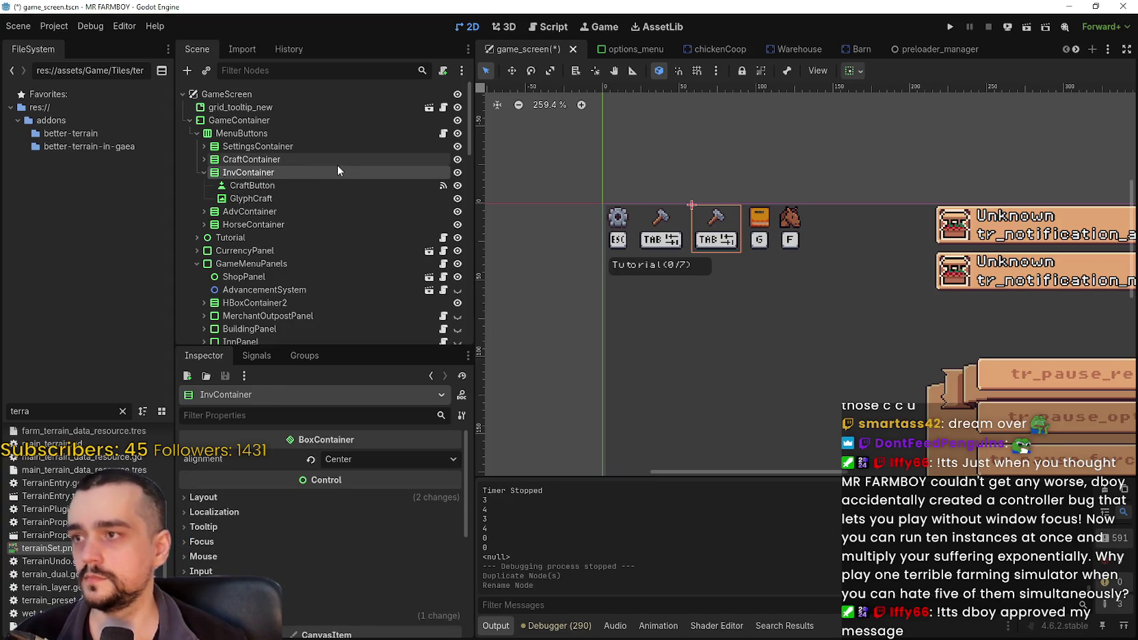
drag(256, 175, 265, 158)
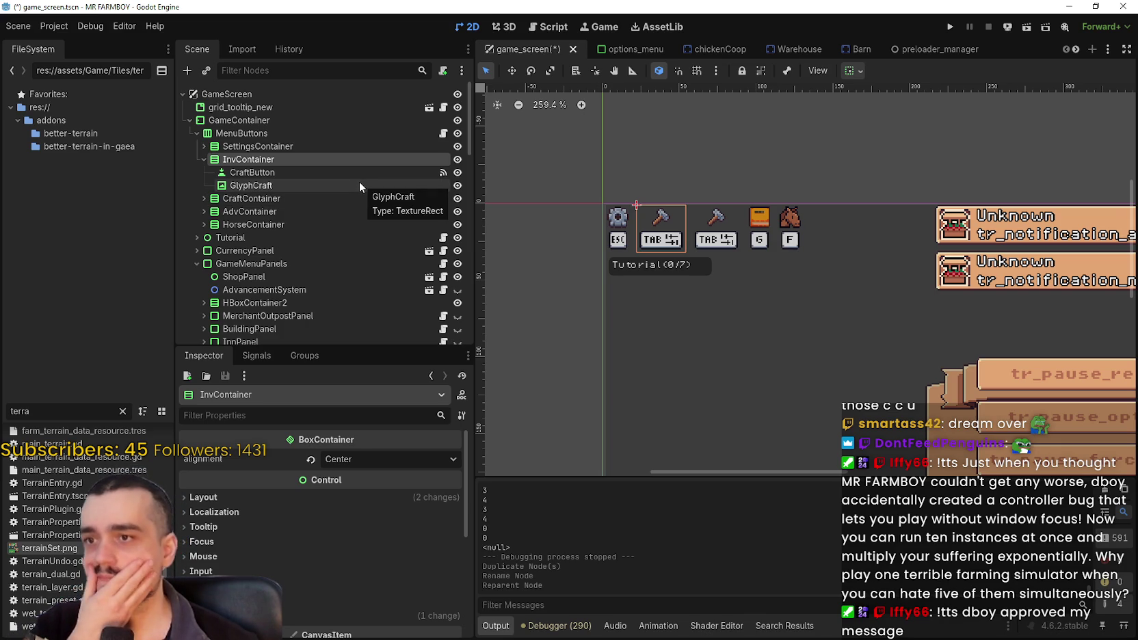
- Inspect InvContainer's CraftButton and its GlyphCraft child, which shows the TAB glyph texture
click(281, 174)
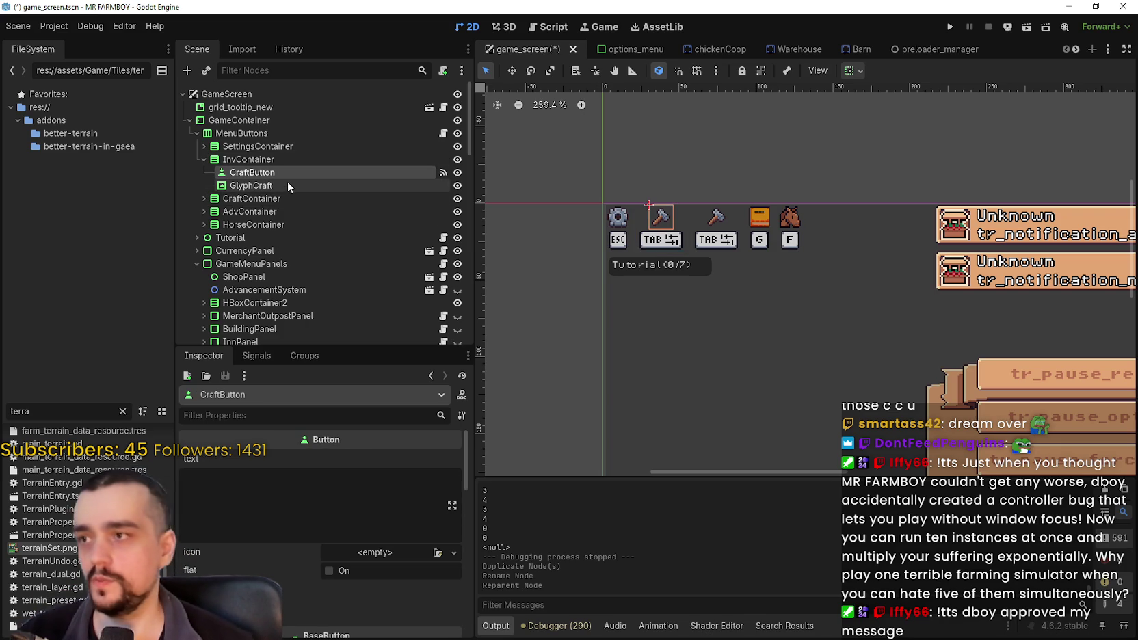
scroll(296, 512, down, 10)
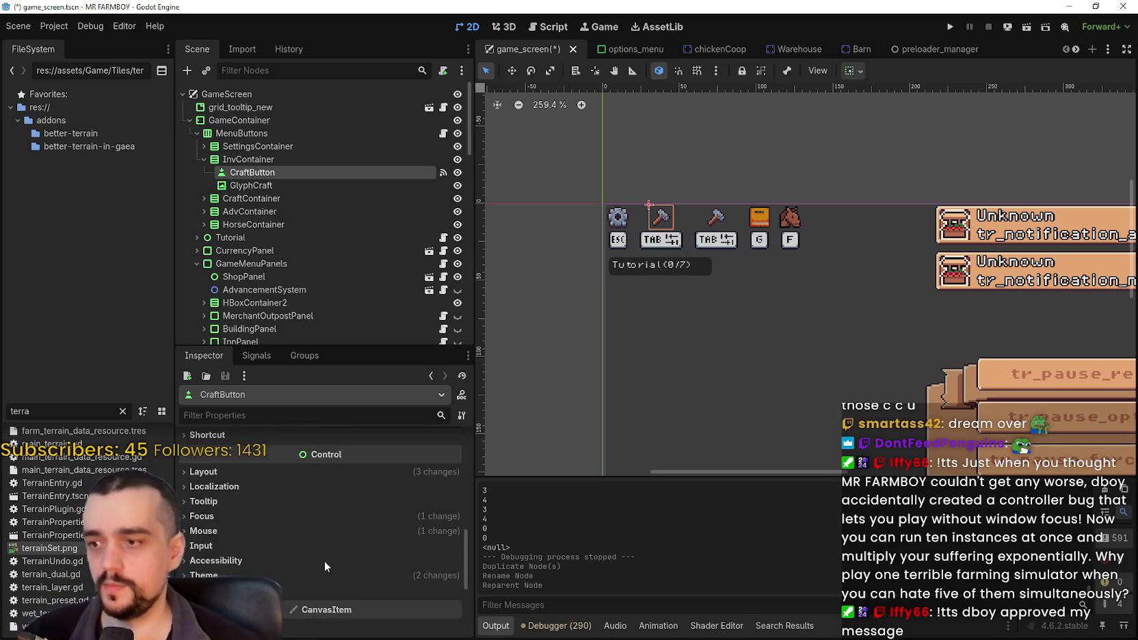
scroll(324, 561, down, 2)
double_click(293, 171)
click(289, 185)
scroll(338, 565, down, 1)
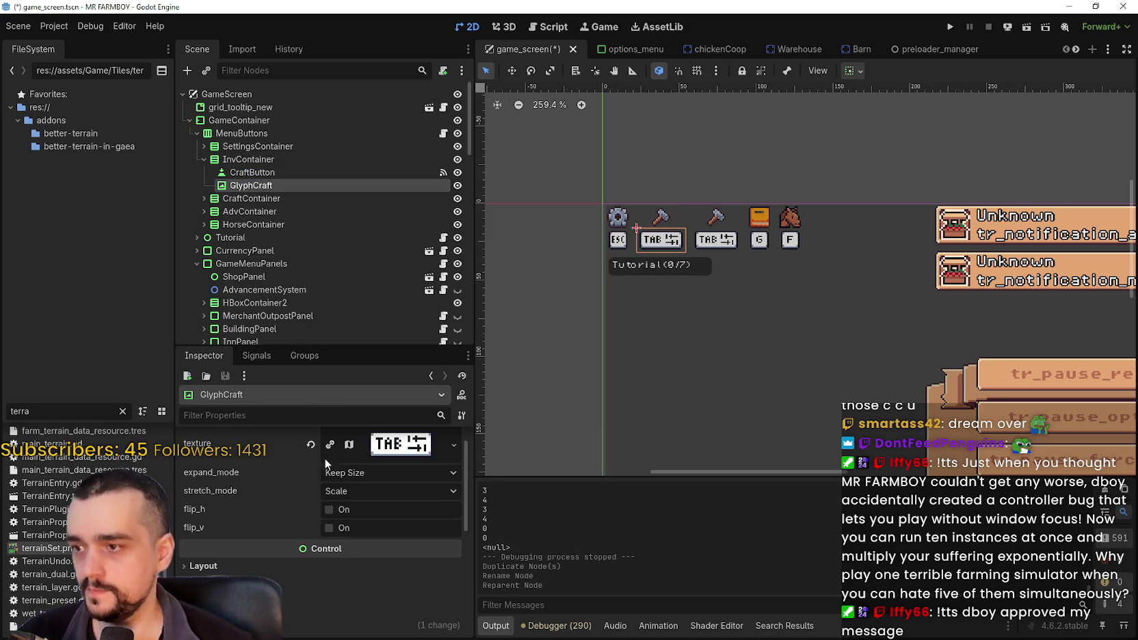
- Set GlyphCraft's texture region to the I key glyph (144, 48, 16×16) and save game_screen
click(376, 446)
scroll(344, 567, down, 4)
click(325, 546)
scroll(512, 329, down, 5)
scroll(494, 242, up, 3)
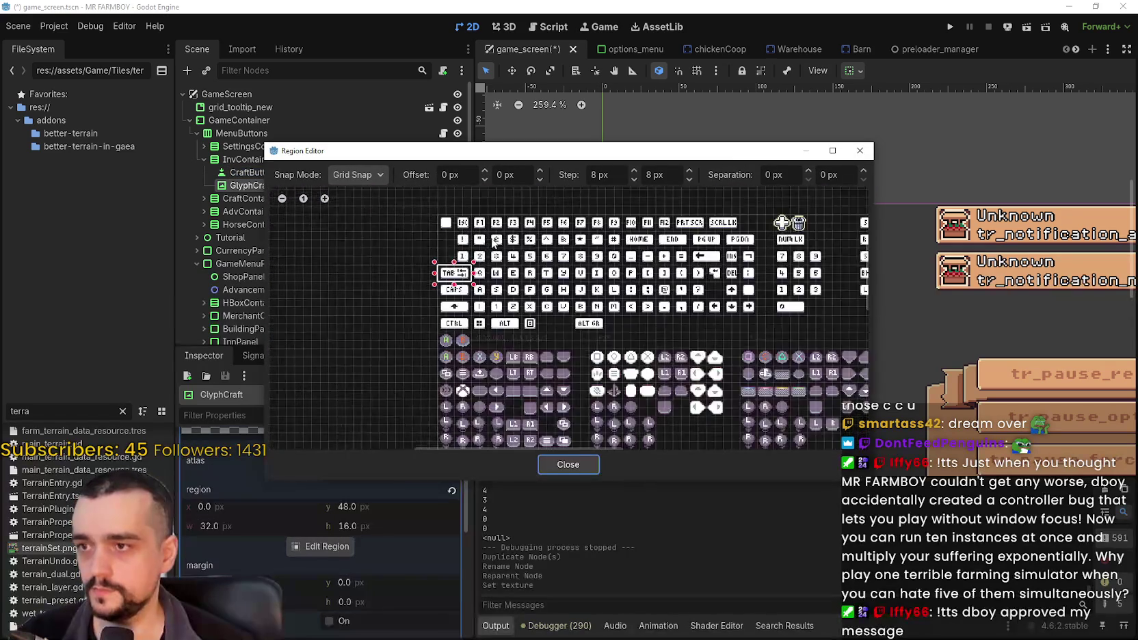
scroll(494, 243, up, 1)
scroll(679, 305, up, 2)
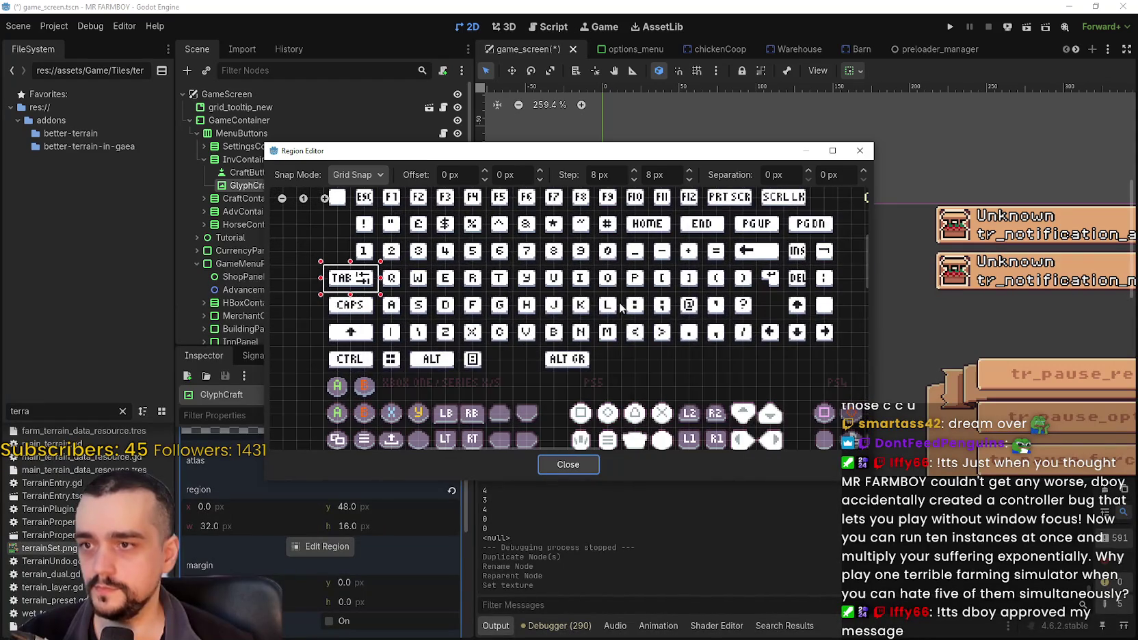
drag(592, 272, 570, 288)
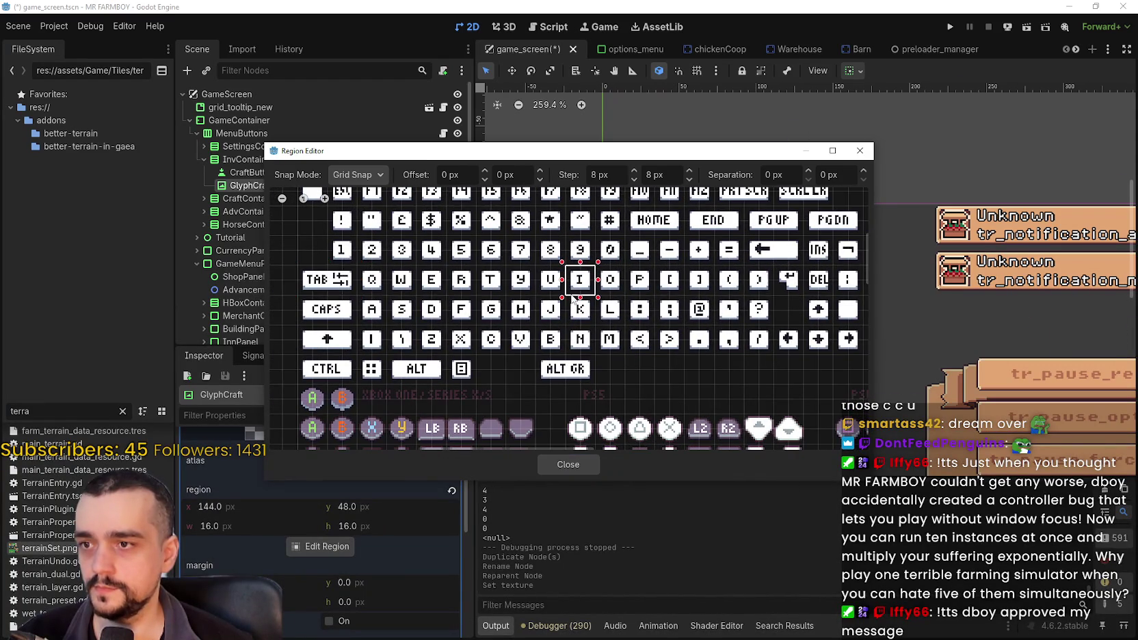
click(568, 464)
scroll(588, 239, up, 3)
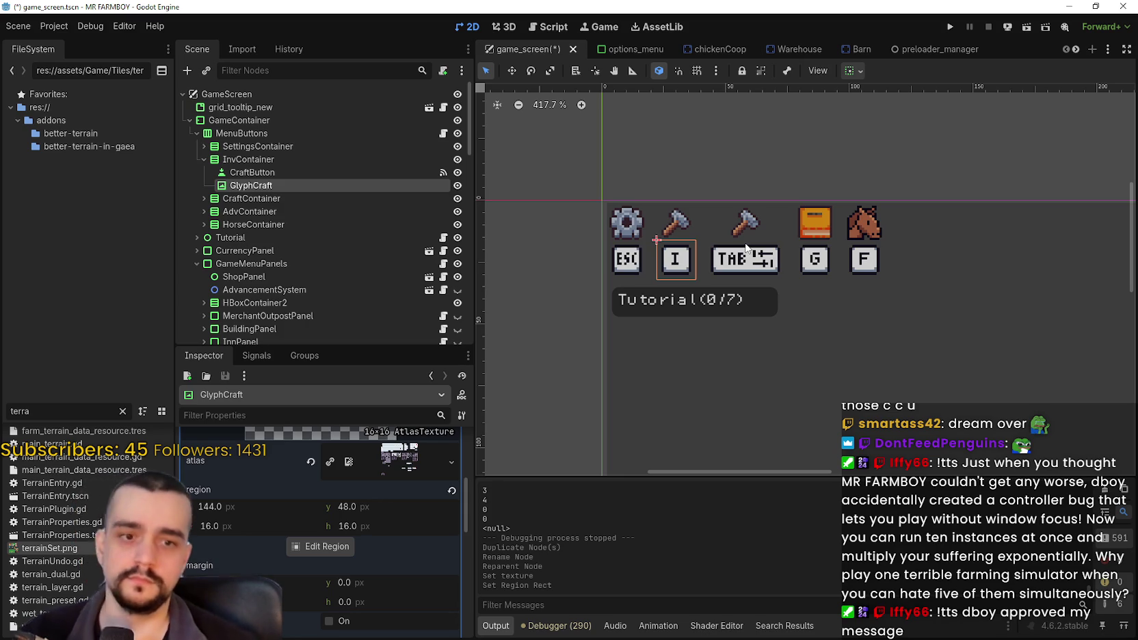
key(ctrl+s)
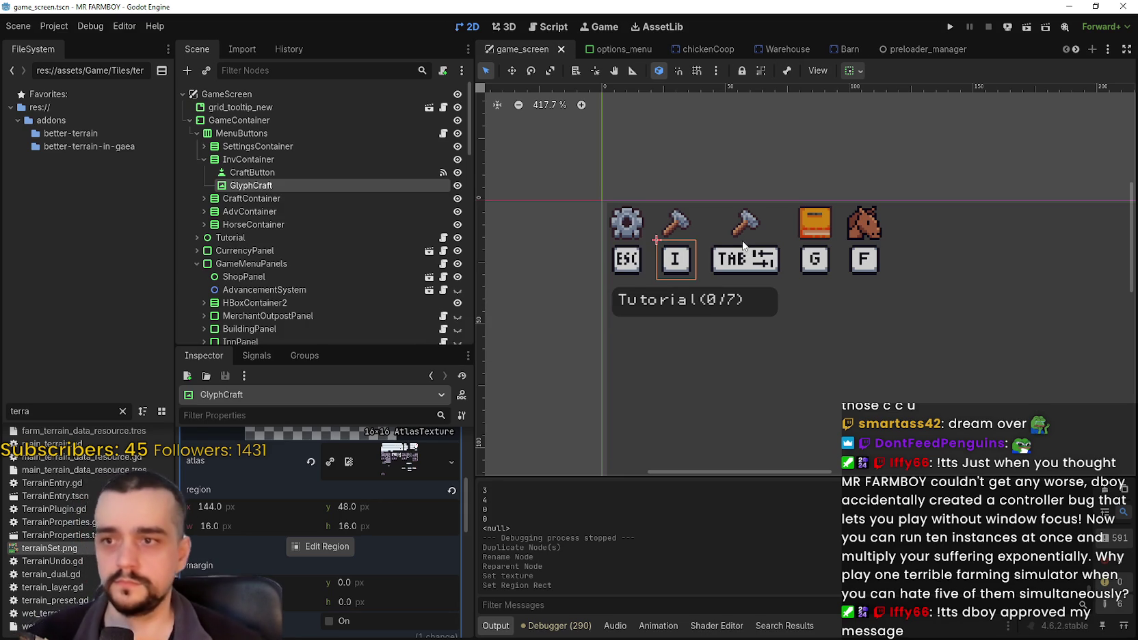
scroll(639, 213, up, 1)
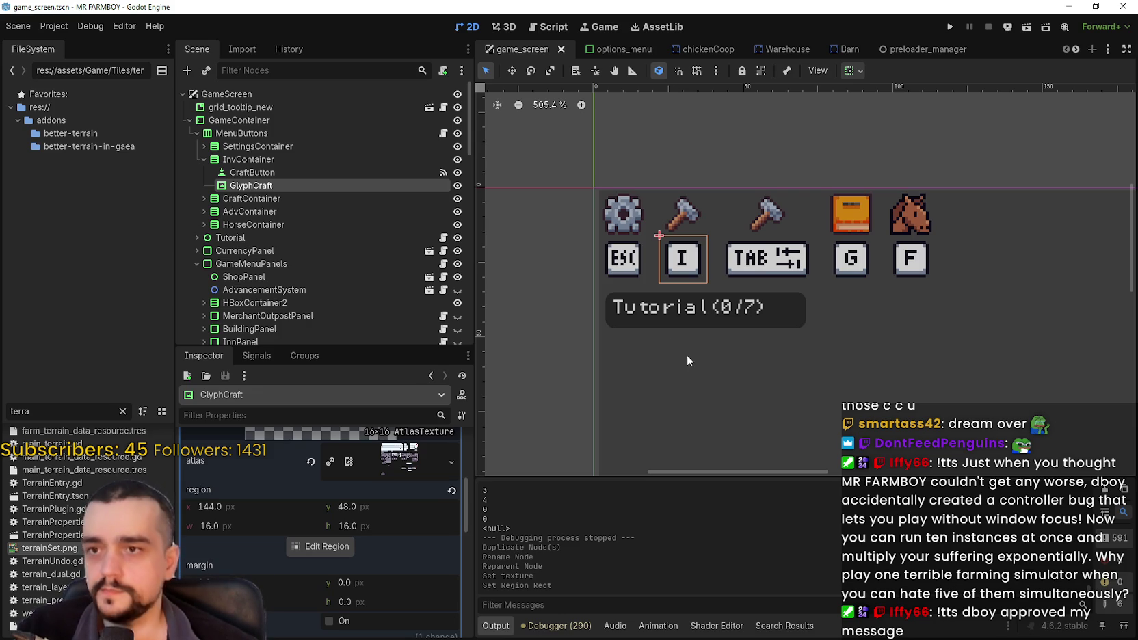
scroll(744, 284, down, 1)
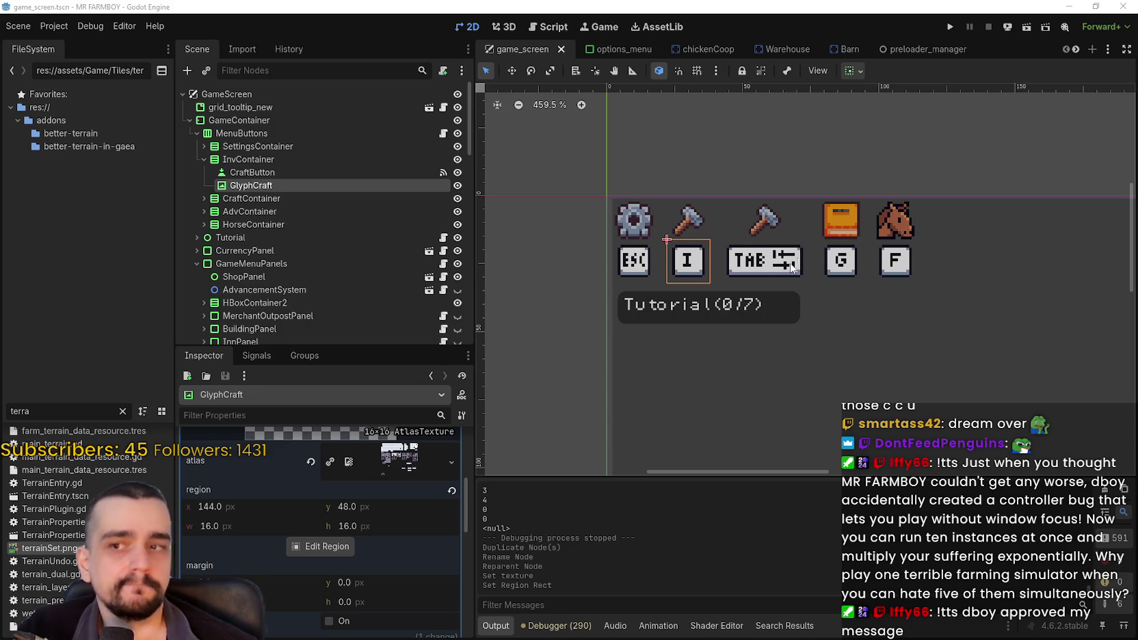
scroll(799, 263, down, 3)
scroll(780, 283, up, 2)
scroll(781, 284, down, 1)
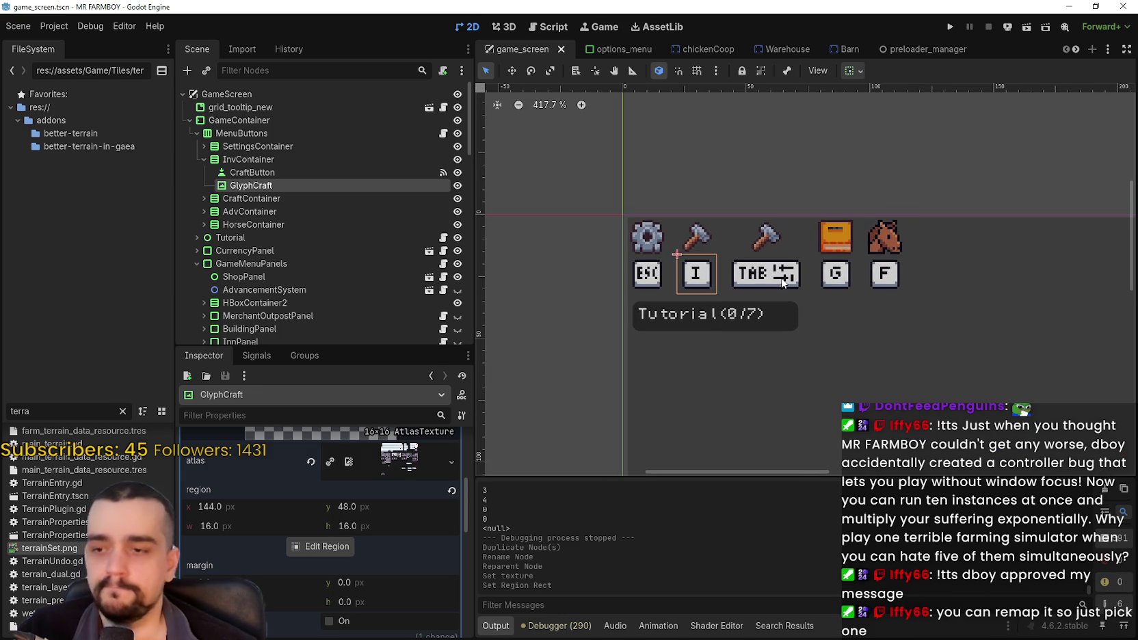
scroll(781, 284, up, 2)
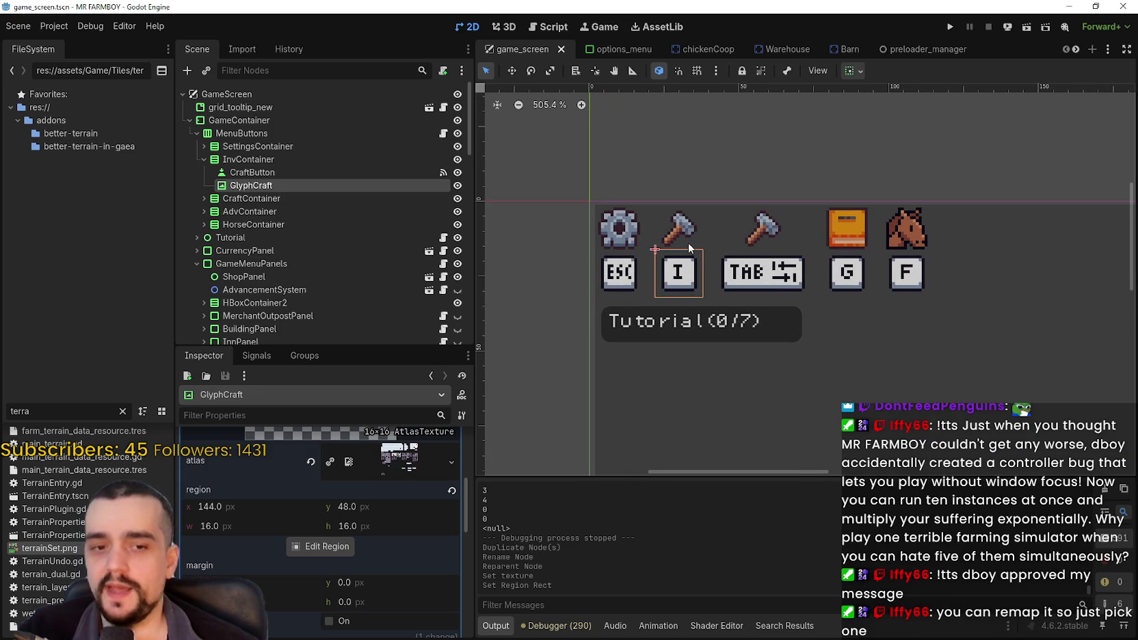
scroll(688, 242, up, 1)
scroll(691, 235, up, 2)
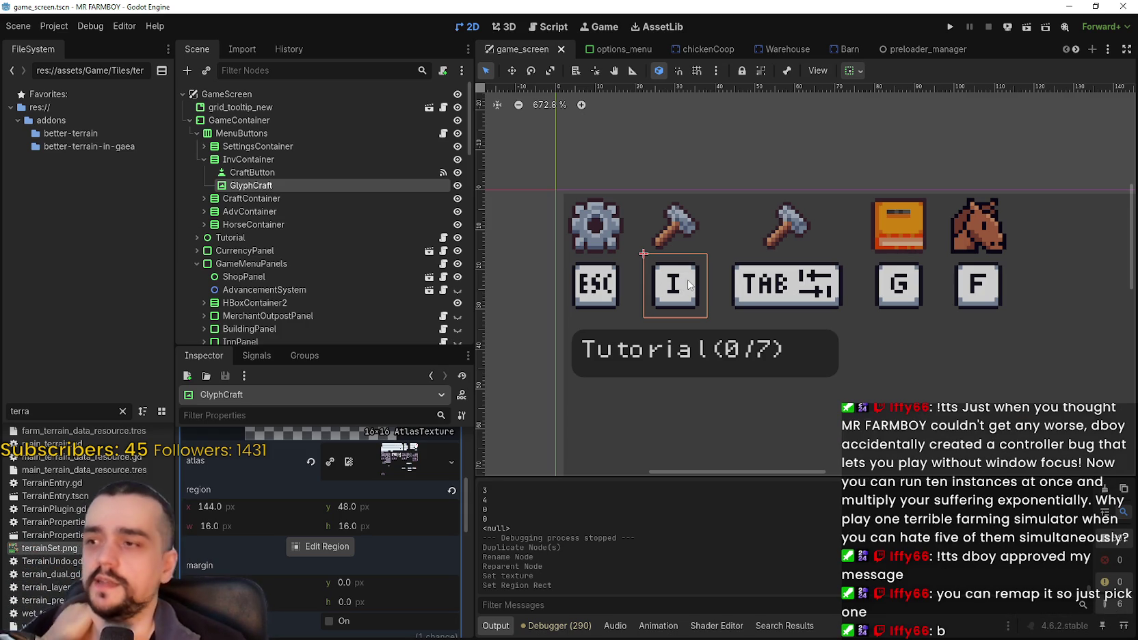
scroll(516, 253, down, 2)
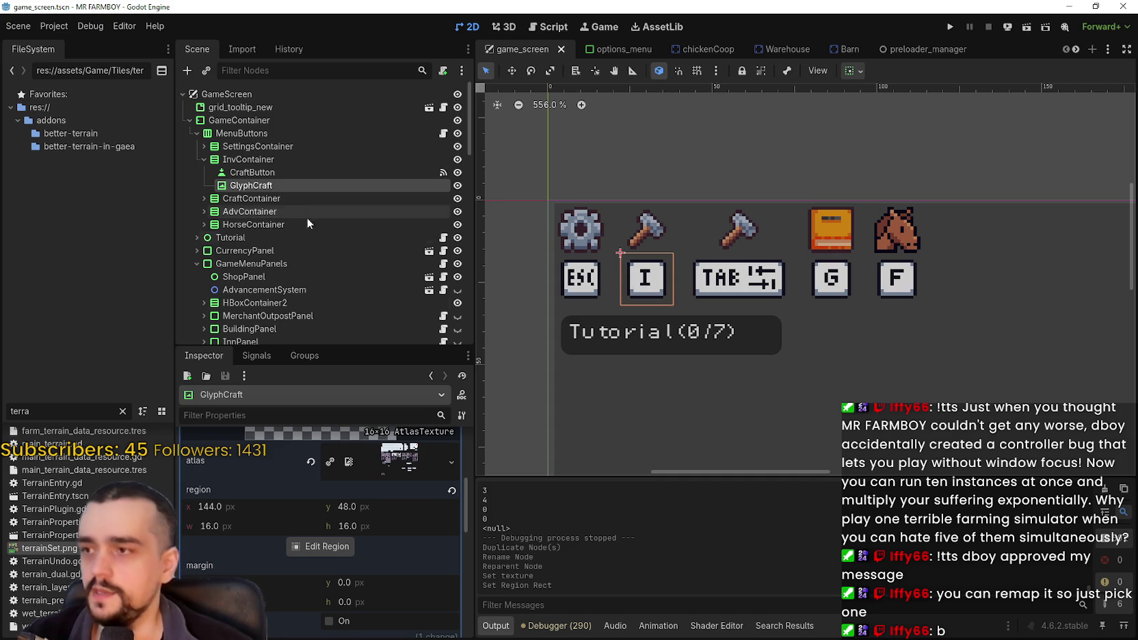
scroll(356, 496, down, 1)
click(322, 521)
- Switch GlyphCraft's texture region to the B key glyph (128, 80, 16×16) and save the scene
scroll(572, 343, down, 3)
scroll(563, 272, up, 8)
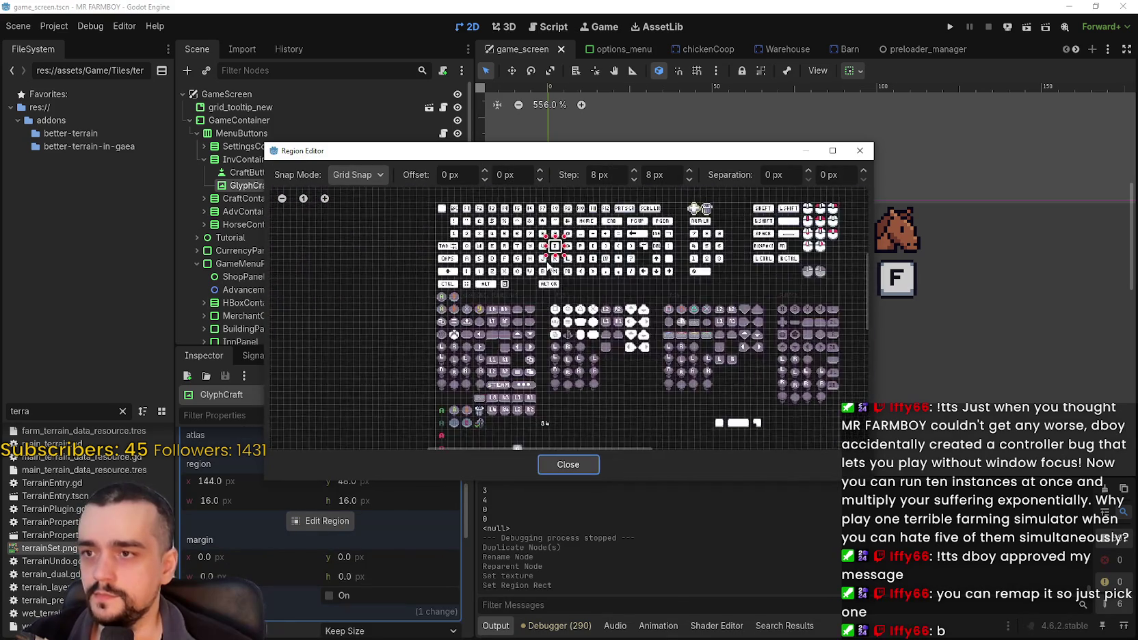
scroll(482, 259, up, 2)
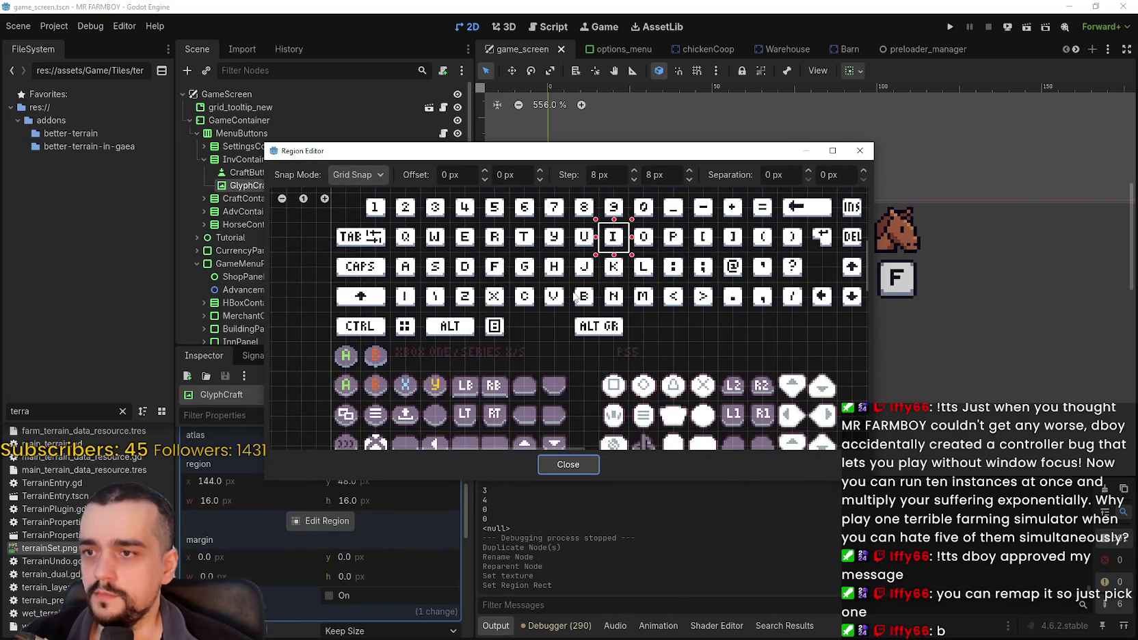
click(578, 297)
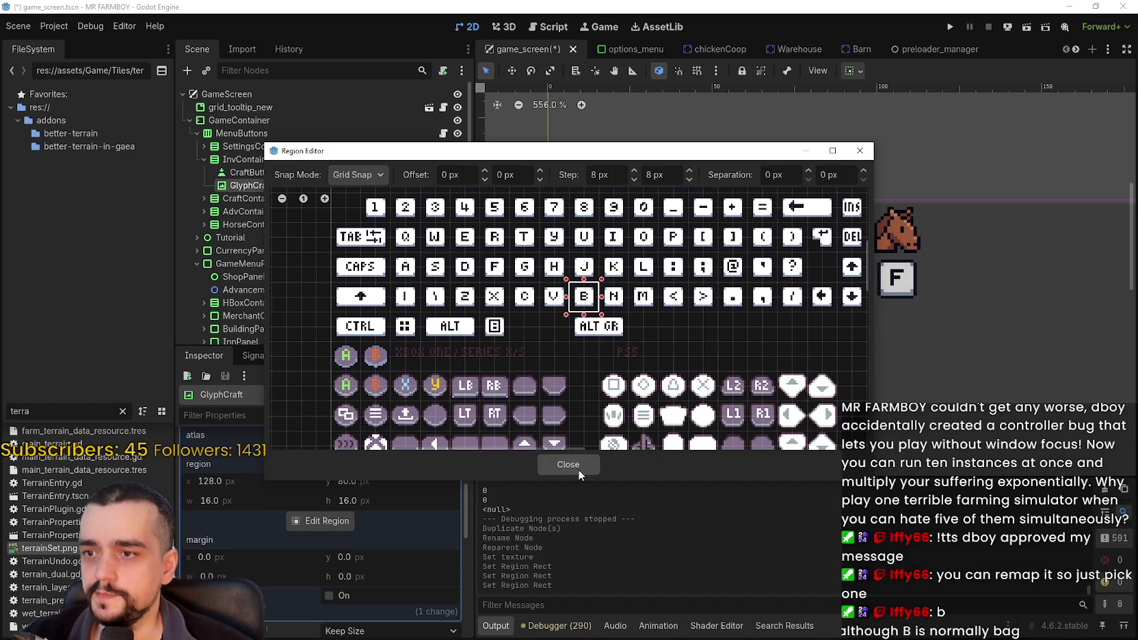
click(578, 464)
key(ctrl+s)
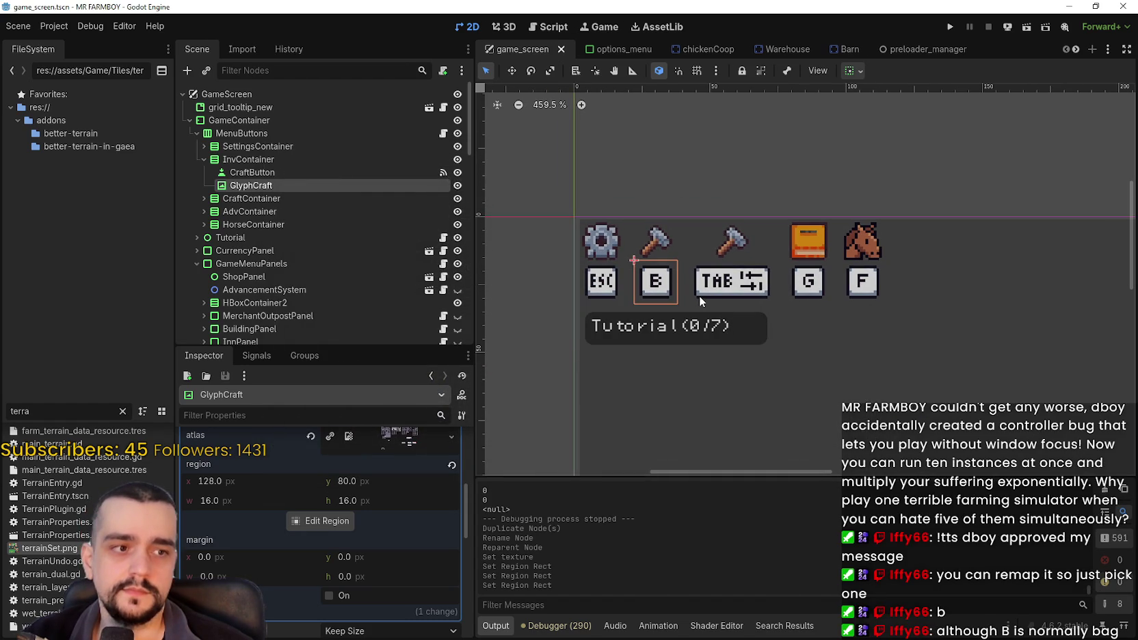
scroll(393, 447, up, 5)
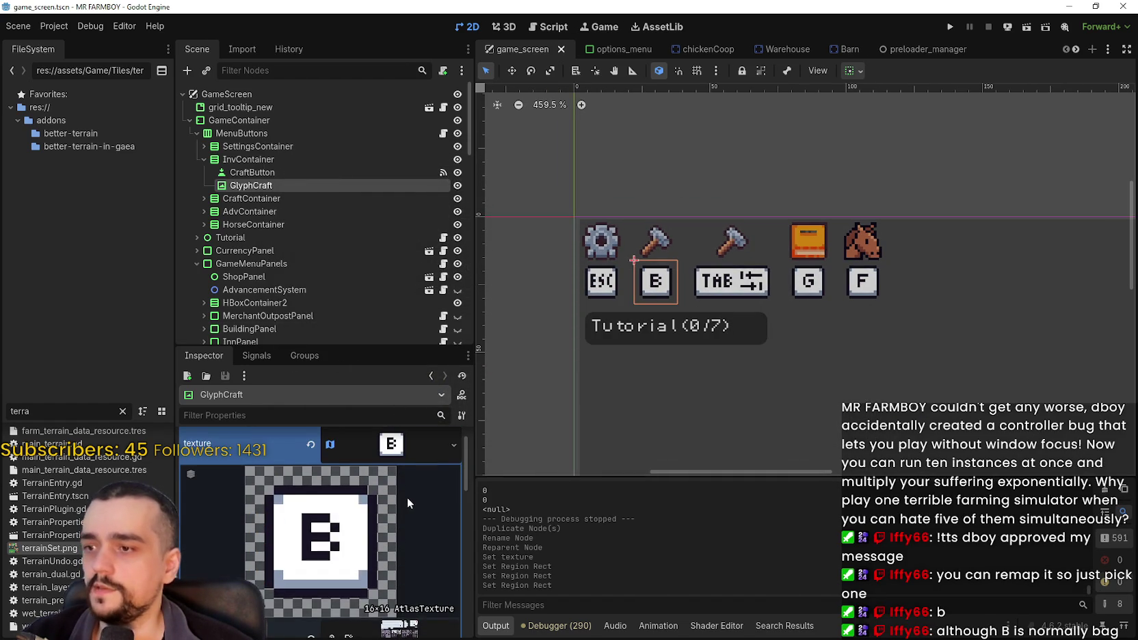
click(398, 448)
scroll(395, 575, up, 1)
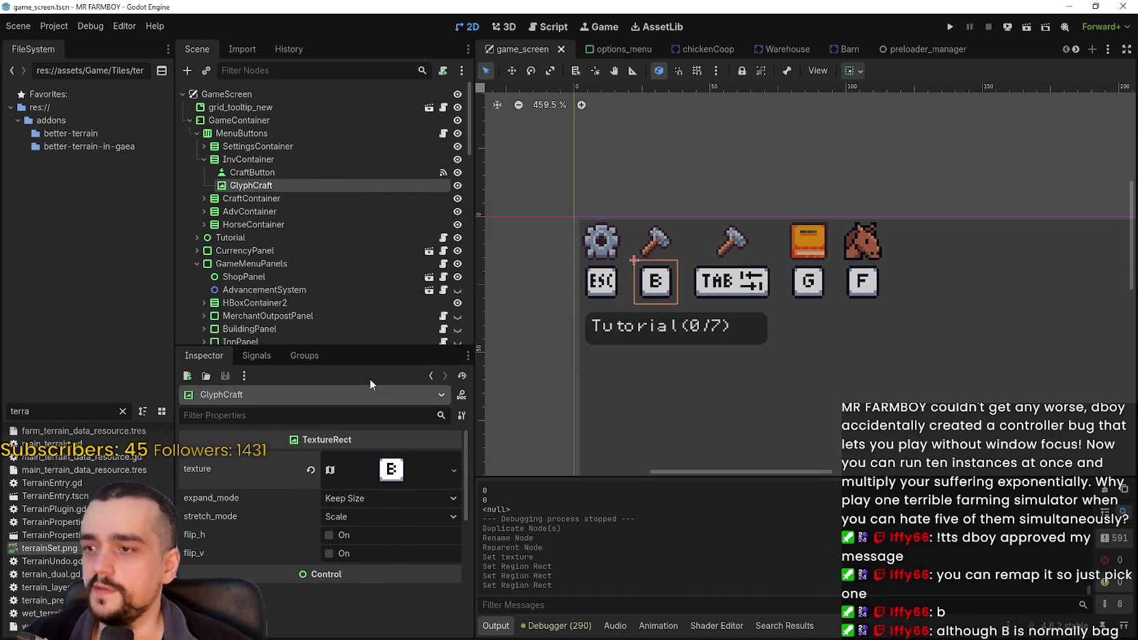
scroll(370, 574, up, 3)
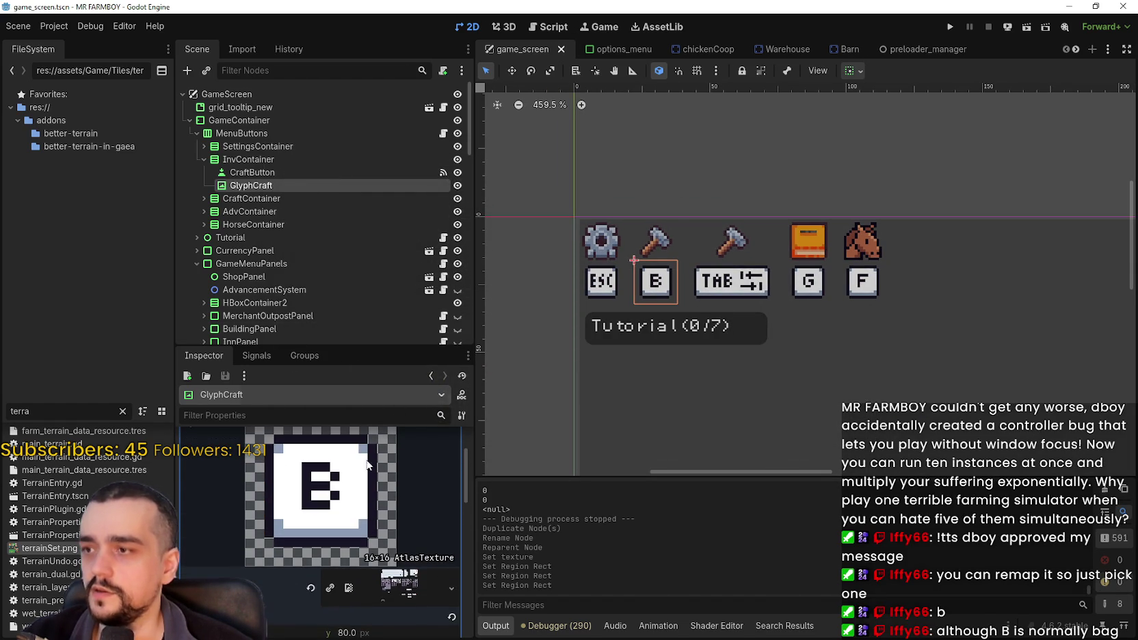
- Review CraftButton's properties and GlyphCraft's texture, then collapse the texture preview
click(286, 172)
scroll(323, 549, up, 5)
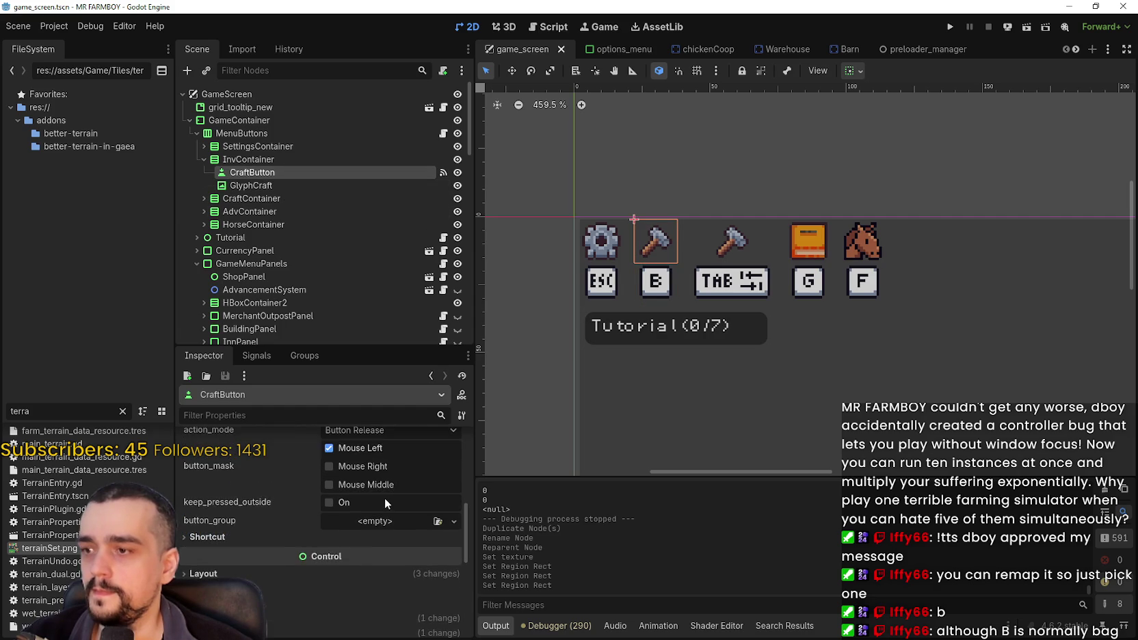
scroll(384, 511, up, 3)
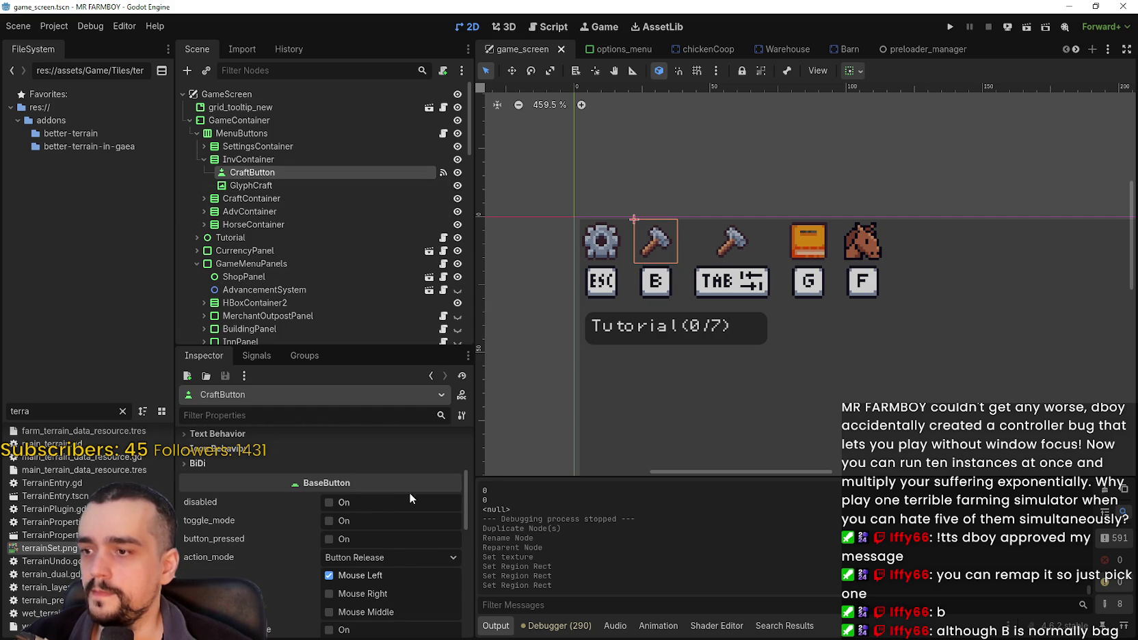
mouse_move(469, 490)
mouse_down()
mouse_move(480, 562)
mouse_move(493, 429)
mouse_up()
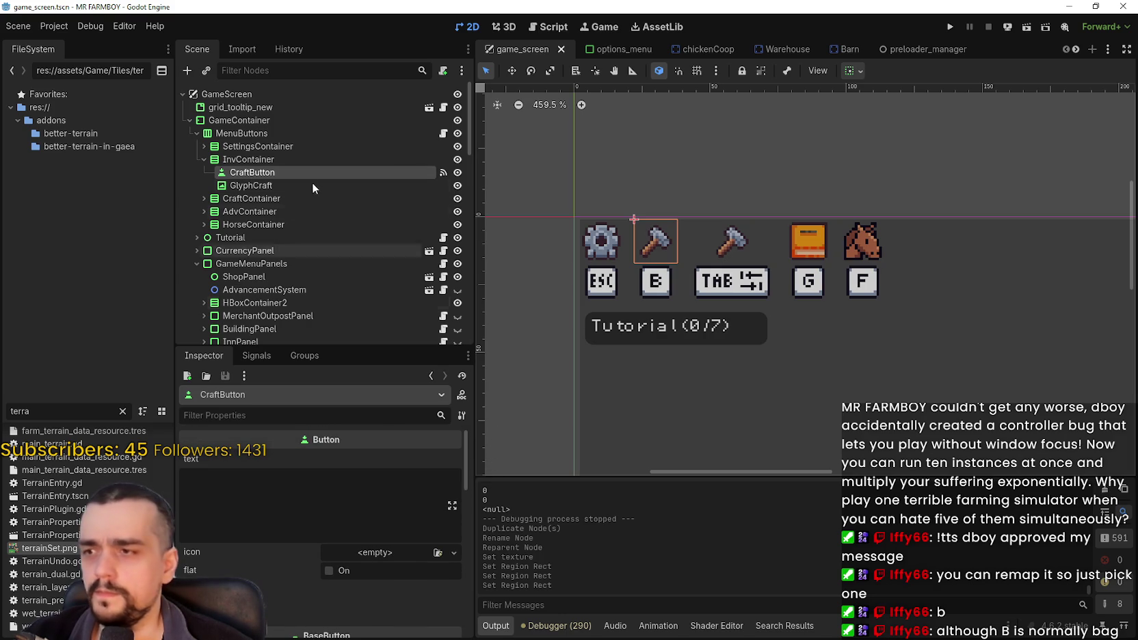
scroll(464, 535, down, 5)
scroll(463, 537, up, 3)
scroll(463, 538, down, 3)
scroll(460, 574, up, 3)
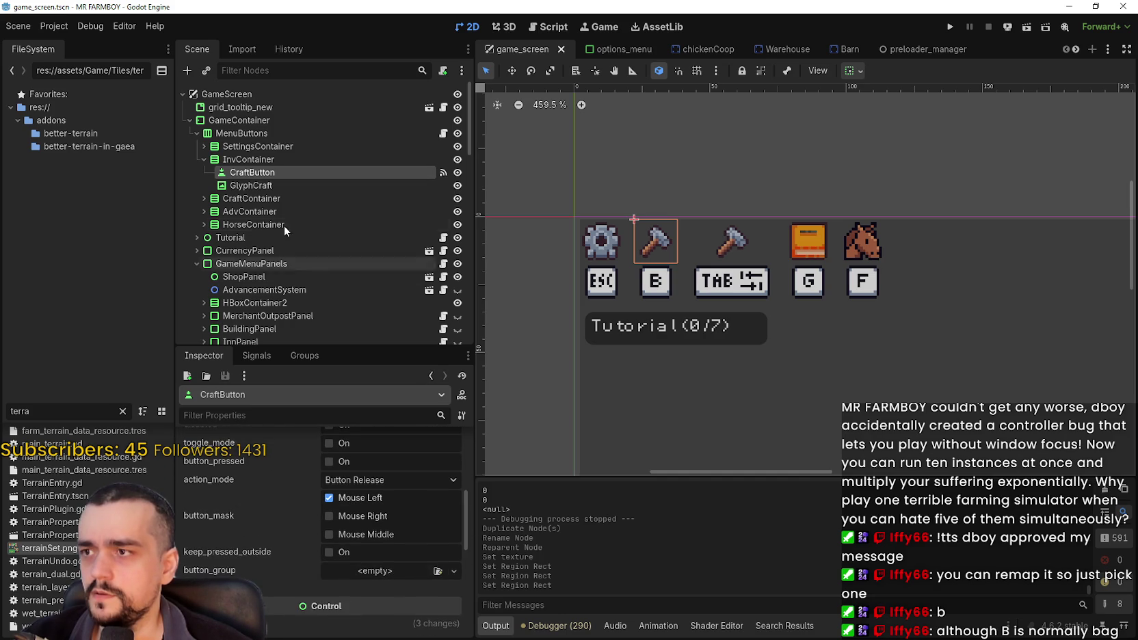
click(280, 188)
scroll(341, 602, up, 3)
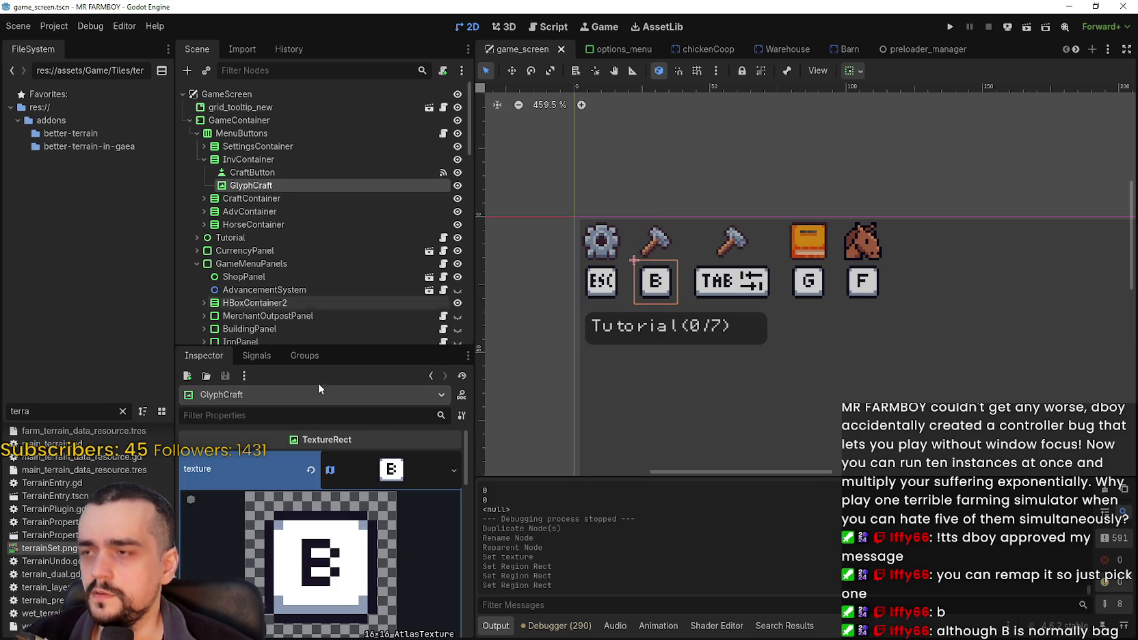
click(379, 476)
- Expand CraftButton's Layout, Container Sizing and Theme sections to show game_ui_theme.tres and ShopBuyButton
click(249, 171)
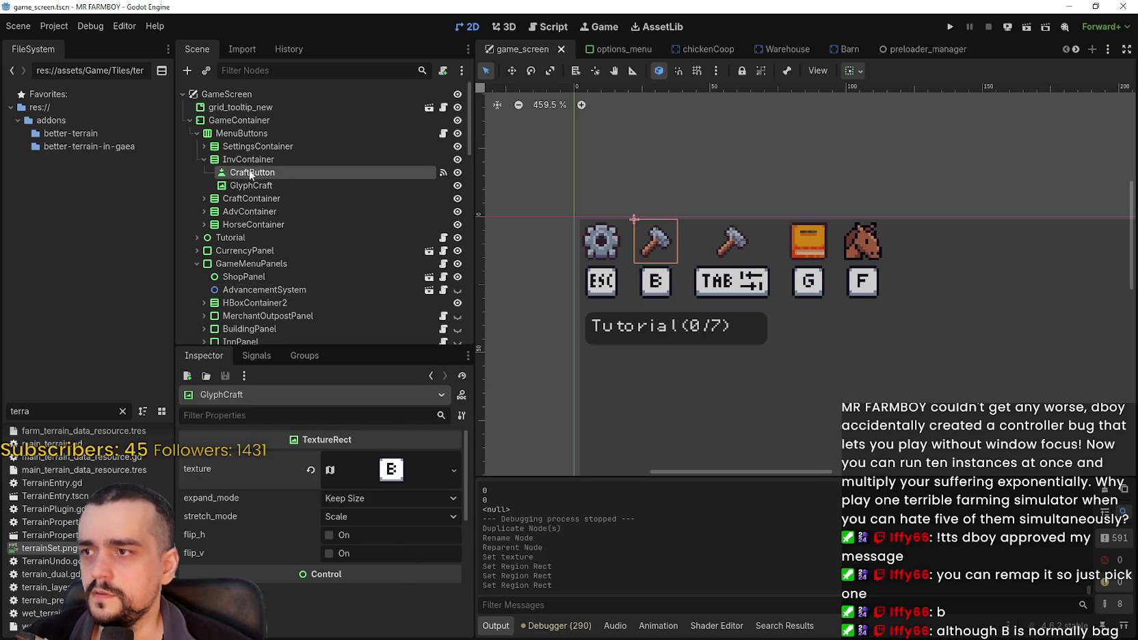
click(256, 172)
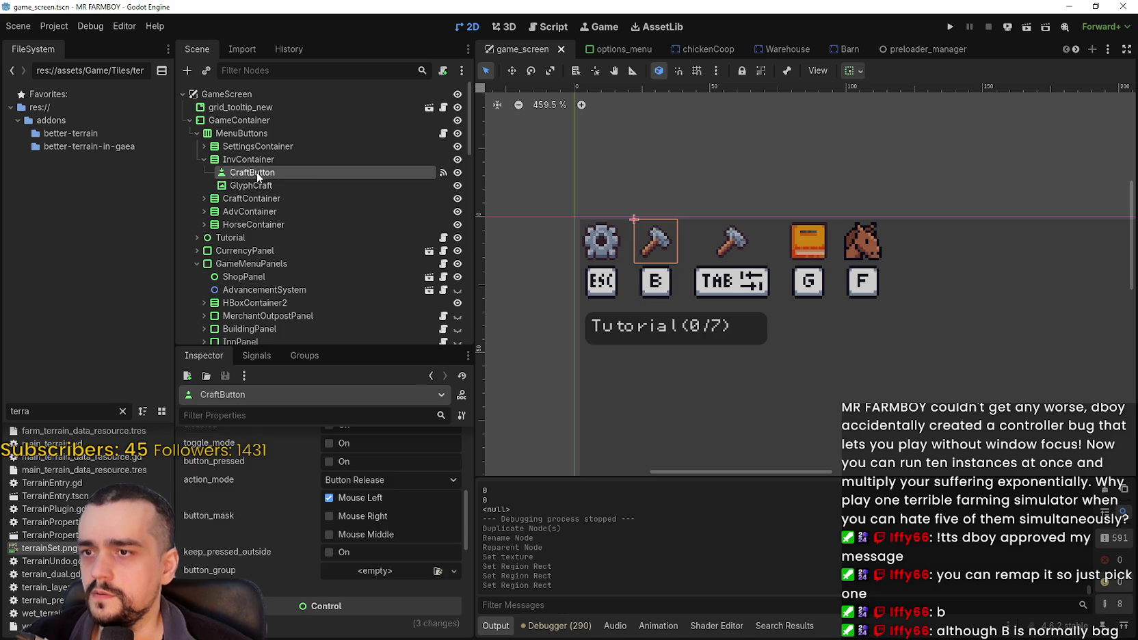
scroll(273, 512, down, 5)
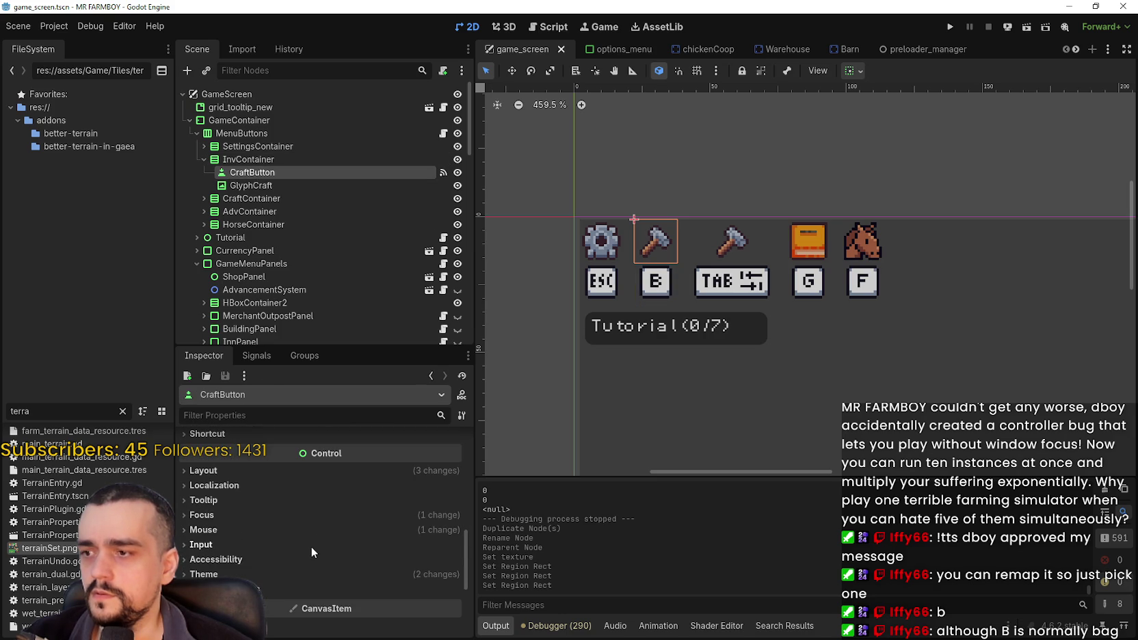
click(245, 472)
scroll(278, 536, down, 2)
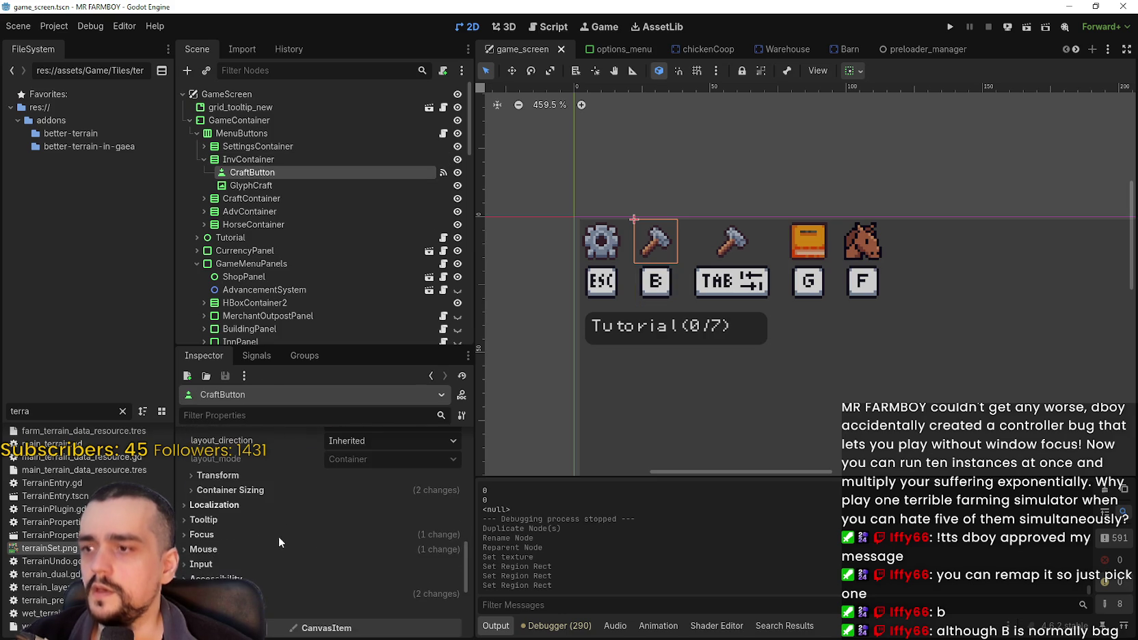
click(293, 489)
scroll(260, 506, down, 3)
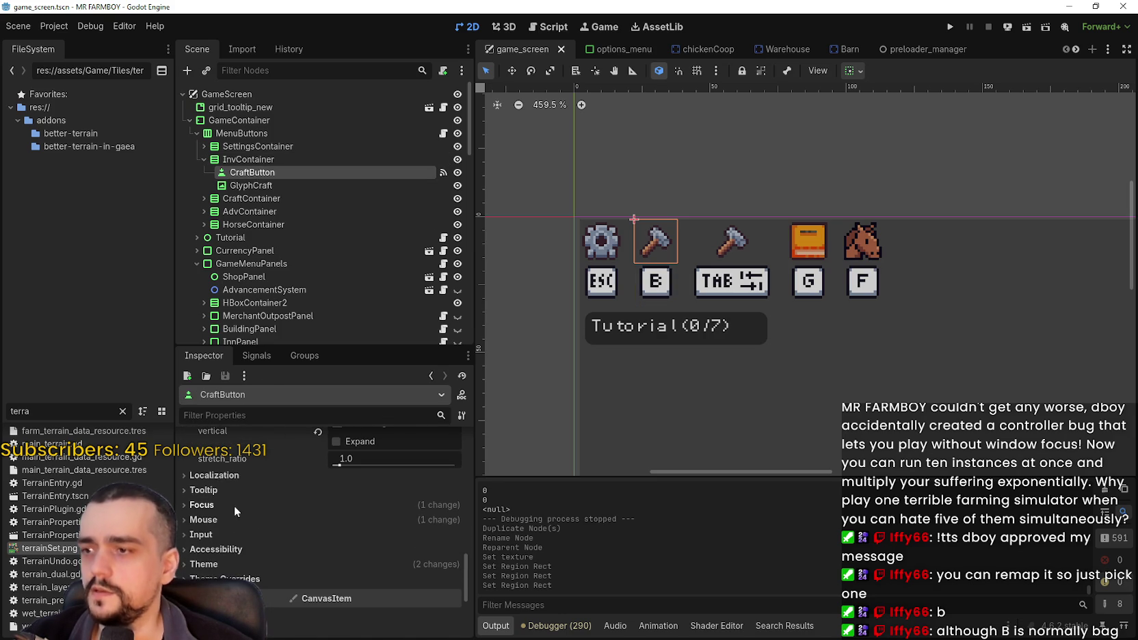
click(271, 568)
scroll(296, 551, down, 3)
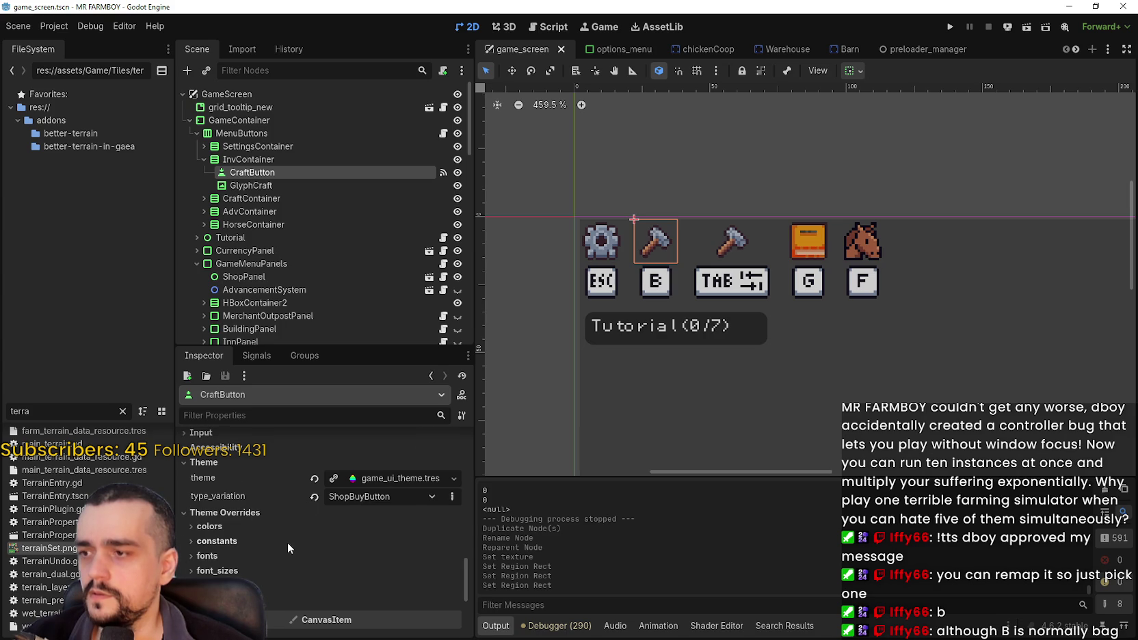
scroll(294, 545, up, 2)
- Open game_ui_theme.tres in the Theme editor and select the ShopBuyButton type
click(372, 528)
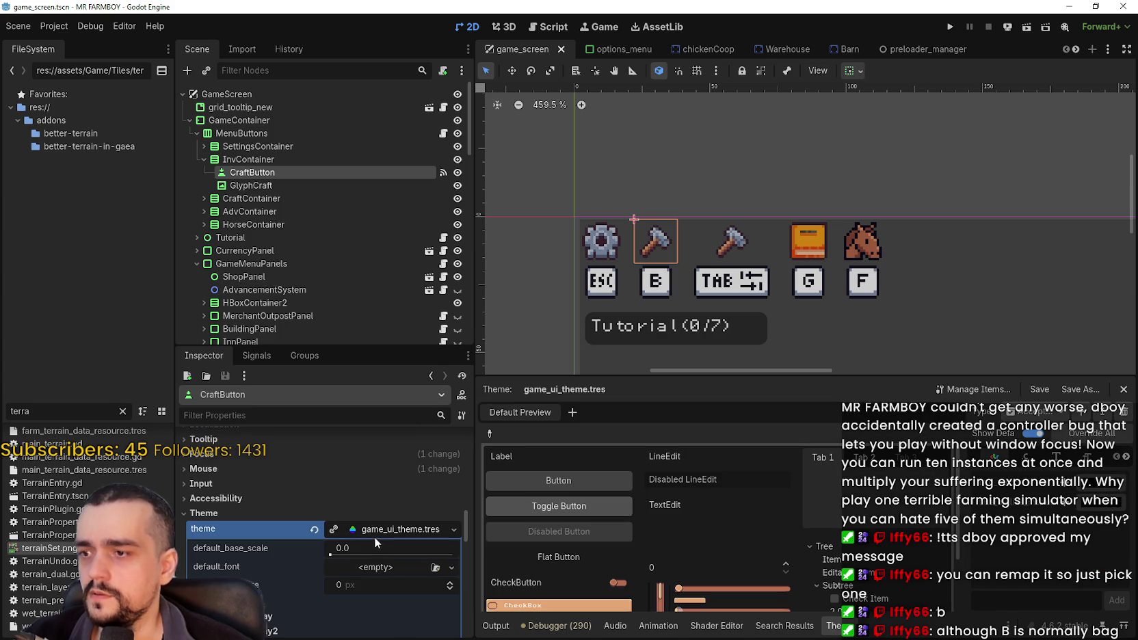
click(380, 530)
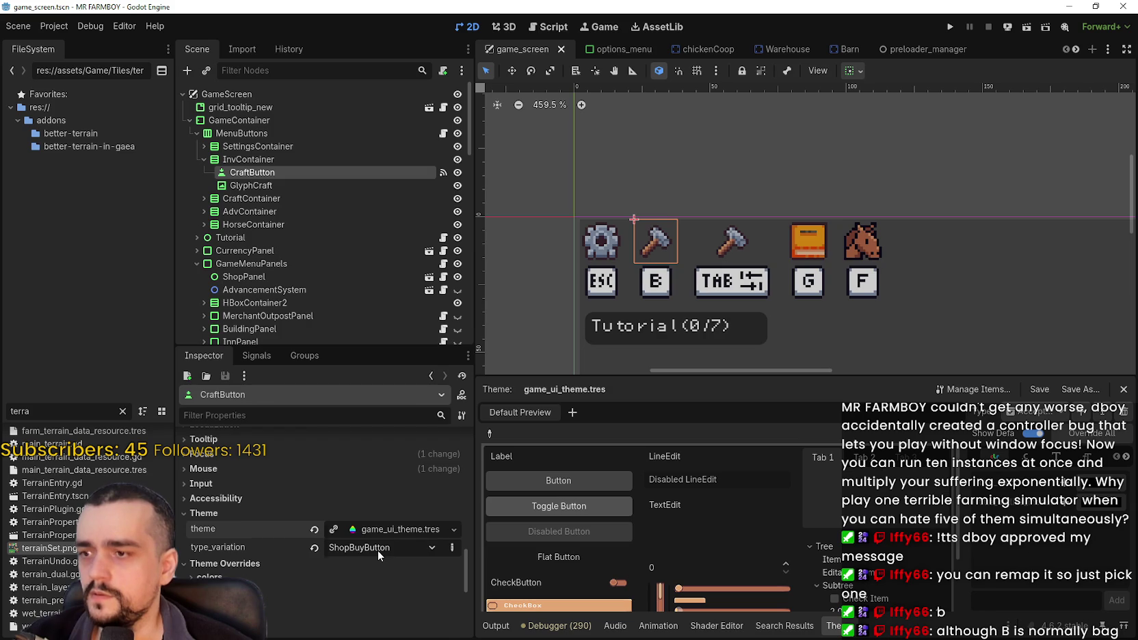
click(378, 549)
click(400, 543)
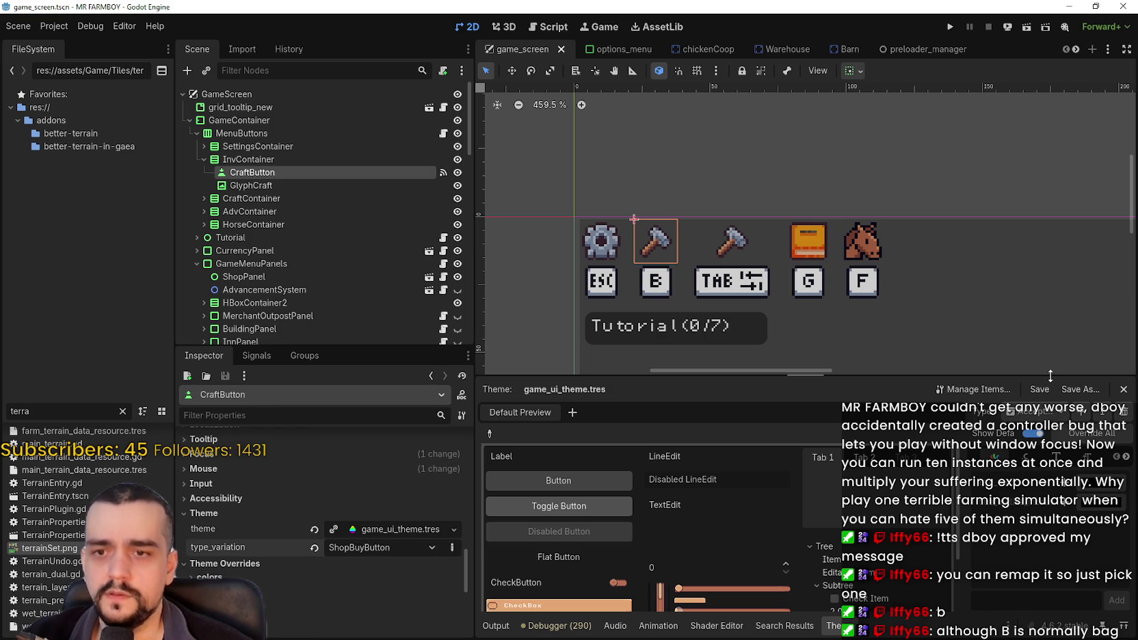
drag(963, 415, 887, 411)
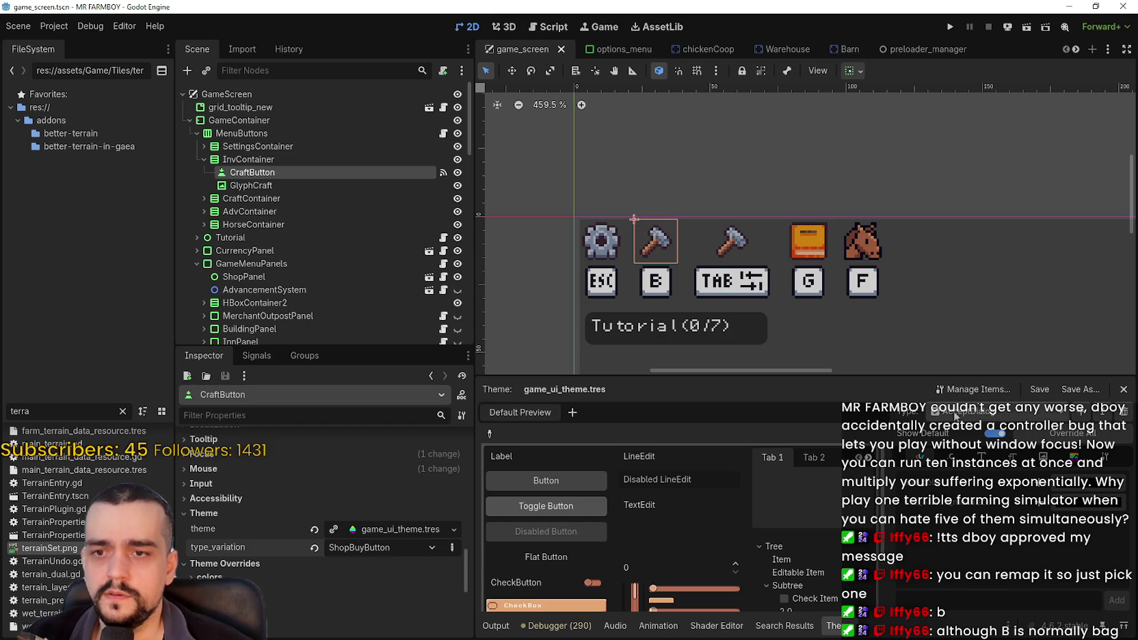
click(1017, 411)
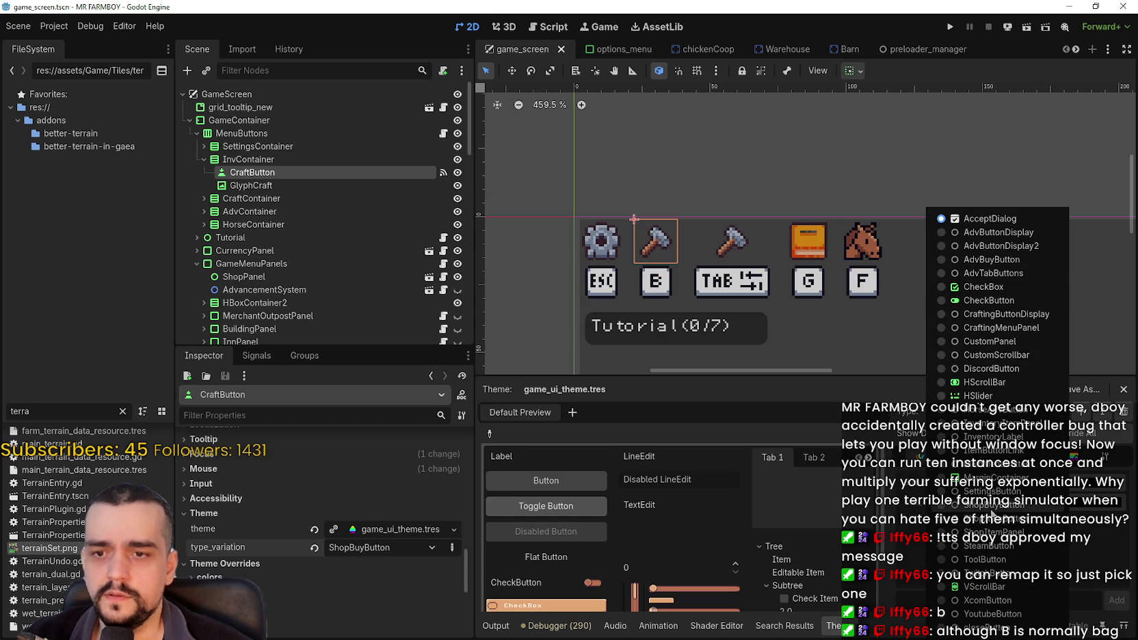
click(1017, 513)
- Inspect ShopBuyButton's StyleBox entries, the hammer texture styles for each button state
click(1074, 456)
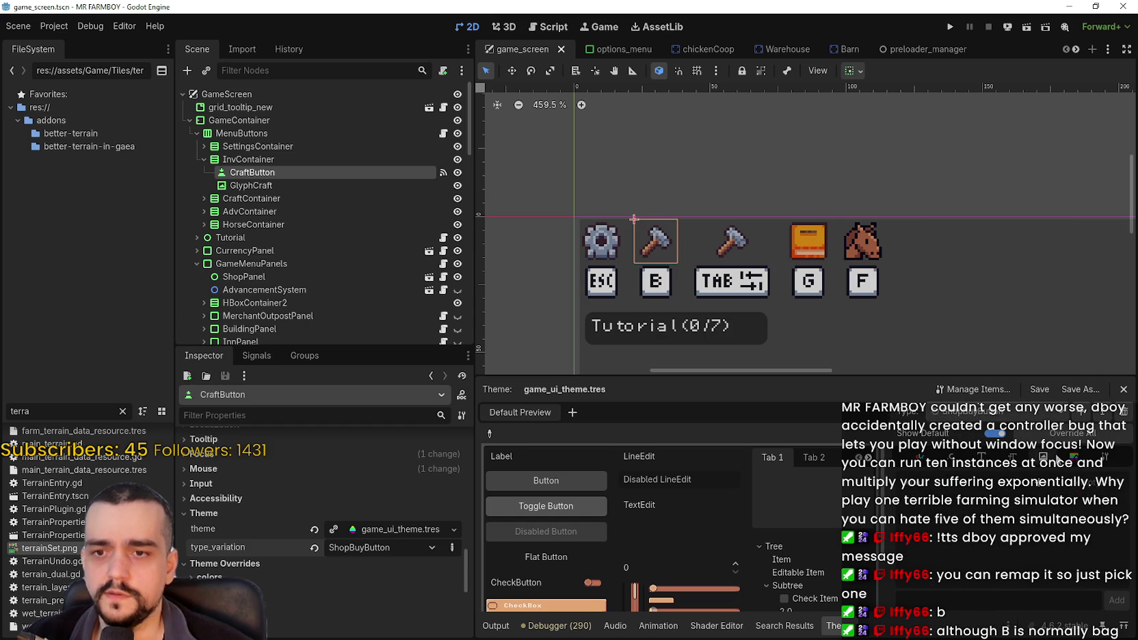
click(1070, 523)
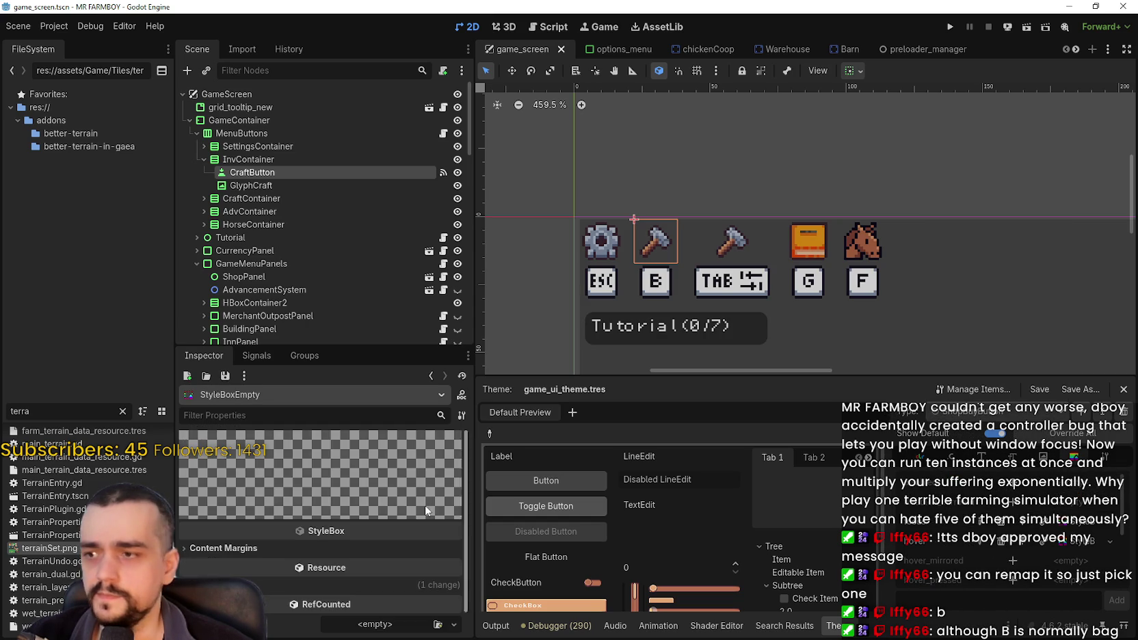
click(1080, 544)
scroll(1079, 540, down, 3)
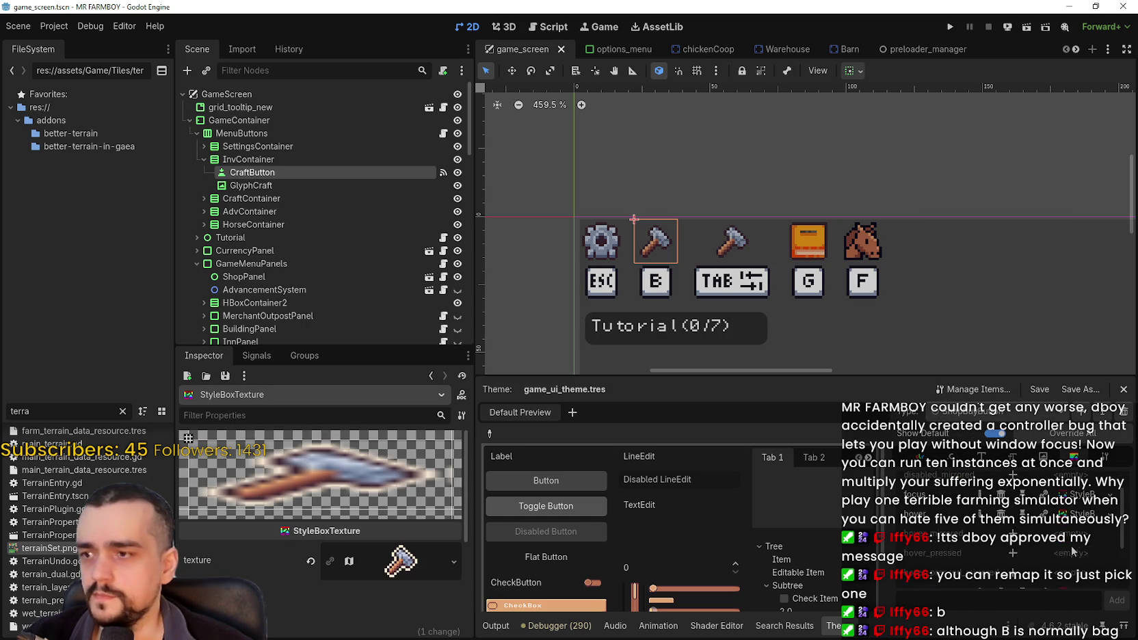
click(1079, 527)
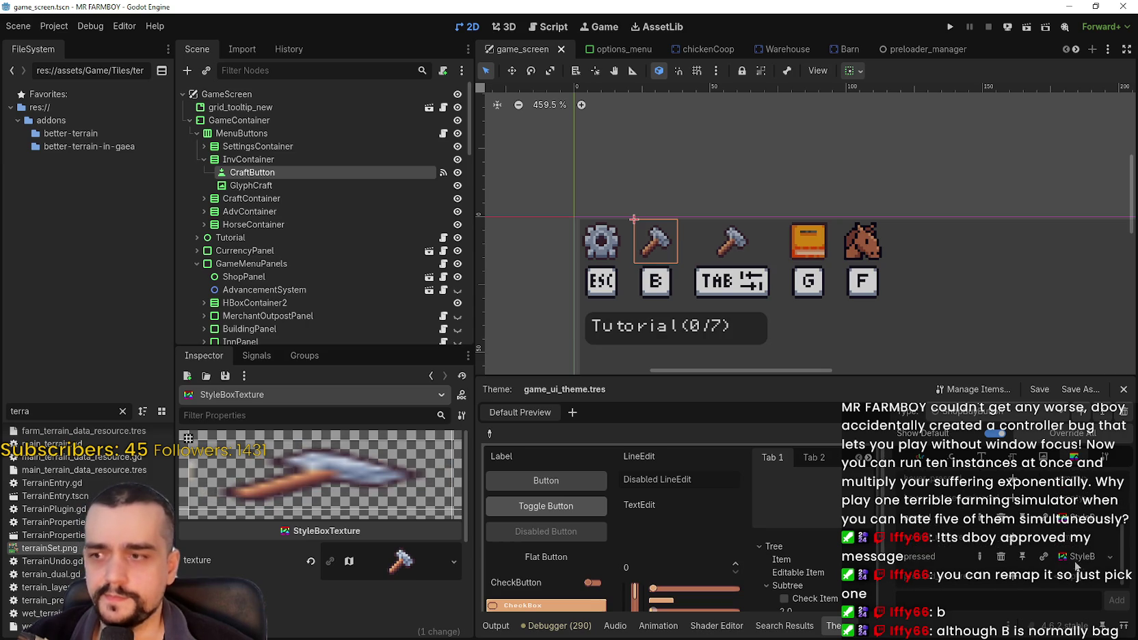
click(1071, 559)
scroll(1071, 557, up, 3)
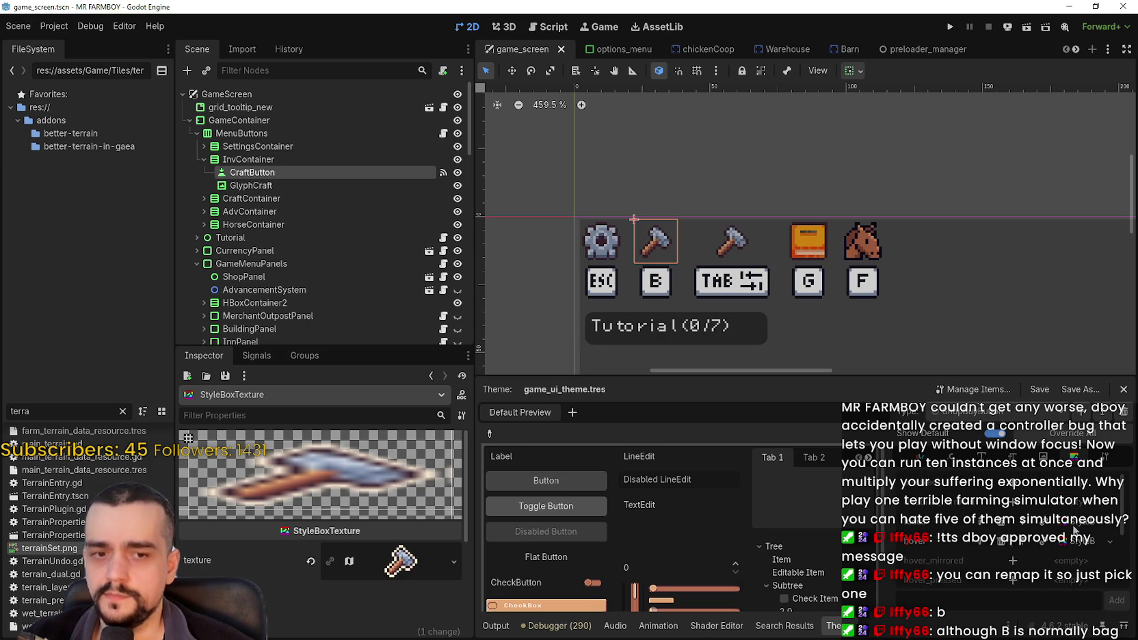
- Browse the theme's class and type lists, leaving the selected type unchanged
click(1019, 479)
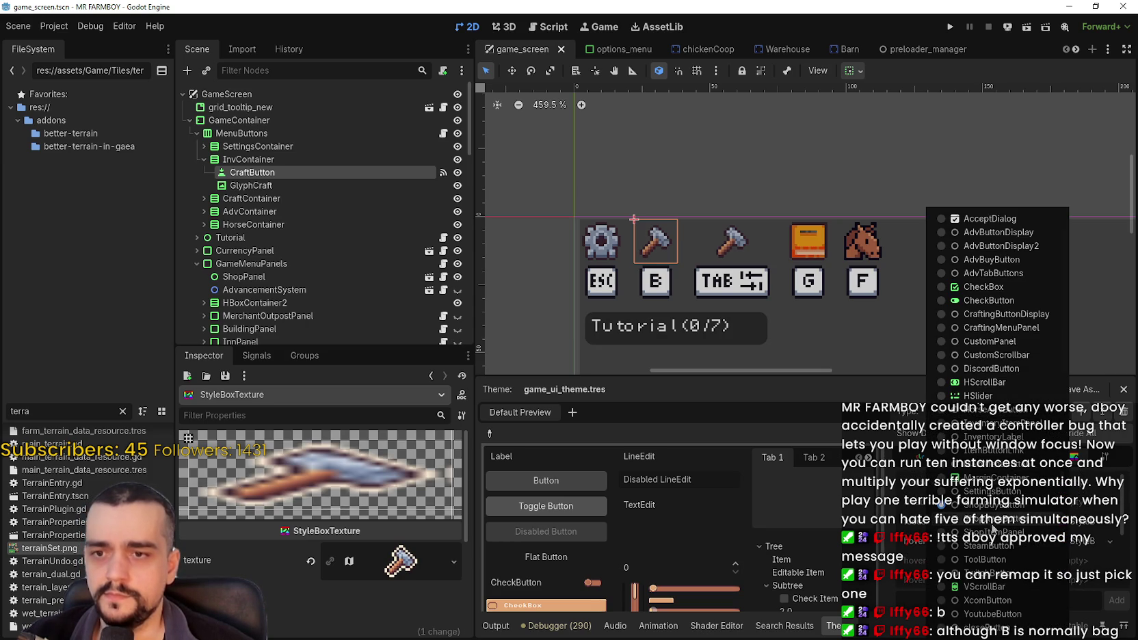
click(1026, 451)
click(1069, 466)
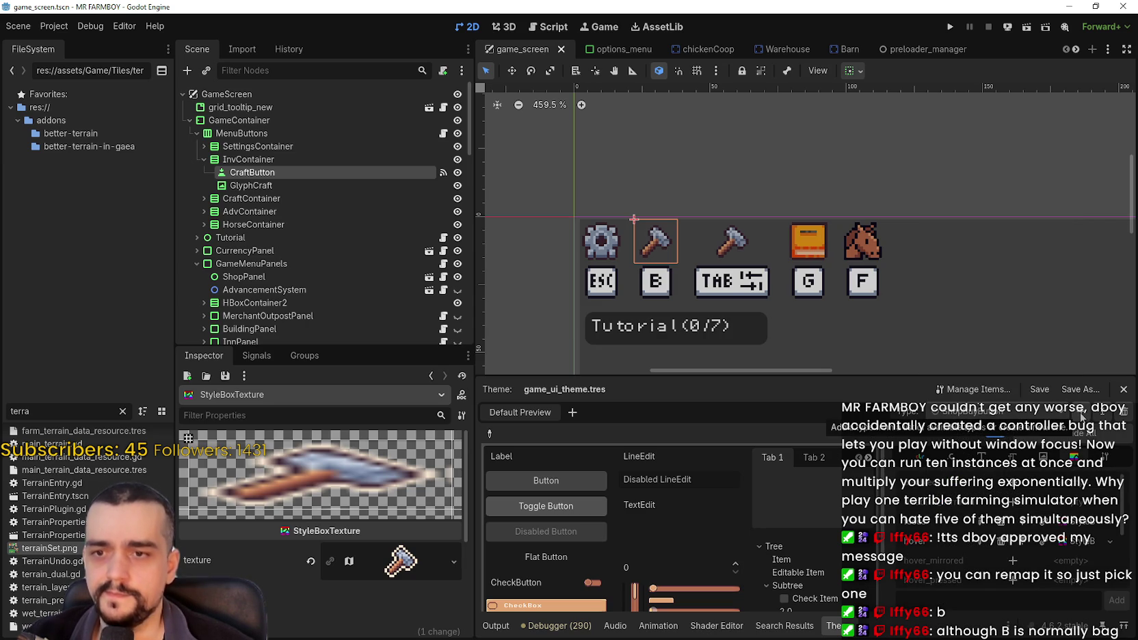
click(1068, 414)
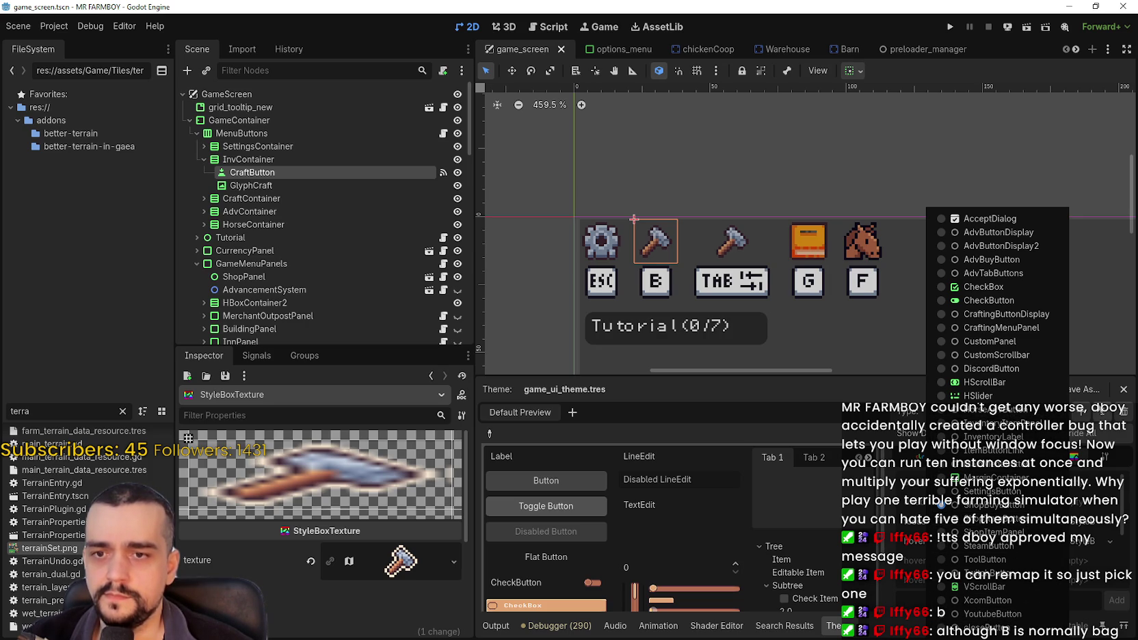
click(1111, 400)
click(1034, 414)
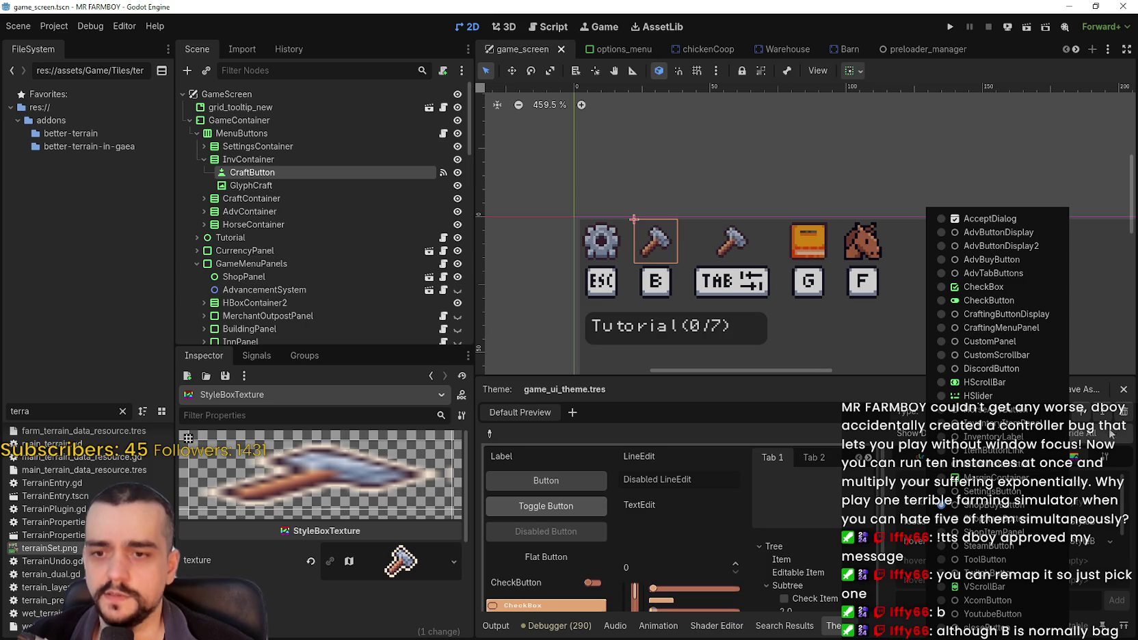
click(1102, 403)
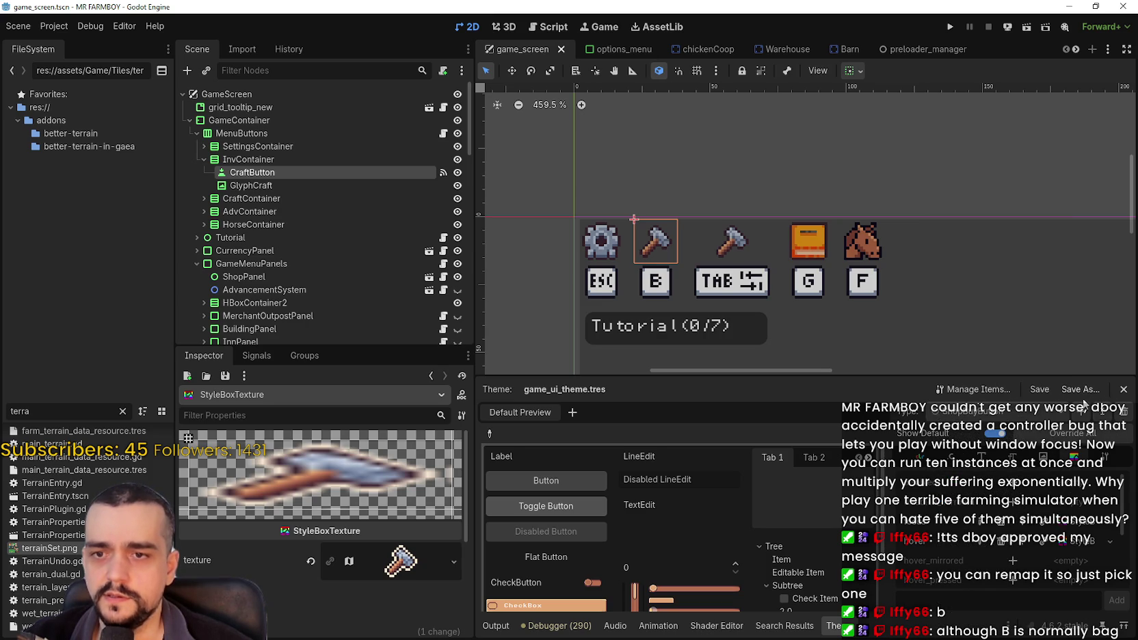
- Create a theme type named InvItemsButton and choose Button as its variation base type
click(1079, 412)
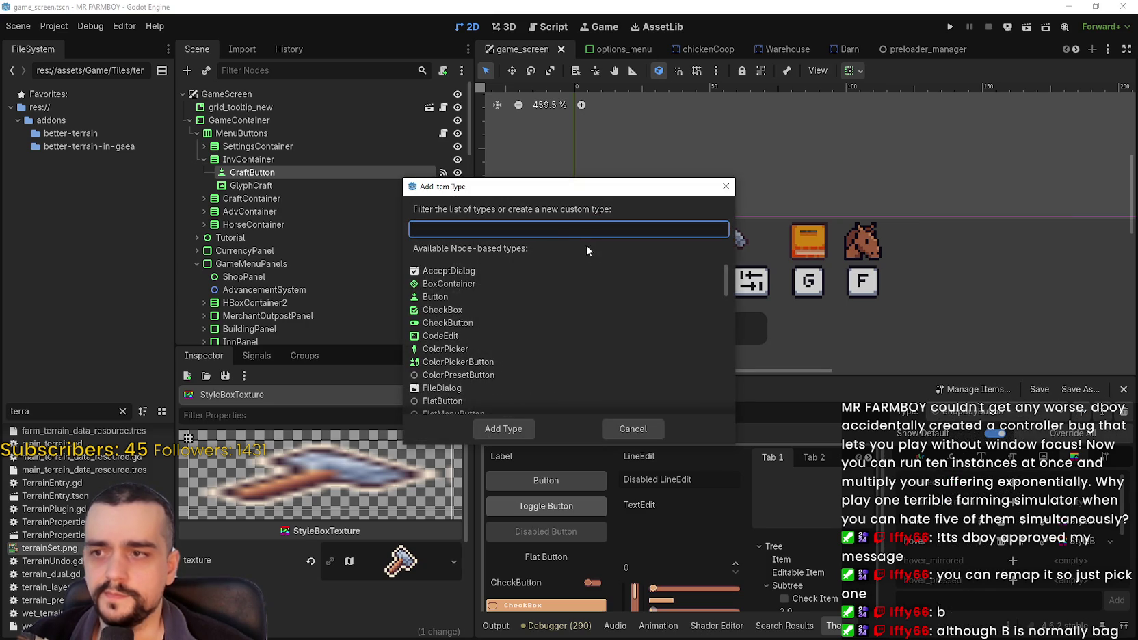
text(InvItemsButton)
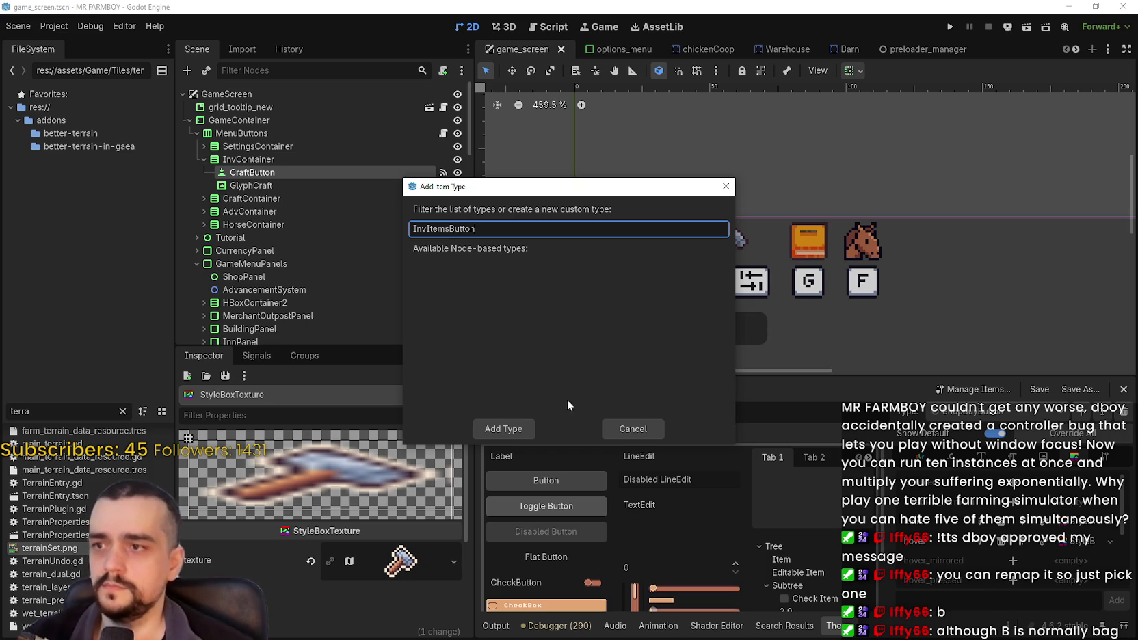
click(512, 432)
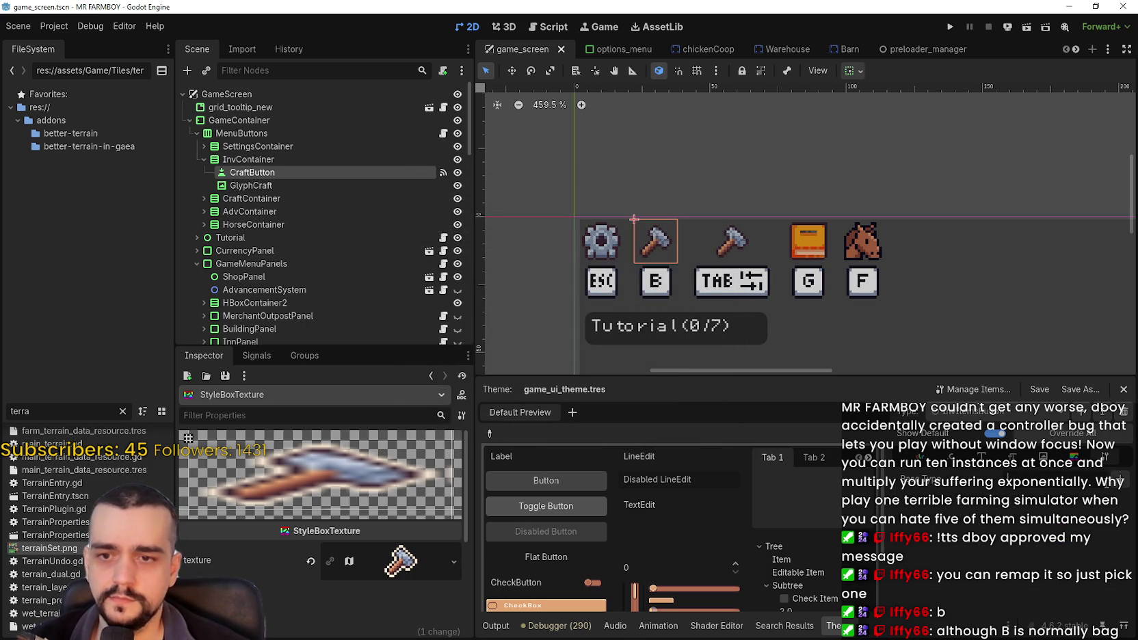
click(1120, 480)
text(Button)
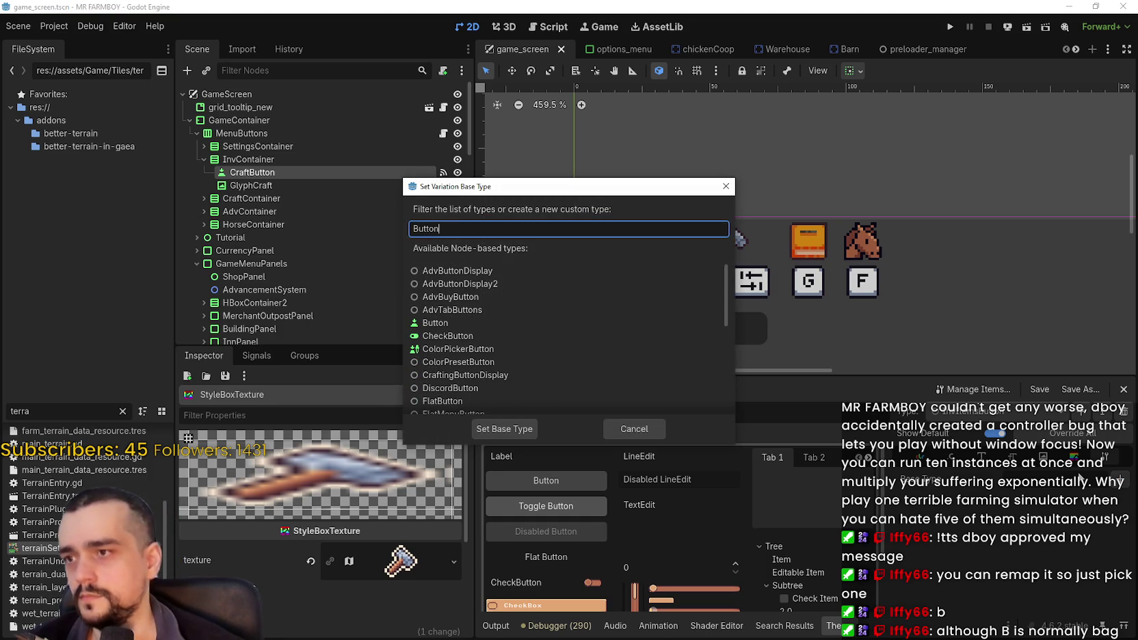
double_click(463, 325)
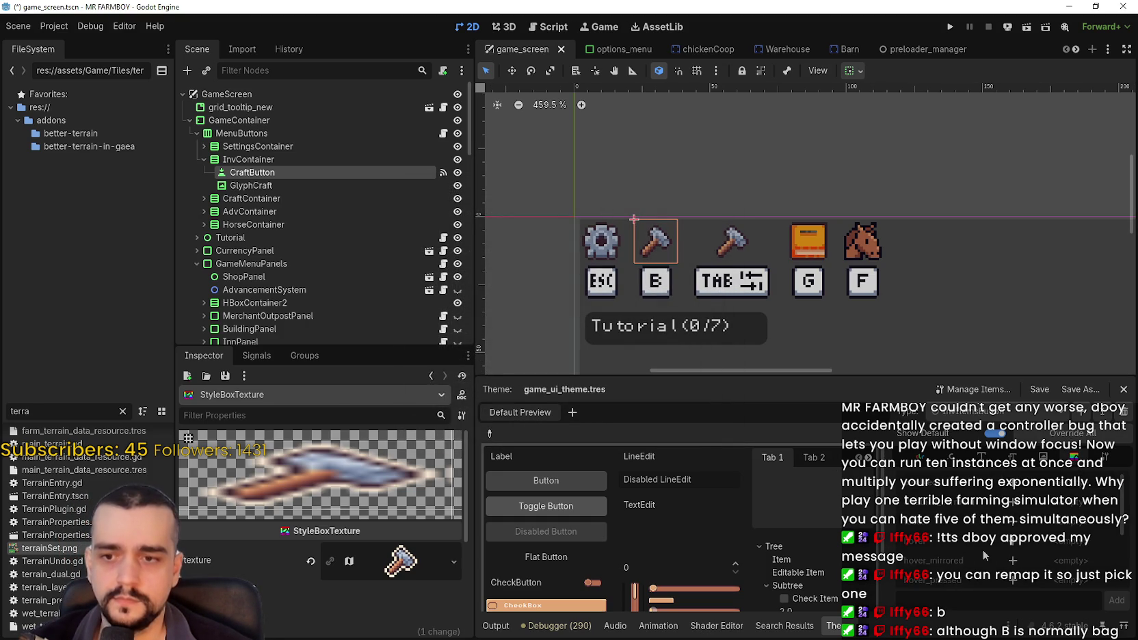
- Review ShopBuyButton's style items, then switch the Theme editor to InvItemsButton
scroll(1061, 541, down, 2)
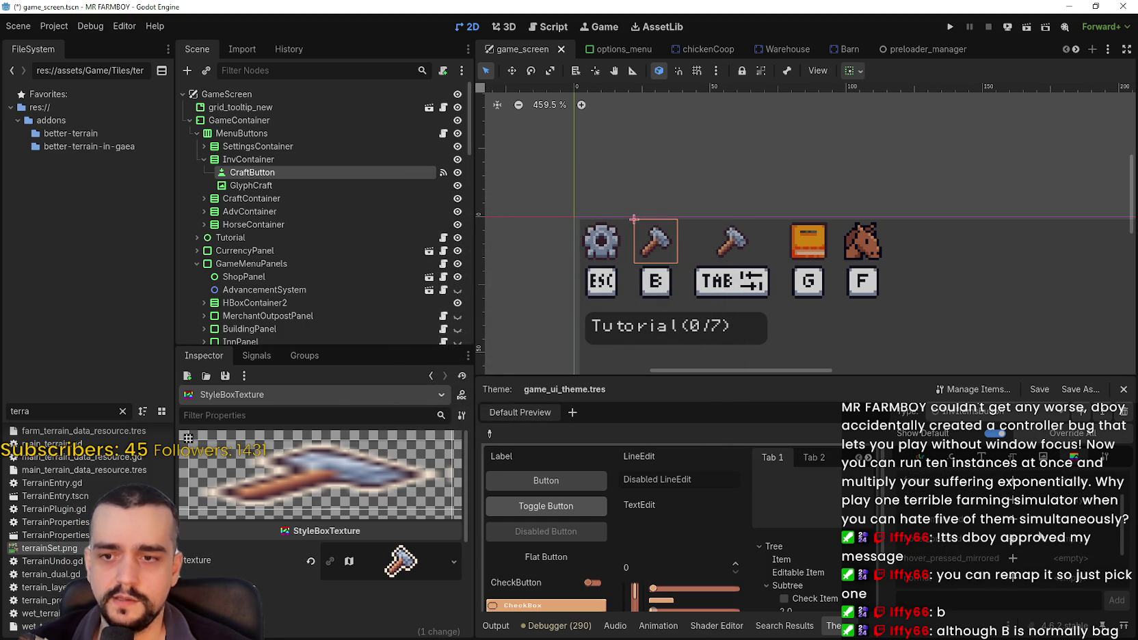
click(1006, 414)
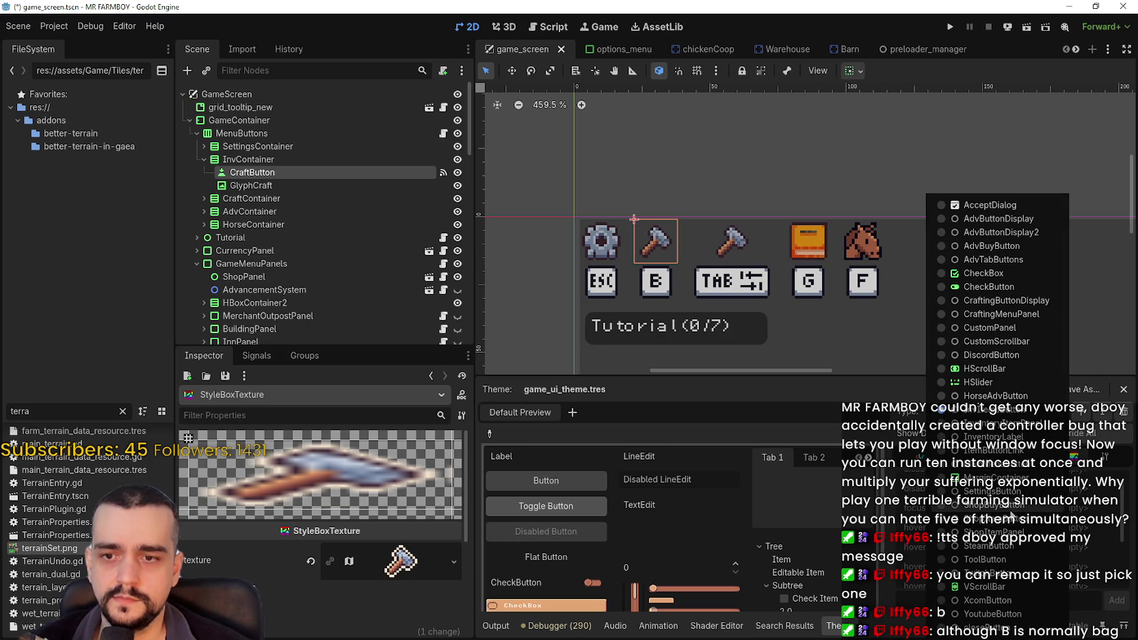
click(995, 506)
scroll(933, 540, down, 4)
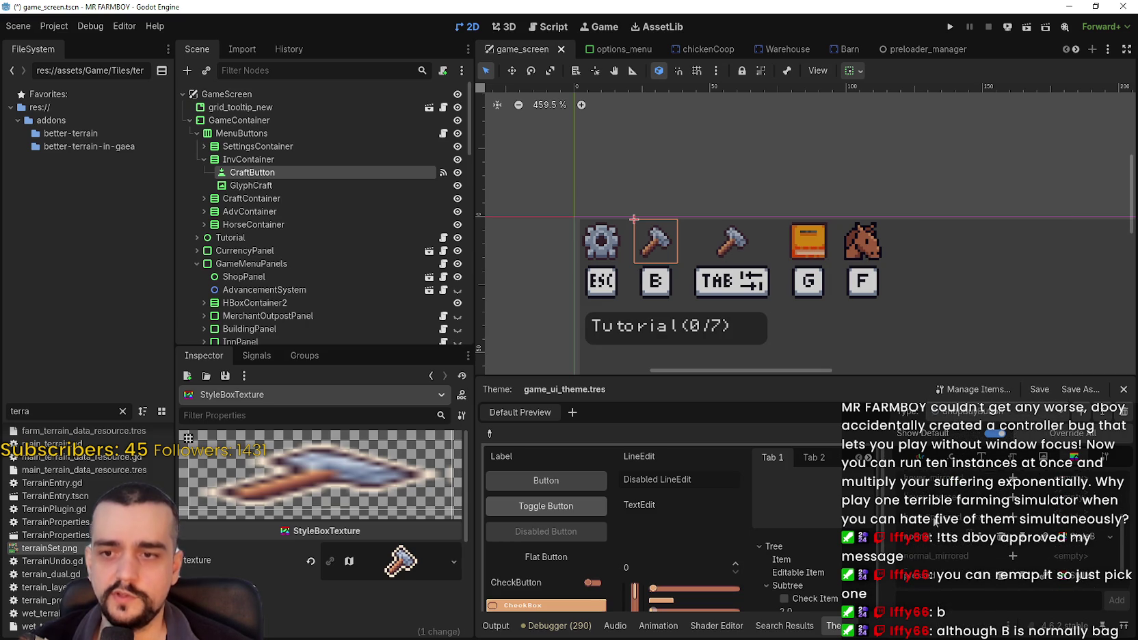
scroll(933, 561, up, 3)
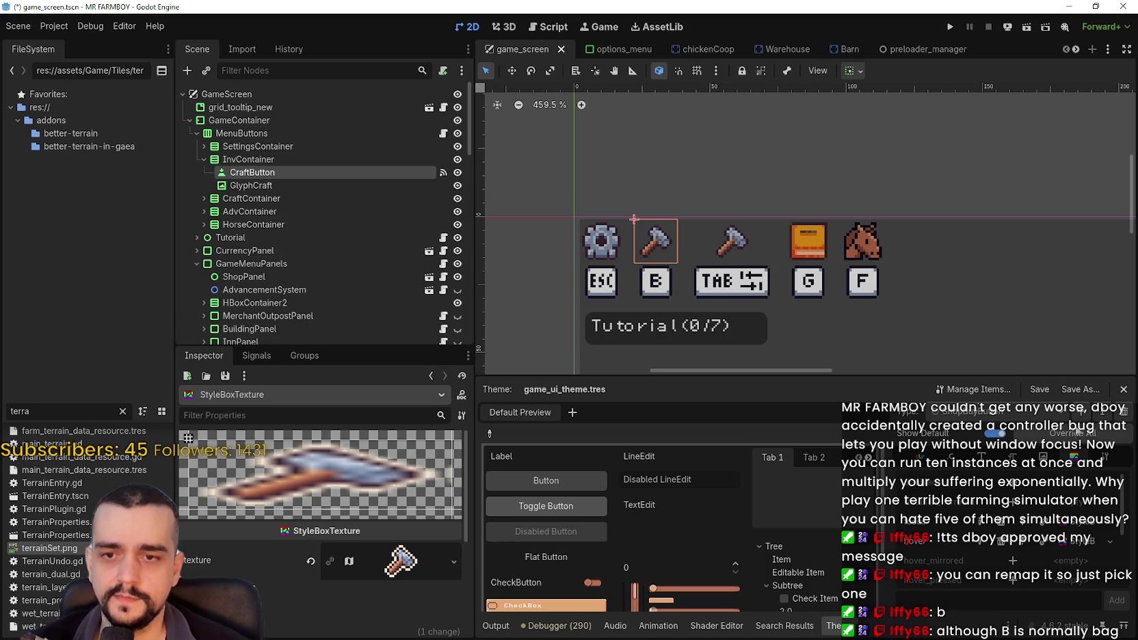
click(1039, 417)
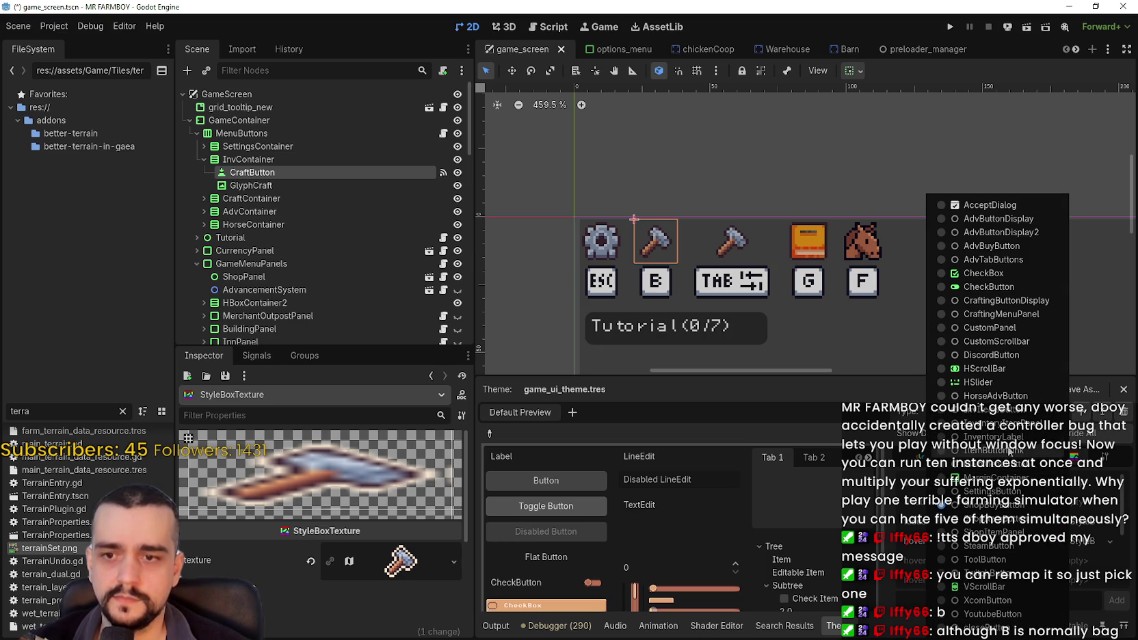
click(999, 409)
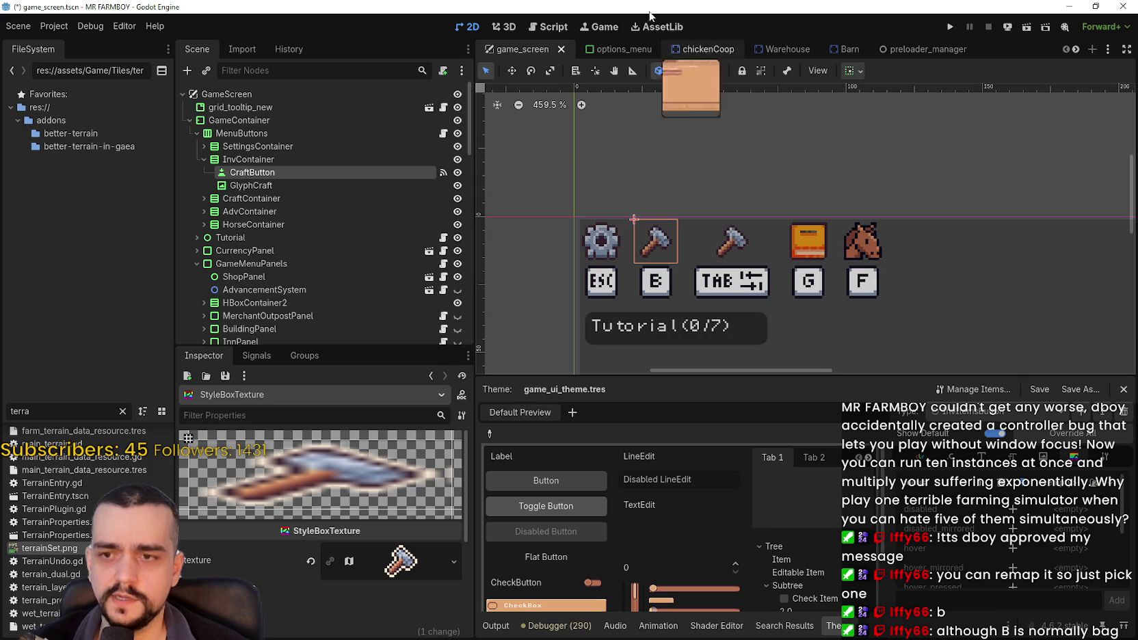
- Assign hover_pressed a new StyleBoxTexture and open it in the Inspector
scroll(825, 137, down, 2)
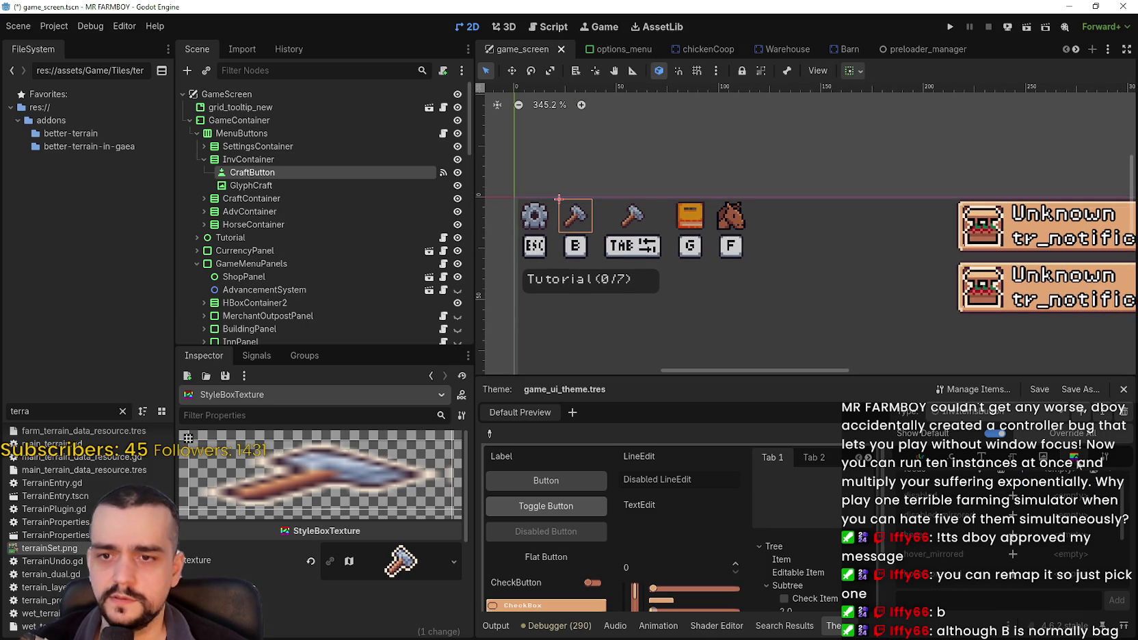
scroll(1122, 545, down, 2)
scroll(1122, 545, up, 2)
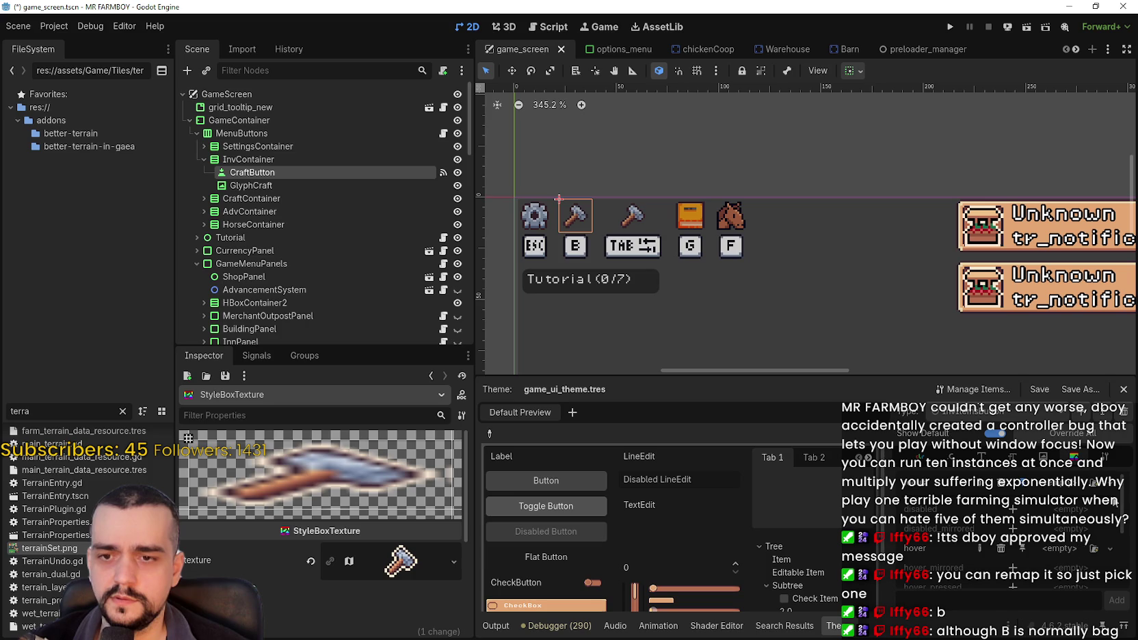
scroll(1025, 487, down, 3)
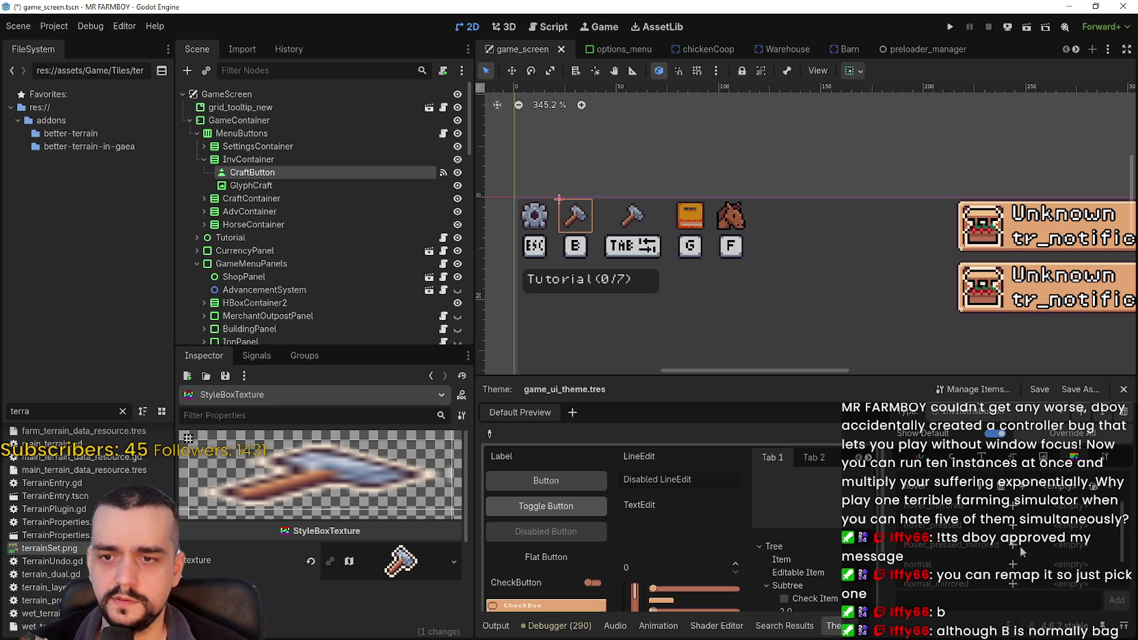
scroll(1017, 534, down, 1)
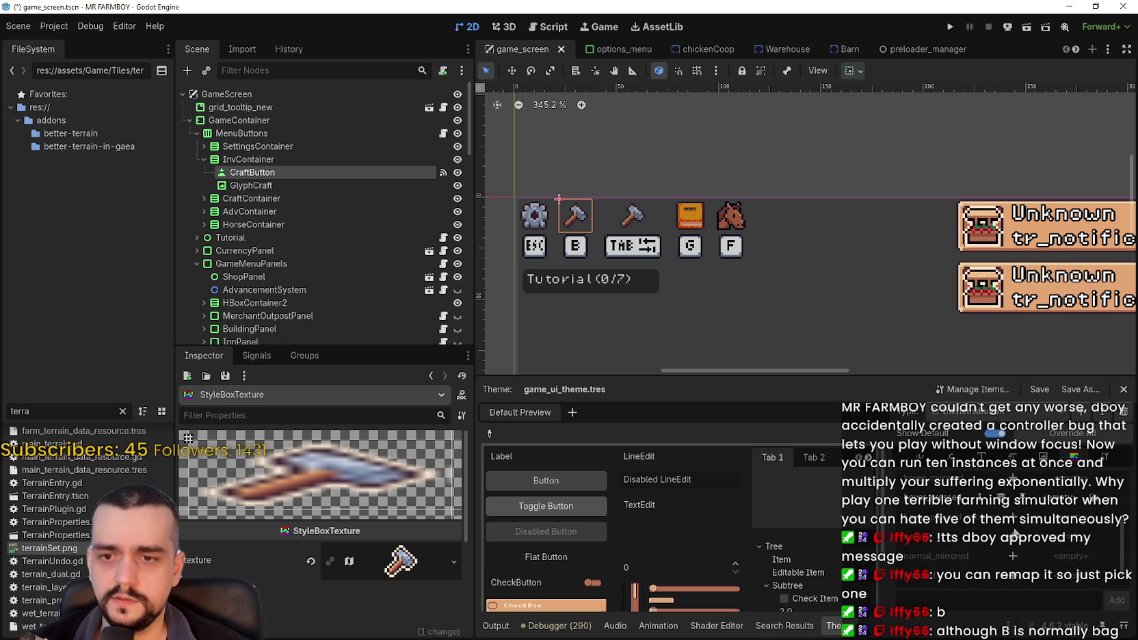
scroll(1015, 559, down, 1)
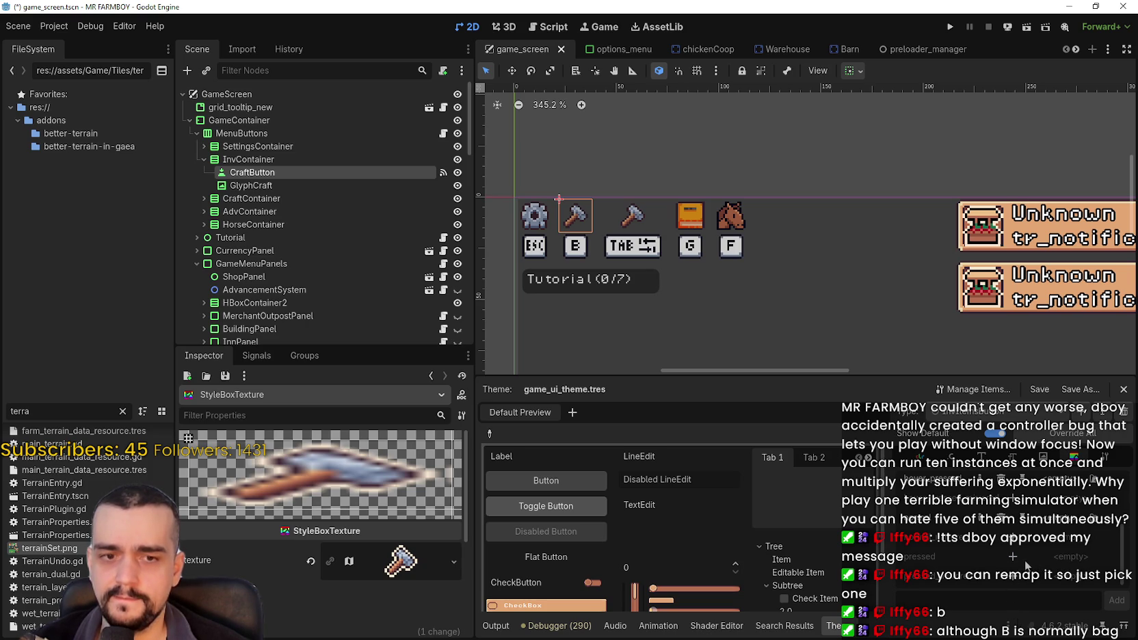
scroll(1053, 559, up, 5)
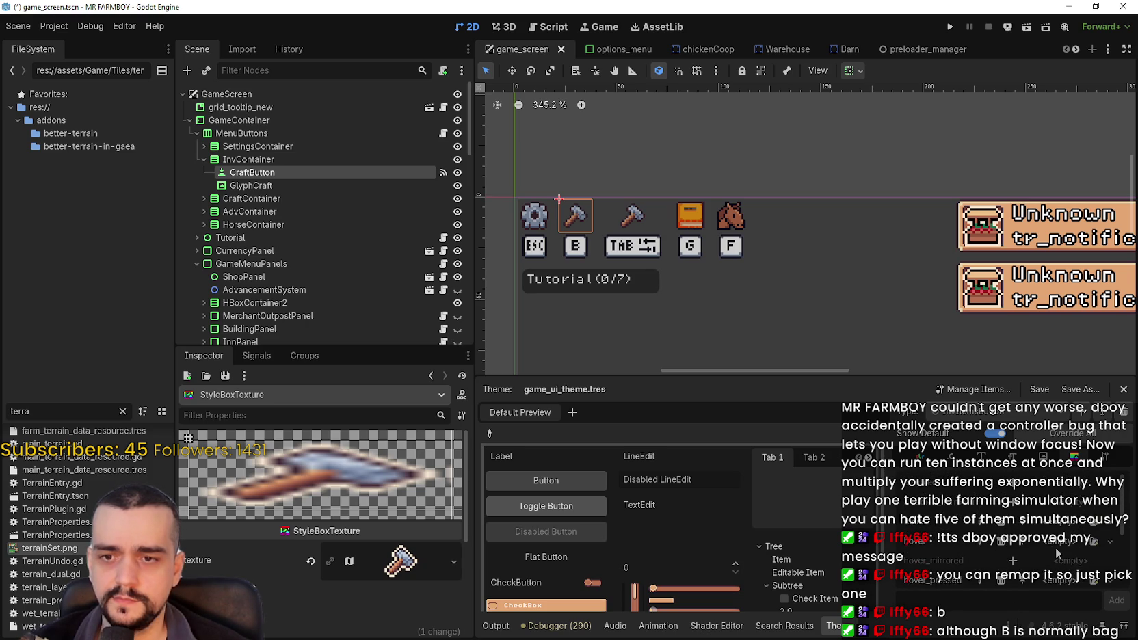
scroll(1057, 554, down, 1)
scroll(1057, 533, down, 1)
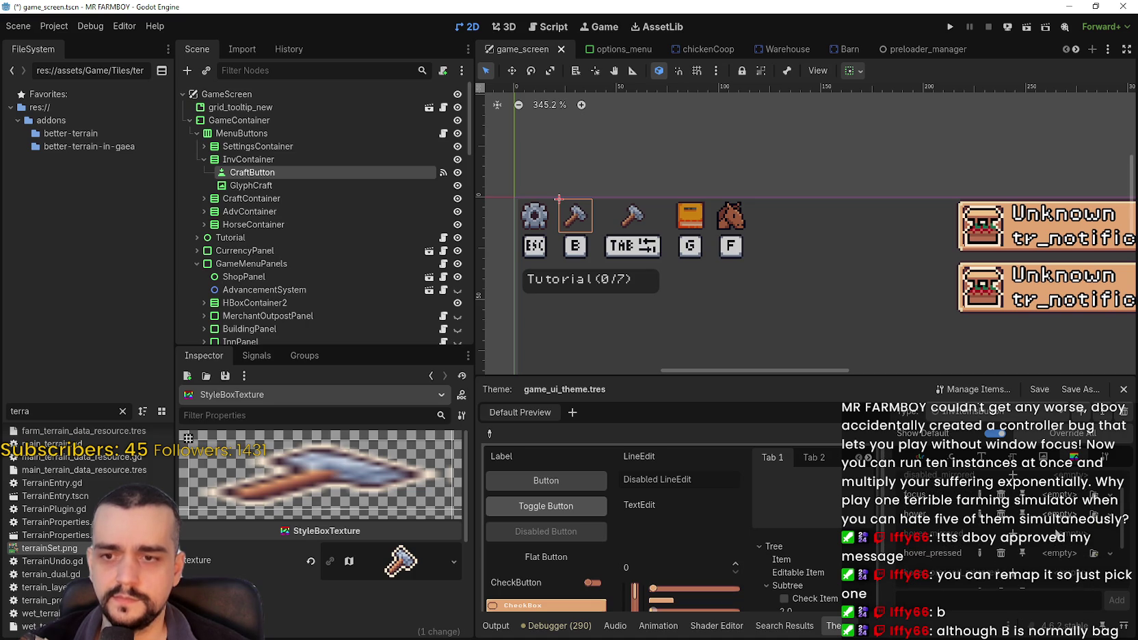
click(1059, 553)
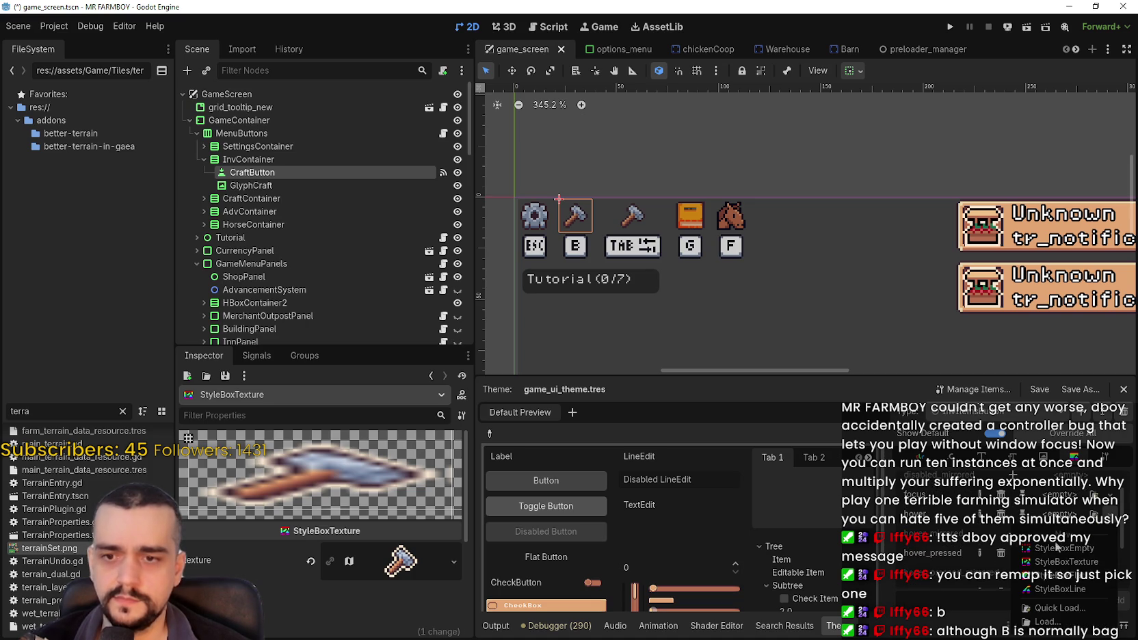
click(1067, 561)
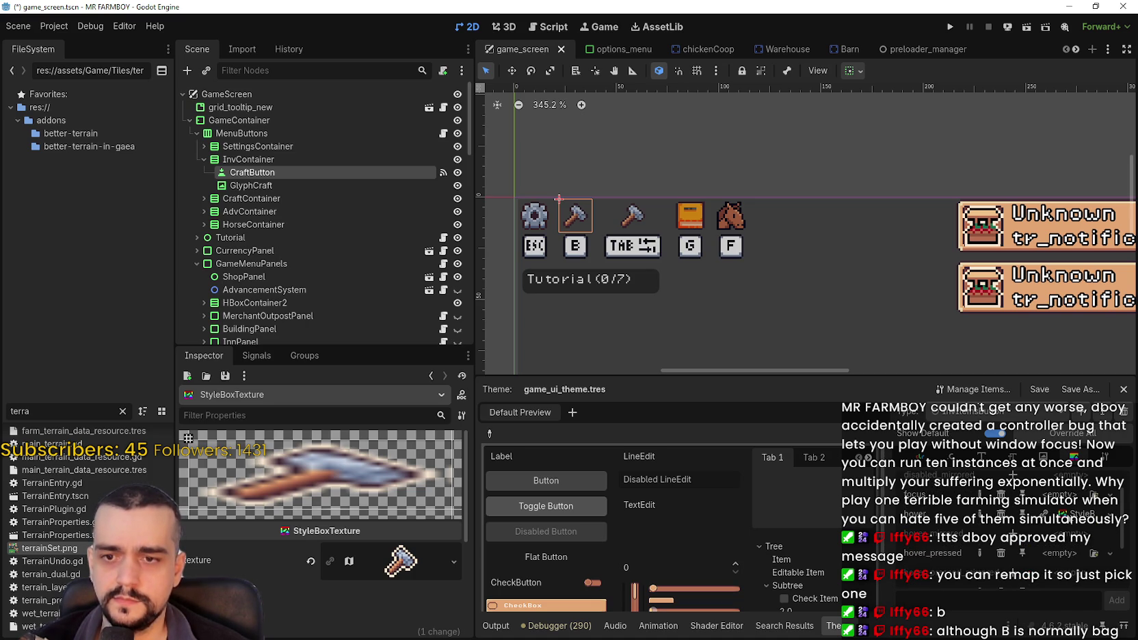
click(1056, 522)
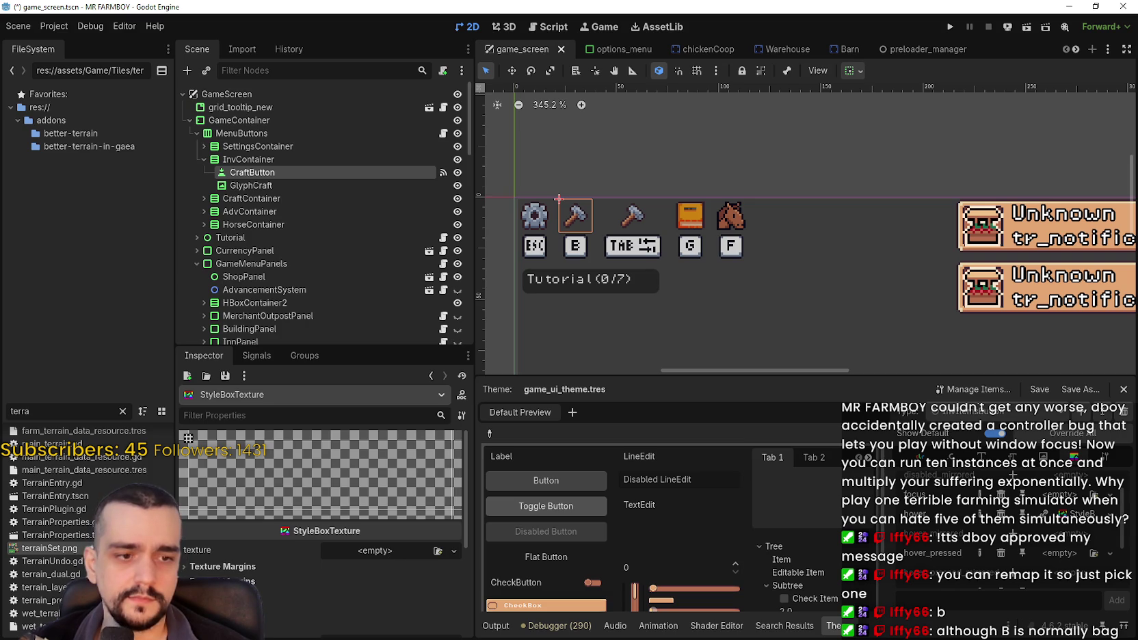
key(alt+Tab)
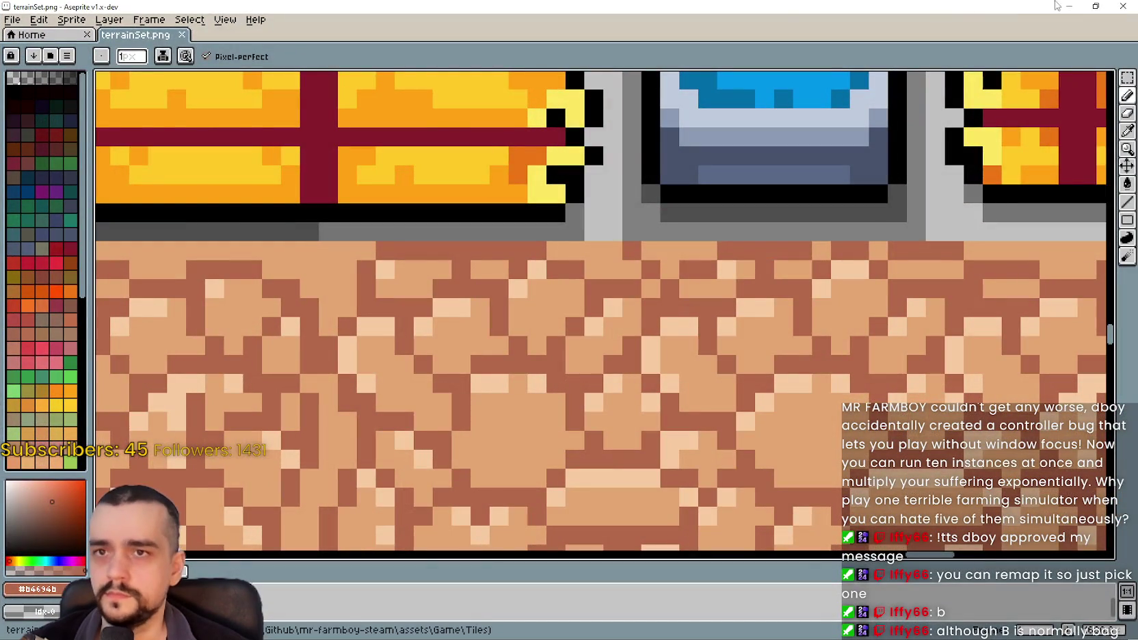
- Filter FileSystem by 'player' and open player.tres and Player.png in external programs
key(alt+Tab)
double_click(21, 411)
text(player)
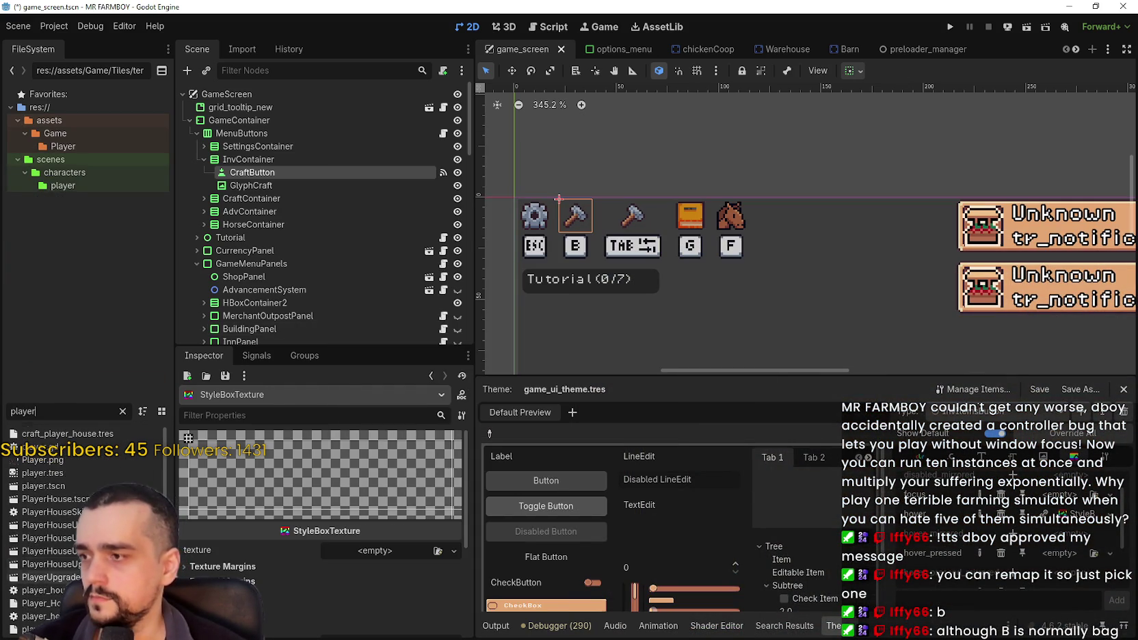
right_click(59, 473)
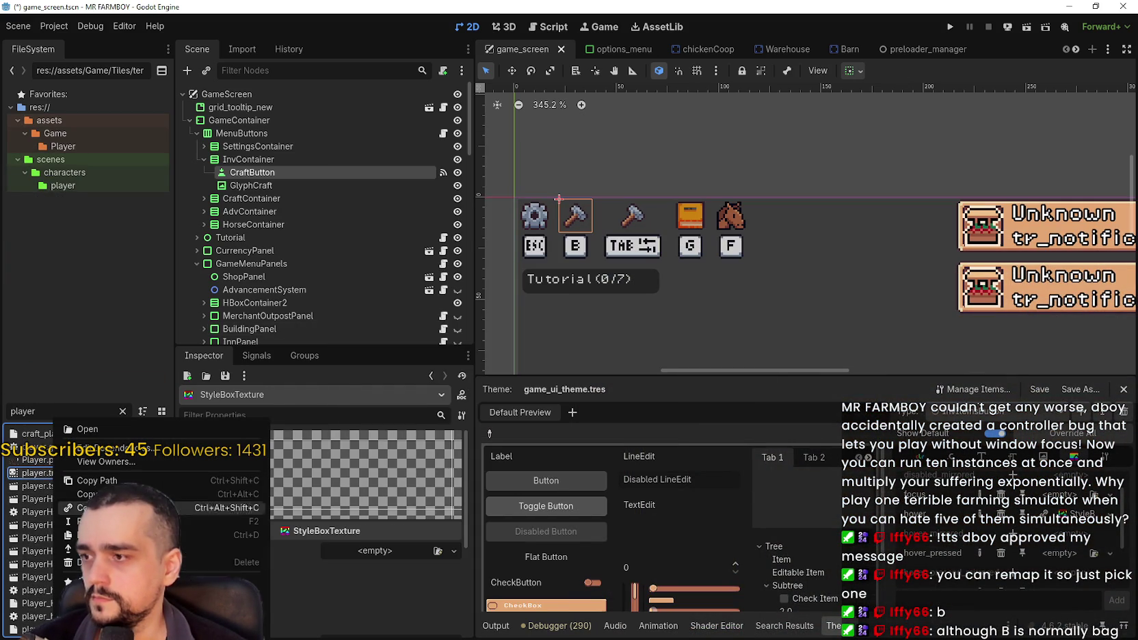
click(103, 615)
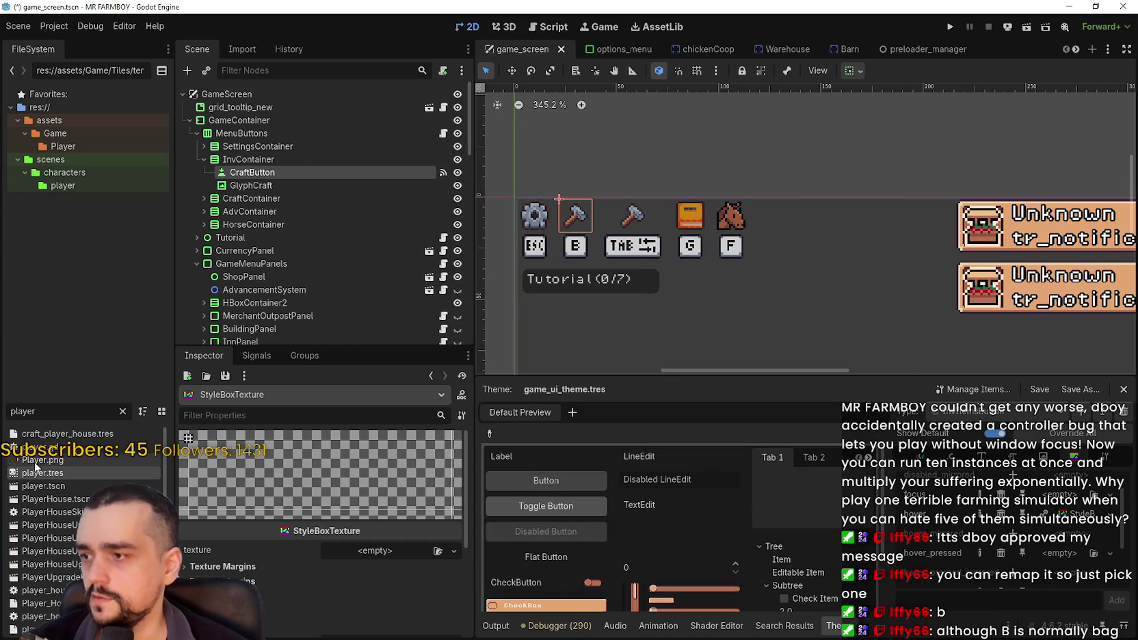
right_click(44, 459)
click(102, 614)
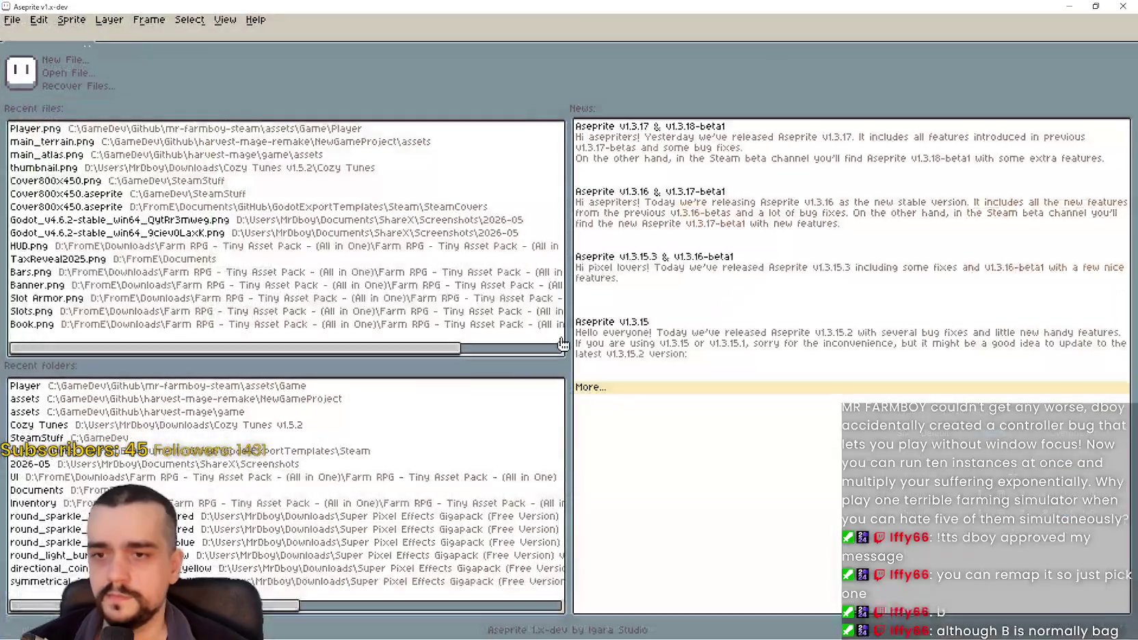
- Select the backpack icon in Player.png and move it into the empty cell beside the hammer
scroll(544, 367, up, 5)
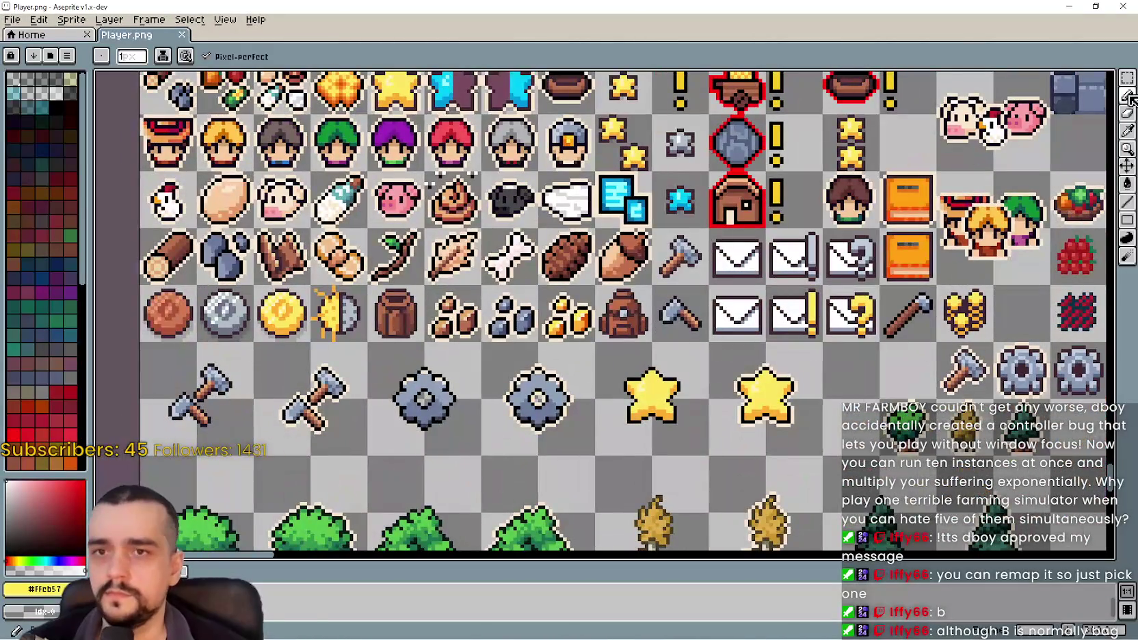
click(1127, 77)
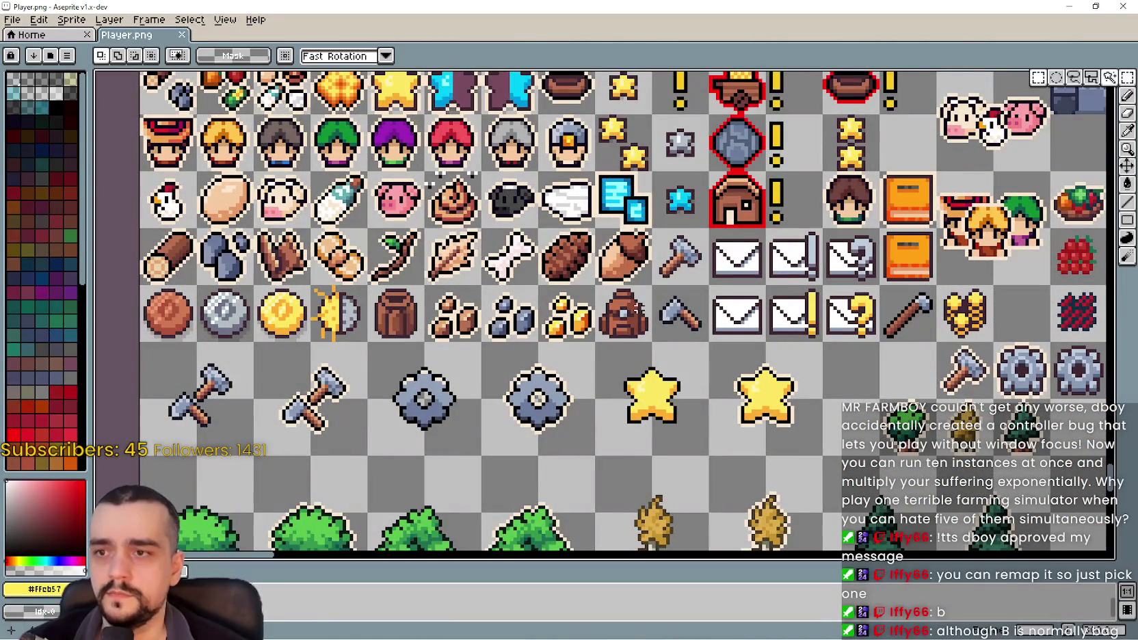
drag(592, 281, 655, 345)
scroll(682, 363, down, 2)
scroll(682, 362, up, 1)
scroll(422, 266, right, 4)
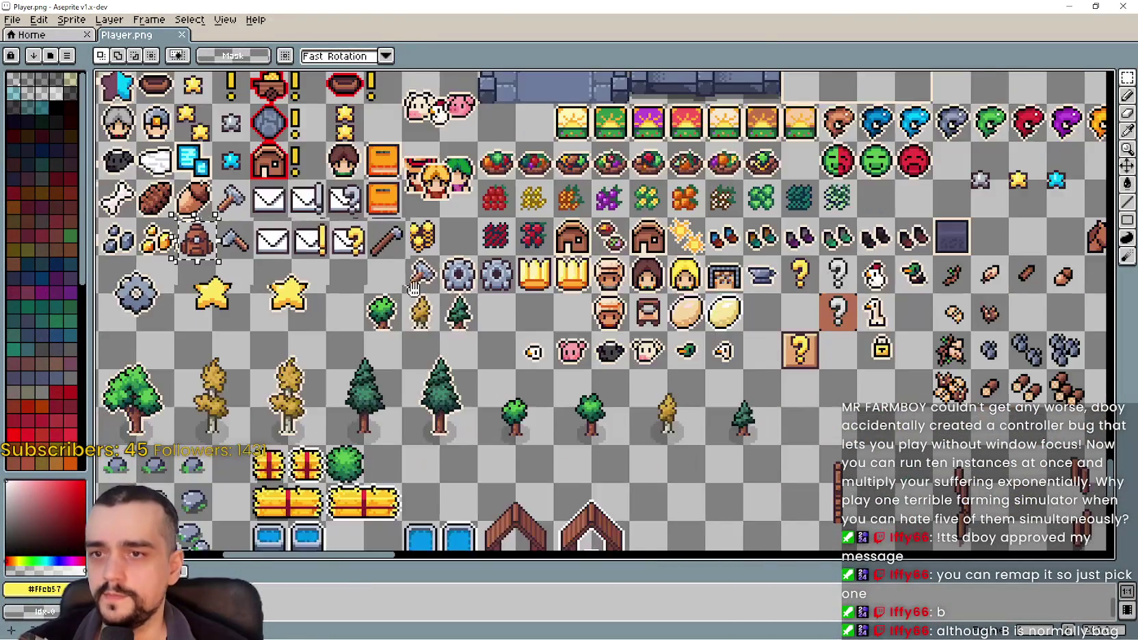
drag(413, 288, 575, 343)
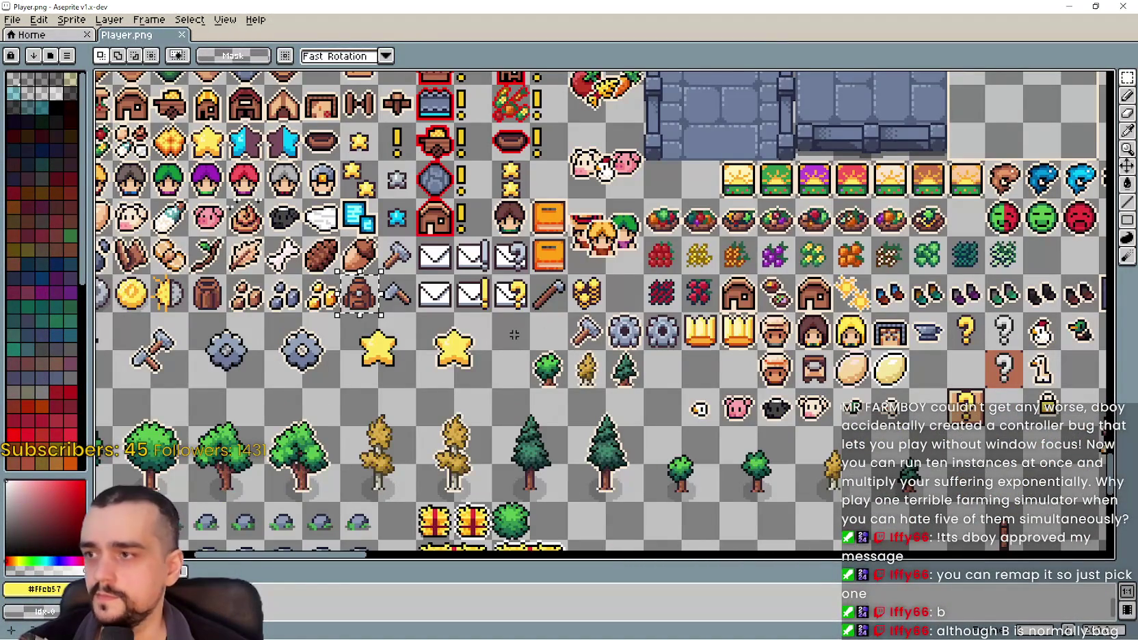
drag(381, 303, 569, 342)
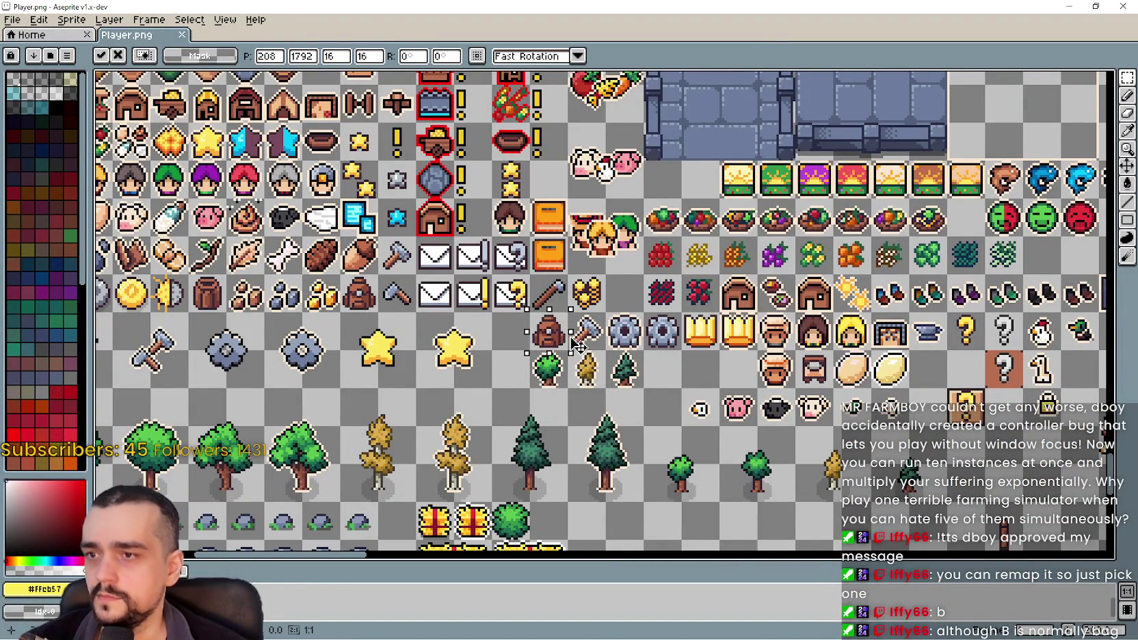
scroll(615, 342, up, 3)
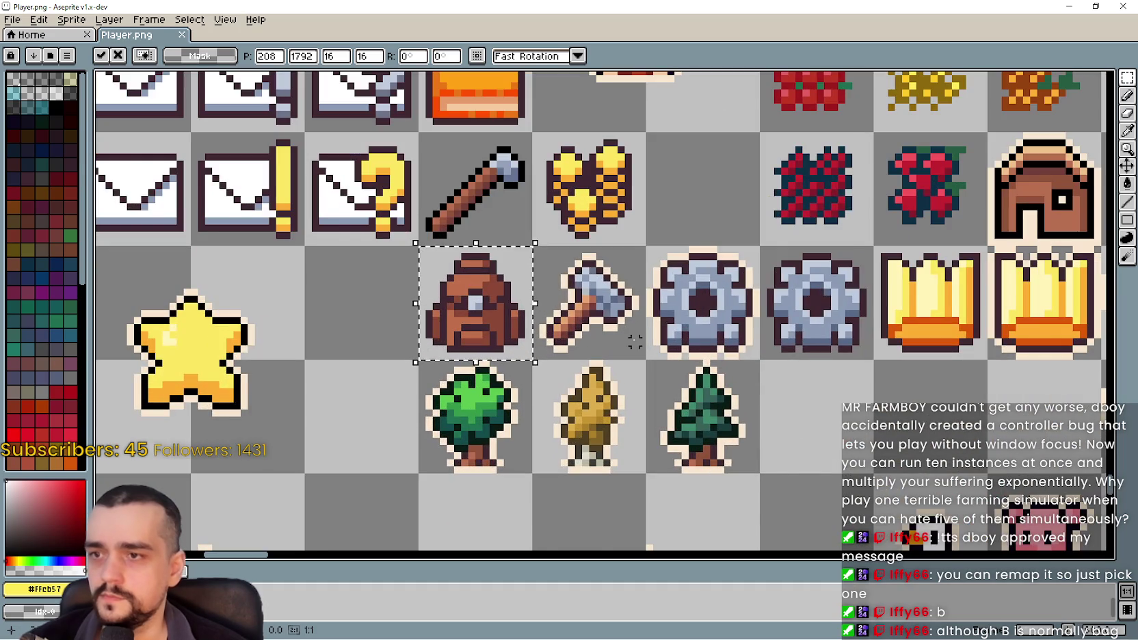
click(635, 342)
scroll(561, 254, up, 2)
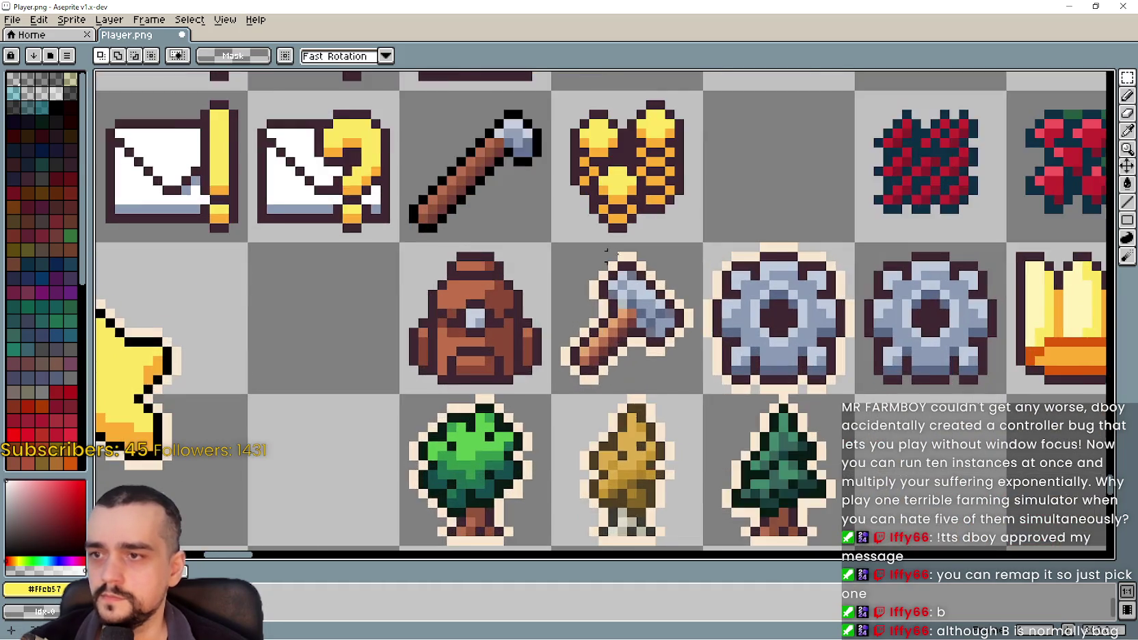
- Sample the cream colour and give the backpack a light outline with the Outline effect
click(1127, 131)
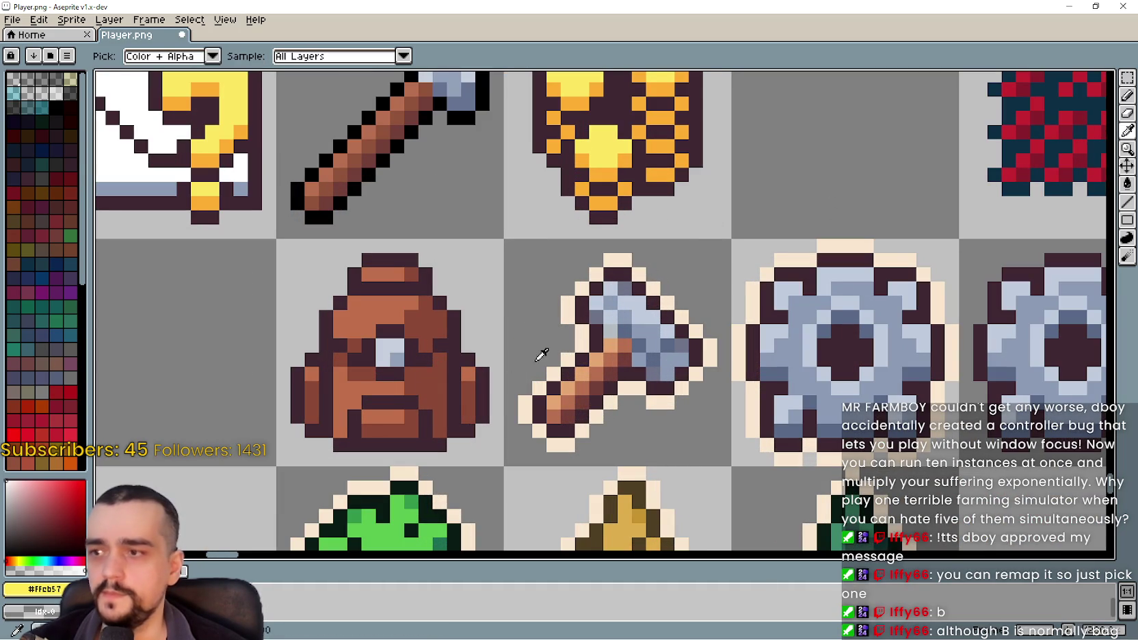
click(618, 263)
scroll(431, 287, down, 2)
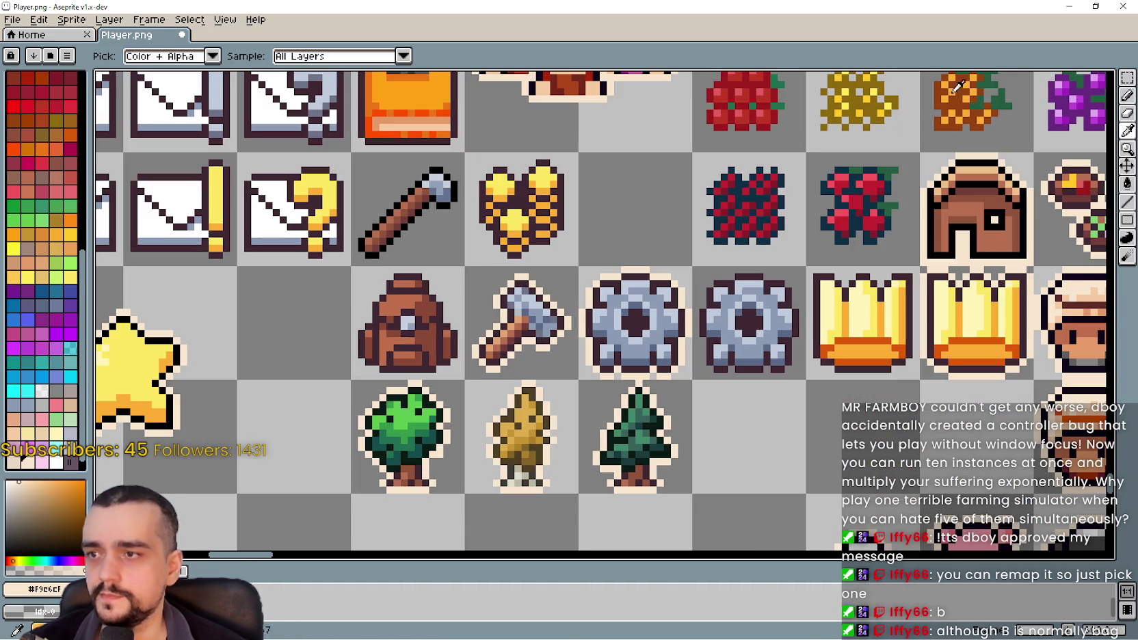
click(1126, 77)
drag(355, 270, 397, 355)
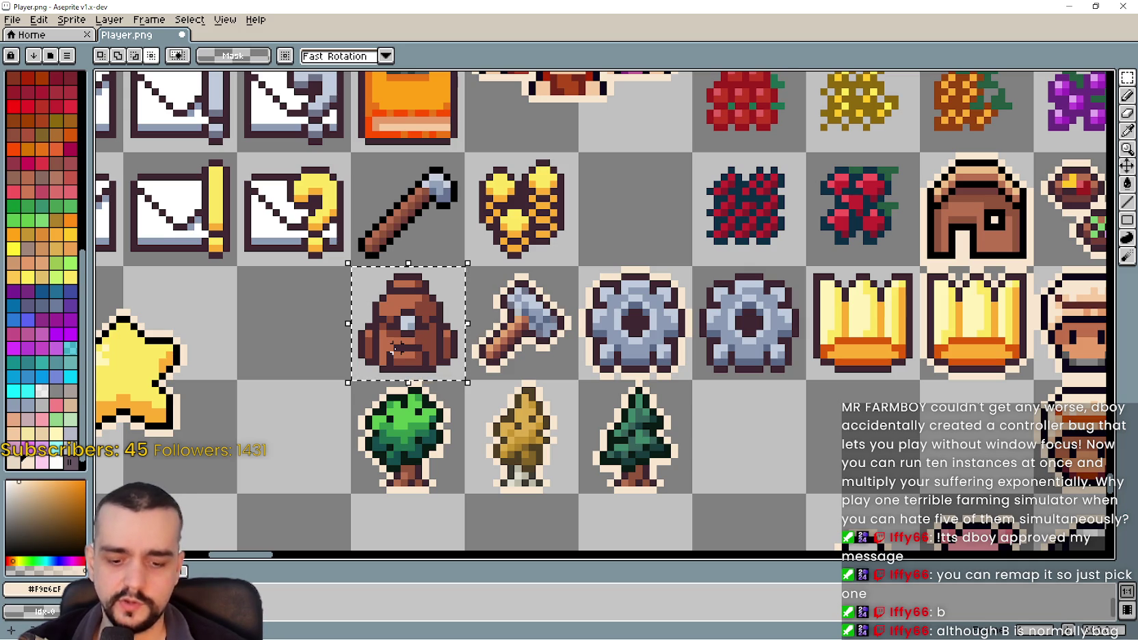
key(shift+o)
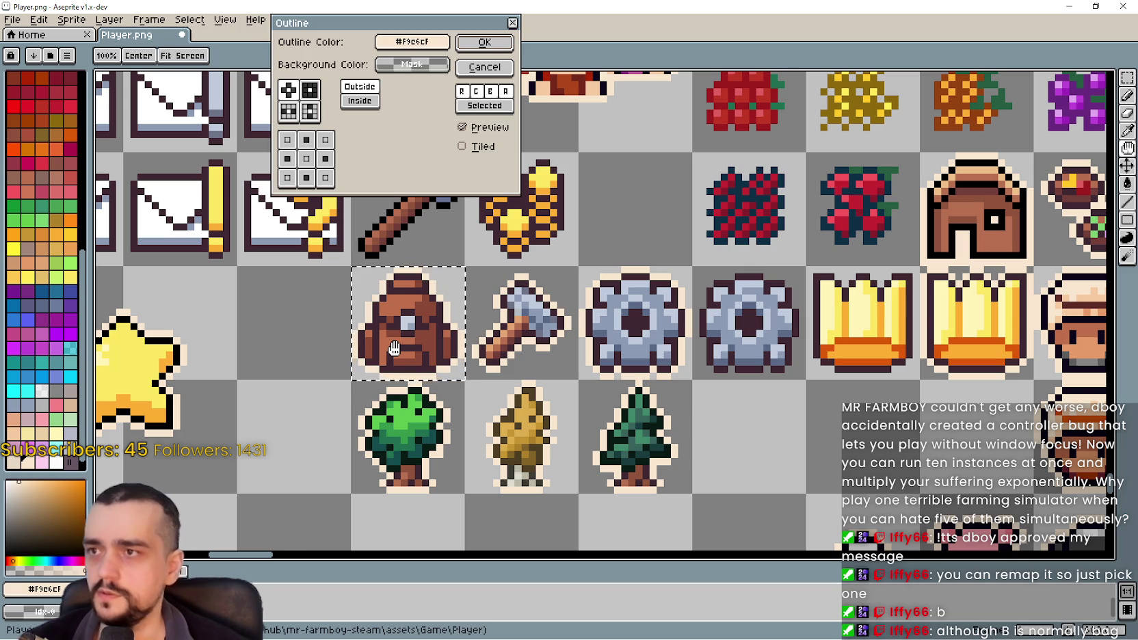
key(Return)
key(minus)
key(minus)
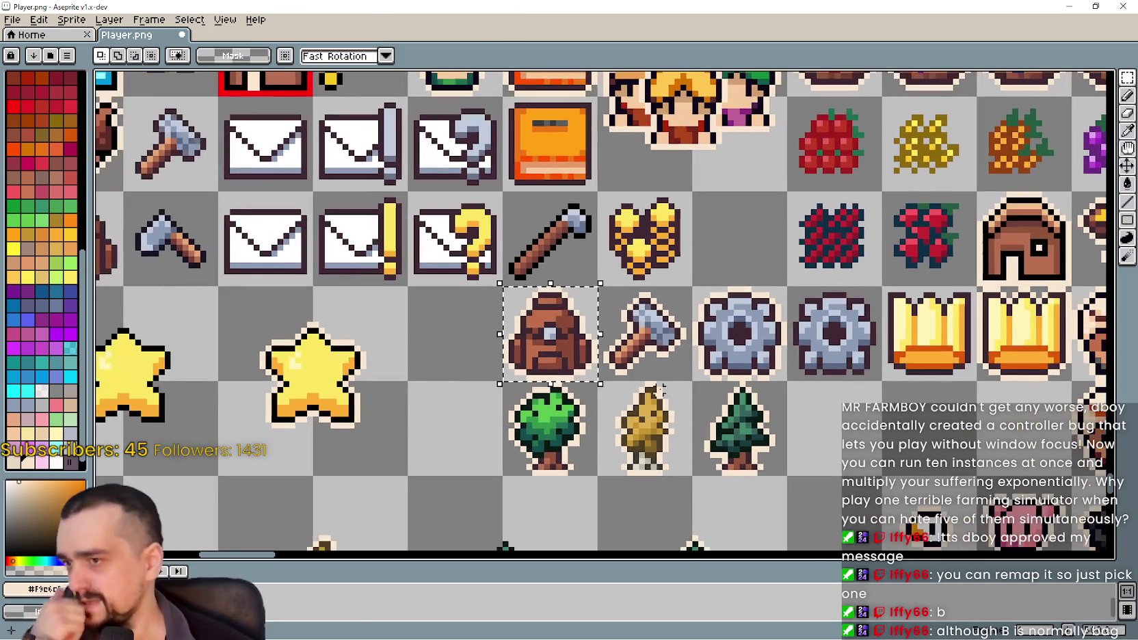
click(1068, 6)
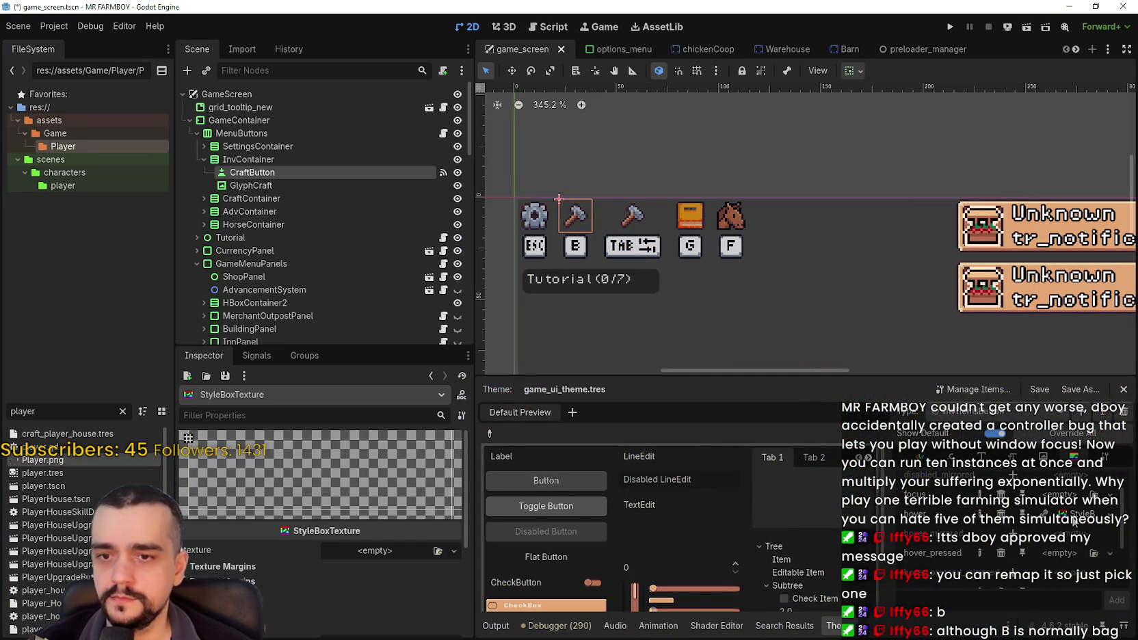
- Quick-load Player.png as the hover_pressed StyleBoxTexture's texture
click(371, 553)
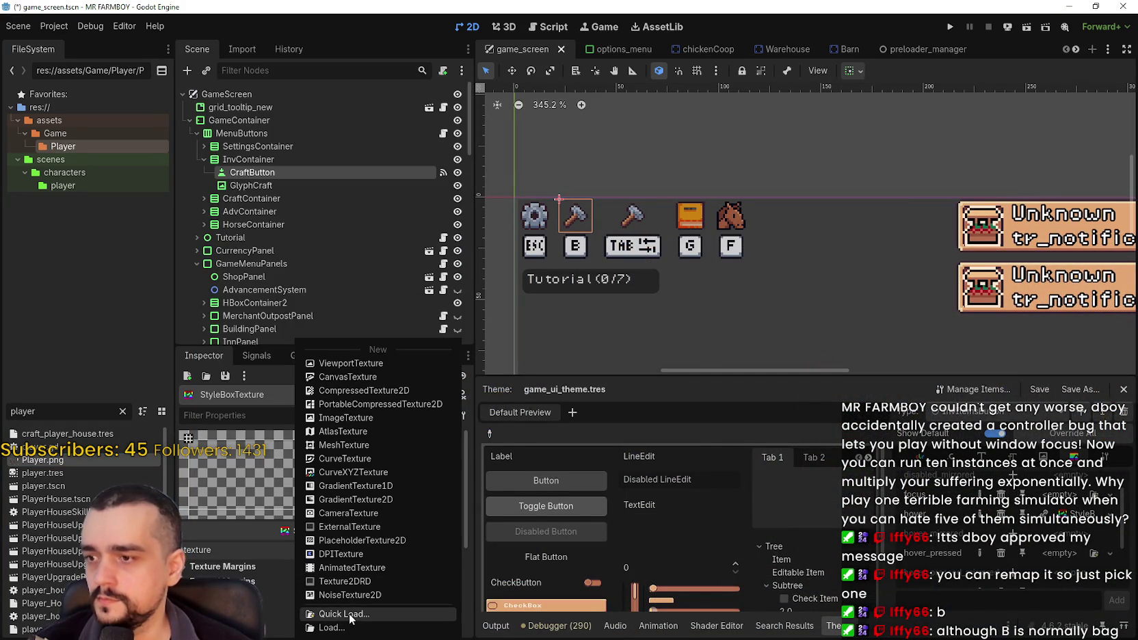
click(351, 614)
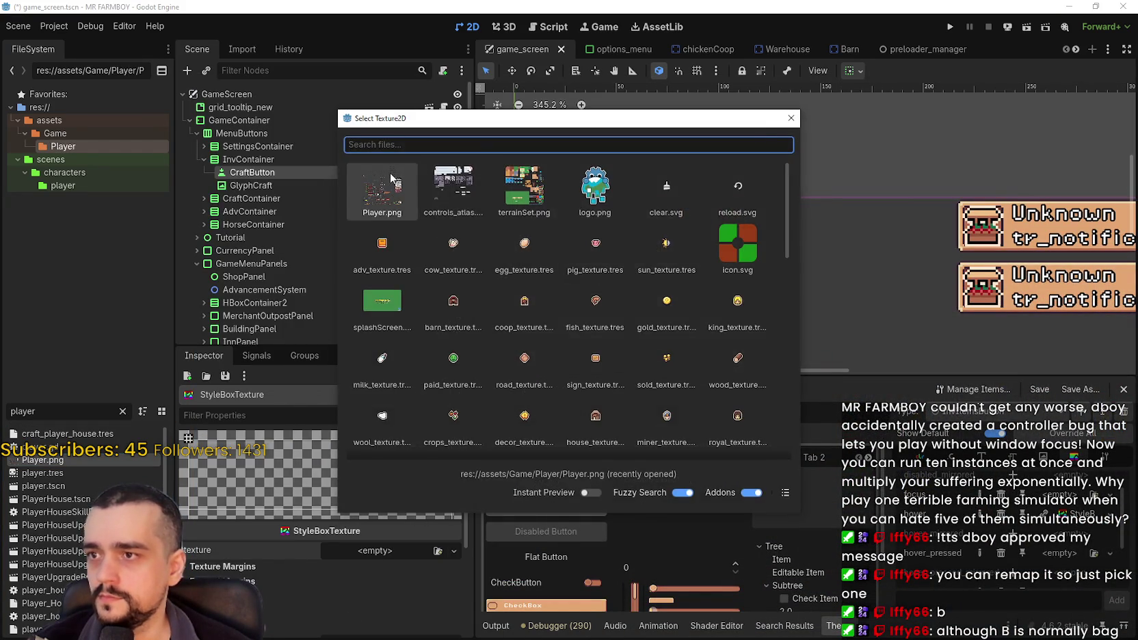
key(Return)
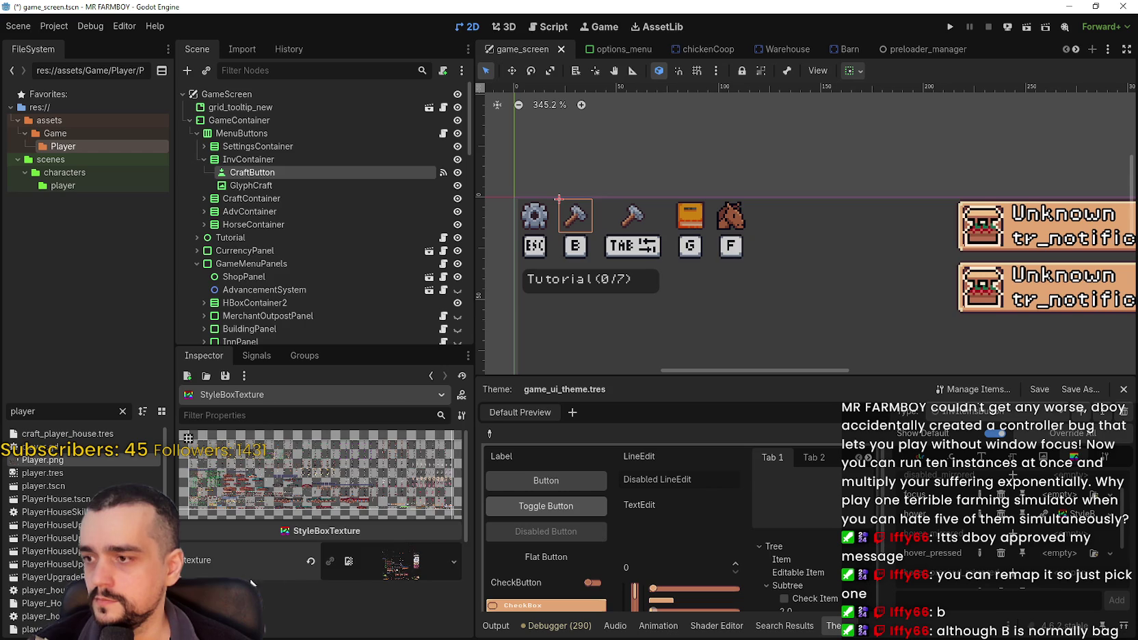
- Look over the Player sprite sheet in the Region Editor, then close it and list the theme types
click(262, 582)
scroll(316, 562, down, 2)
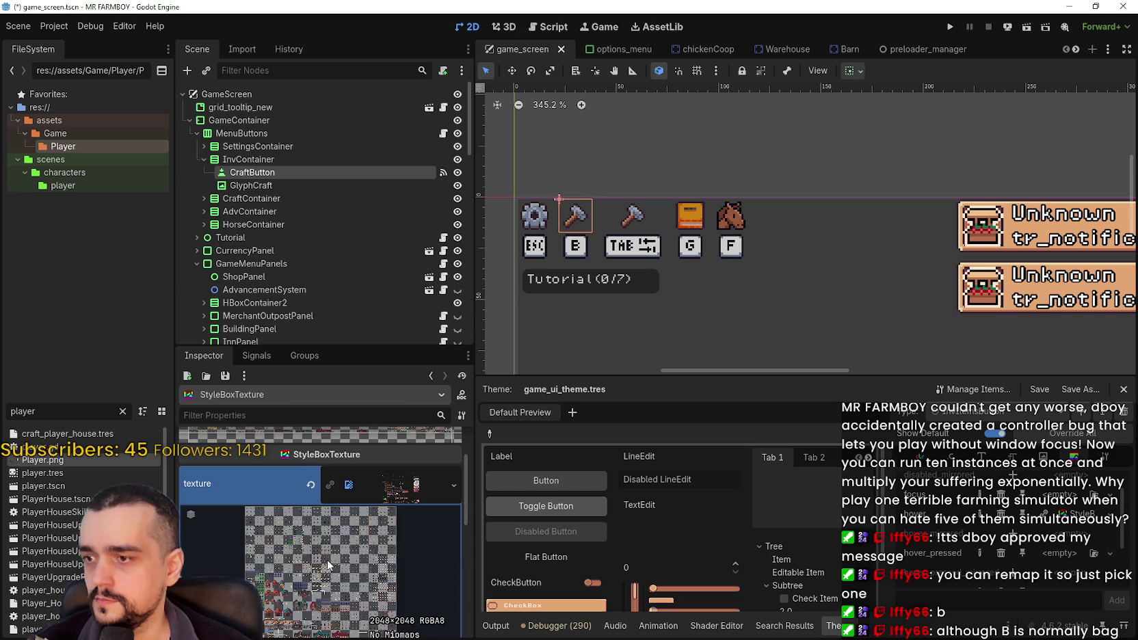
click(373, 496)
scroll(323, 547, down, 5)
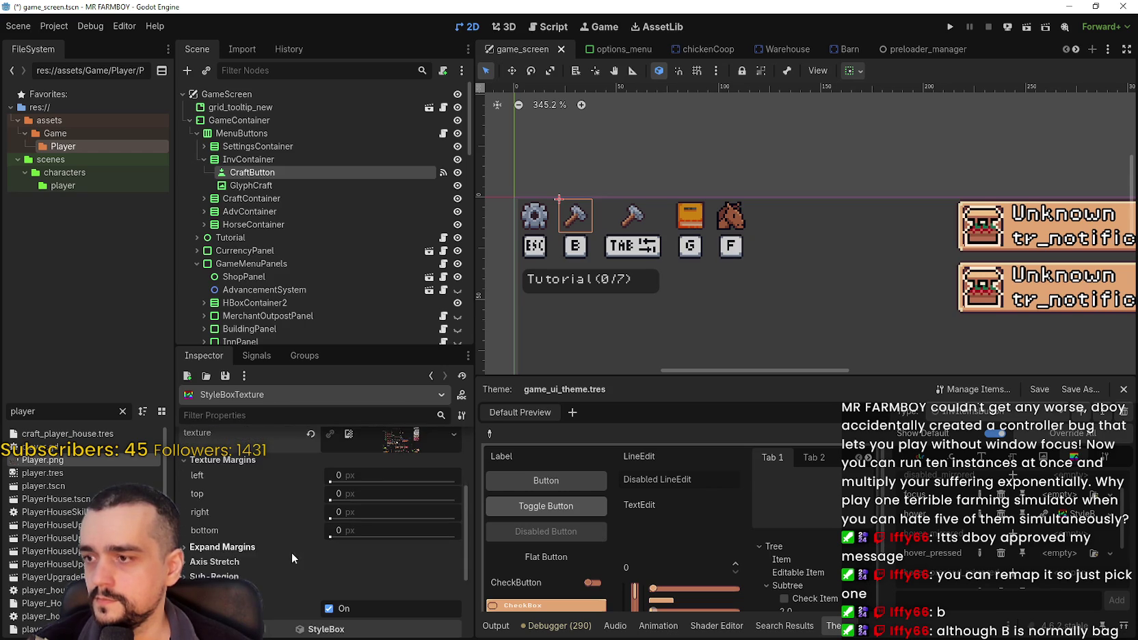
click(328, 528)
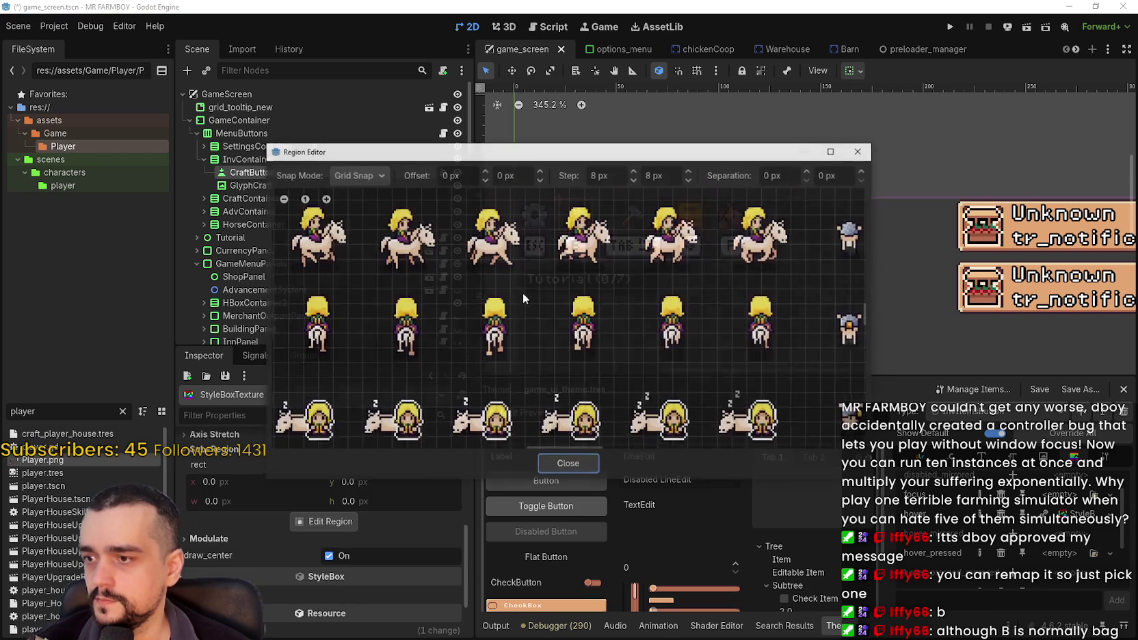
scroll(522, 296, down, 5)
scroll(533, 270, up, 5)
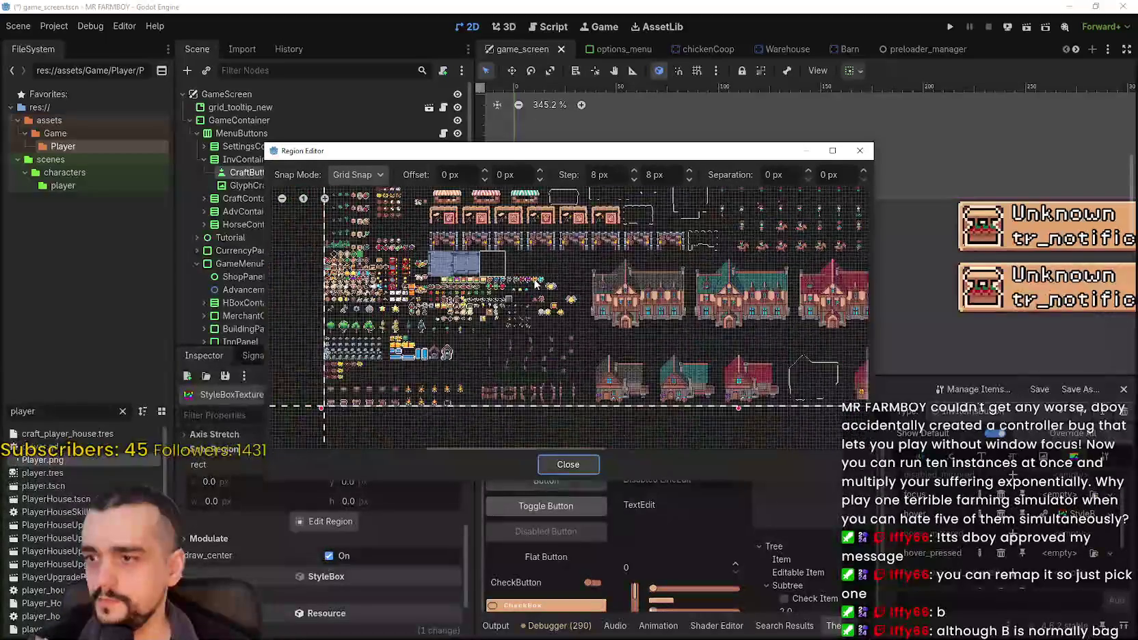
scroll(478, 255, down, 1)
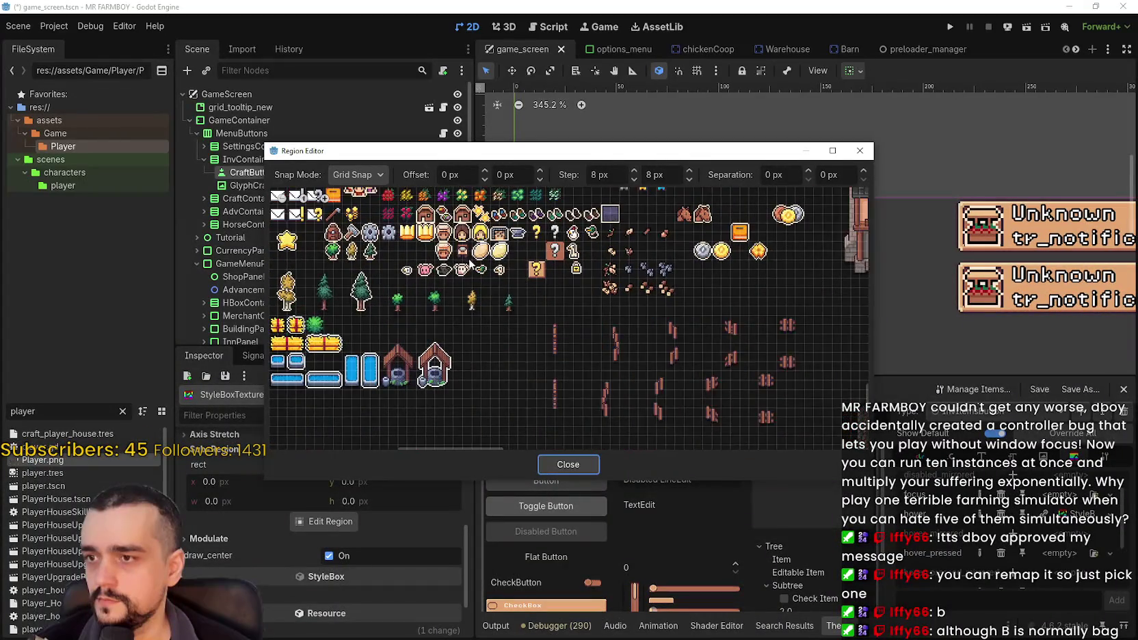
scroll(467, 270, down, 1)
scroll(498, 334, down, 3)
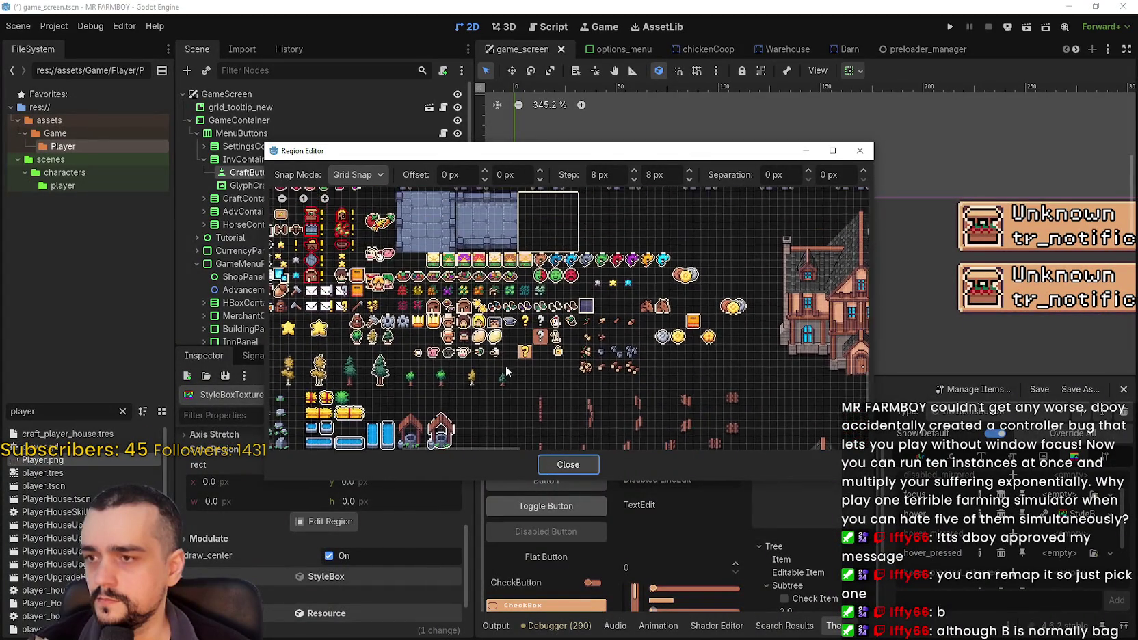
scroll(548, 267, left, 5)
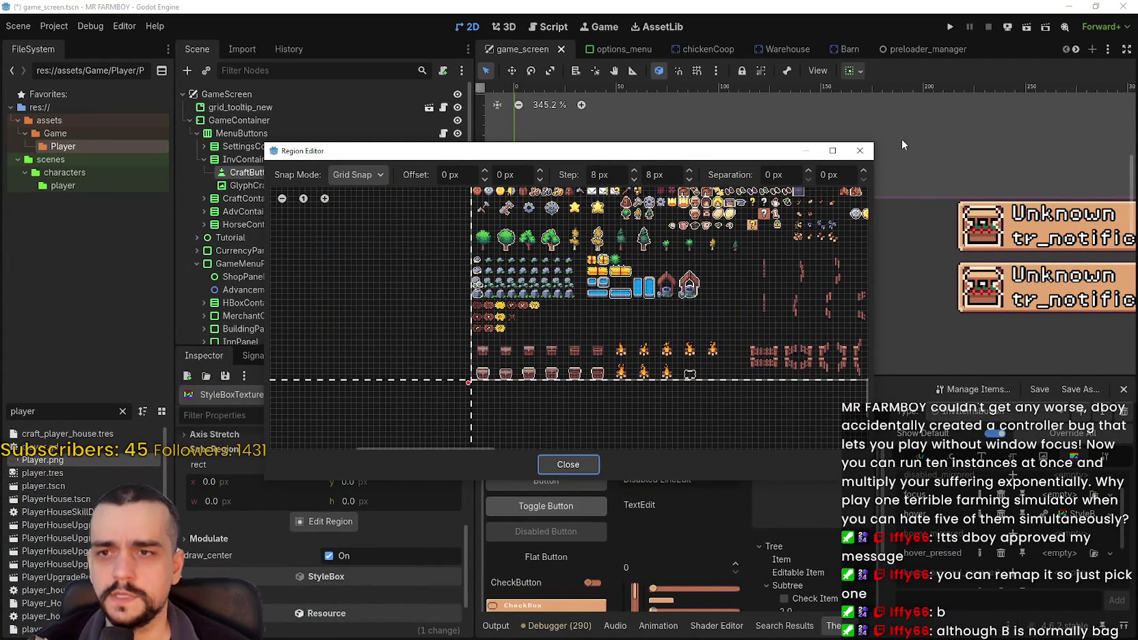
click(861, 155)
click(999, 412)
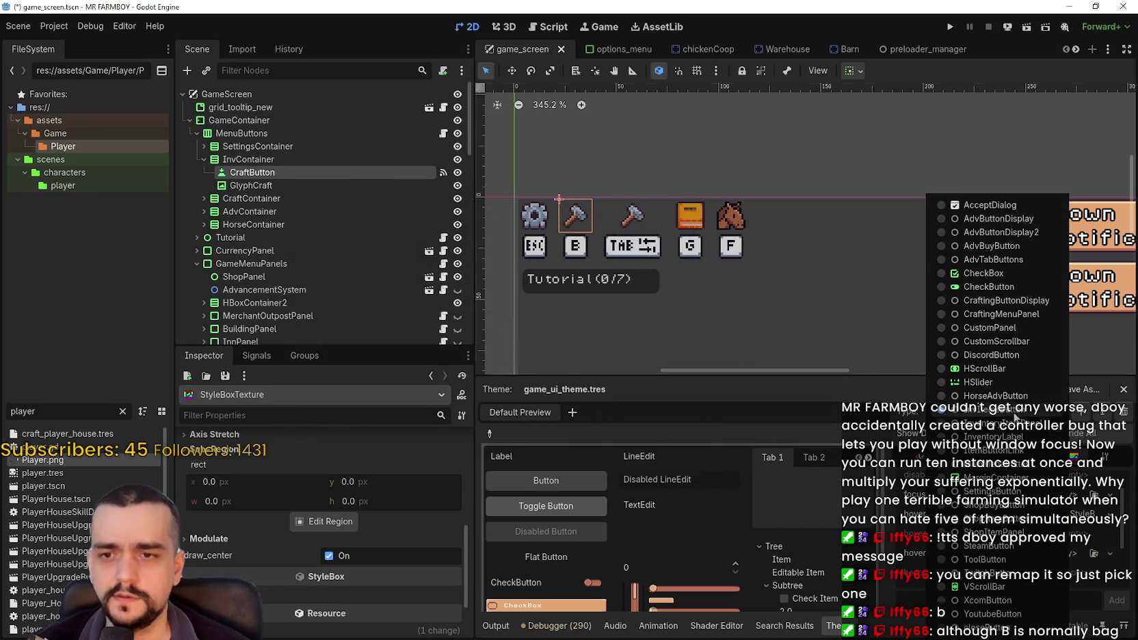
- Inspect the ShopBuyButton type's hammer-textured style and its atlas texture details
click(1001, 504)
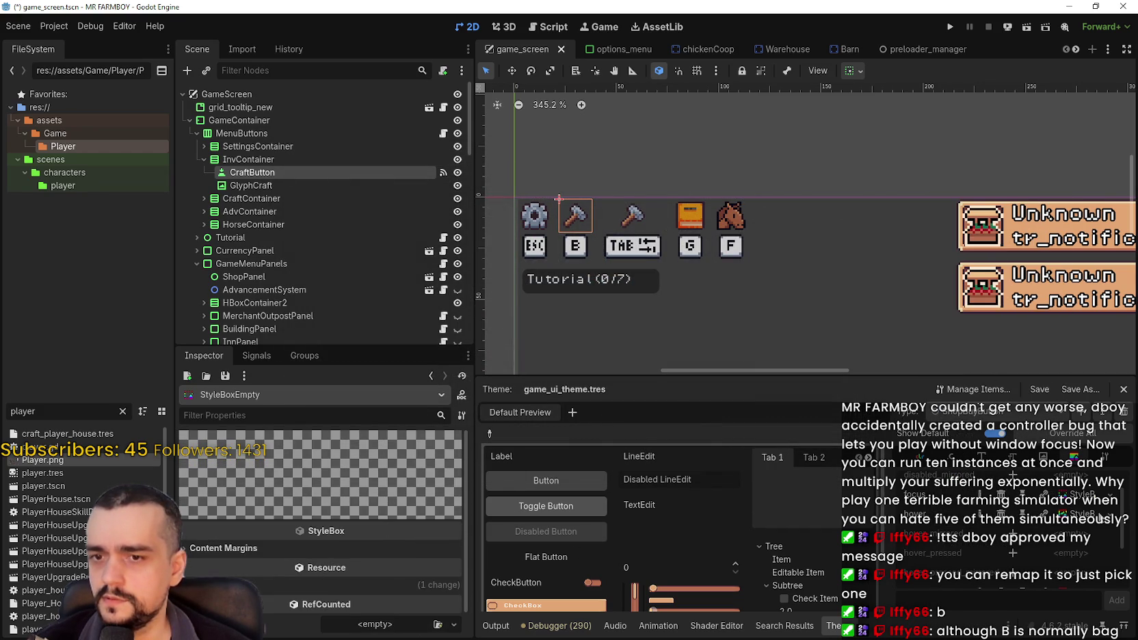
click(1084, 514)
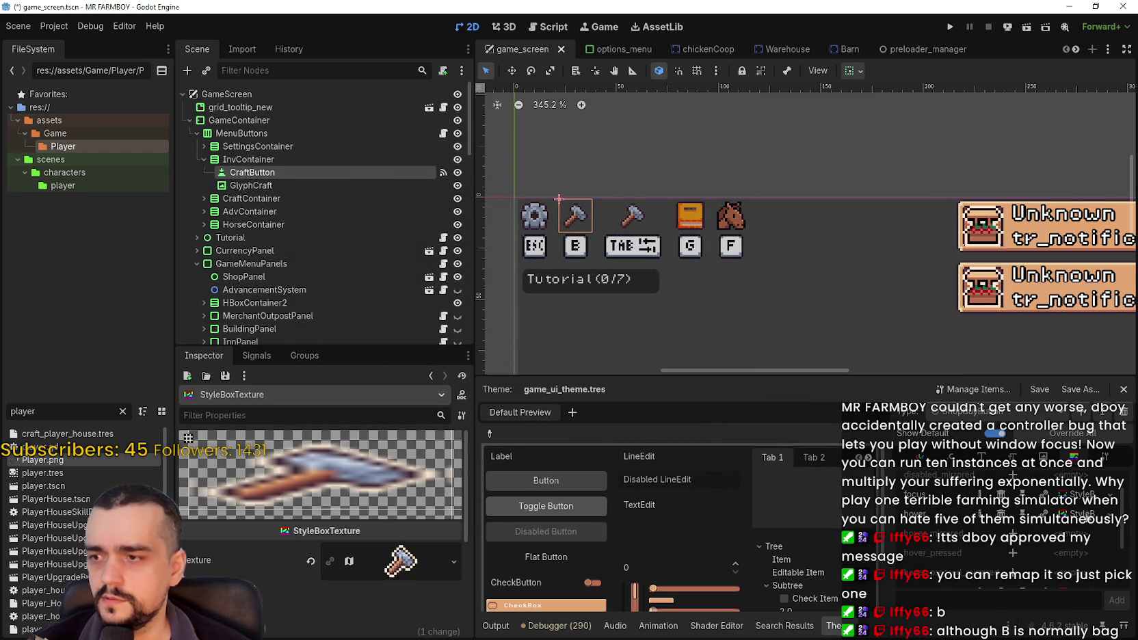
click(391, 559)
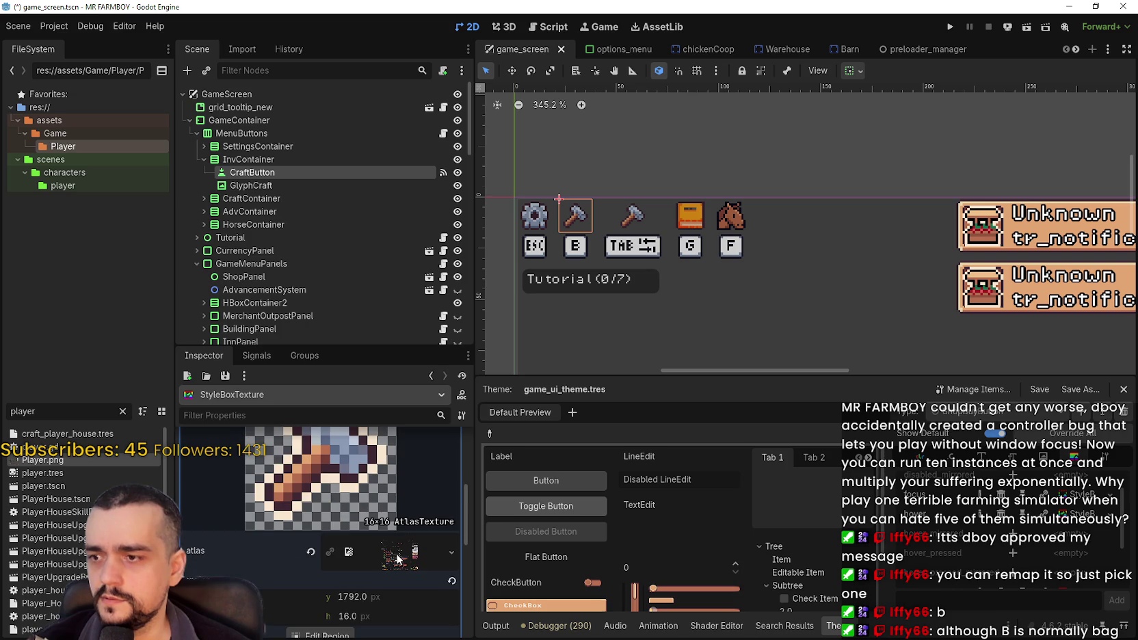
scroll(321, 544, down, 3)
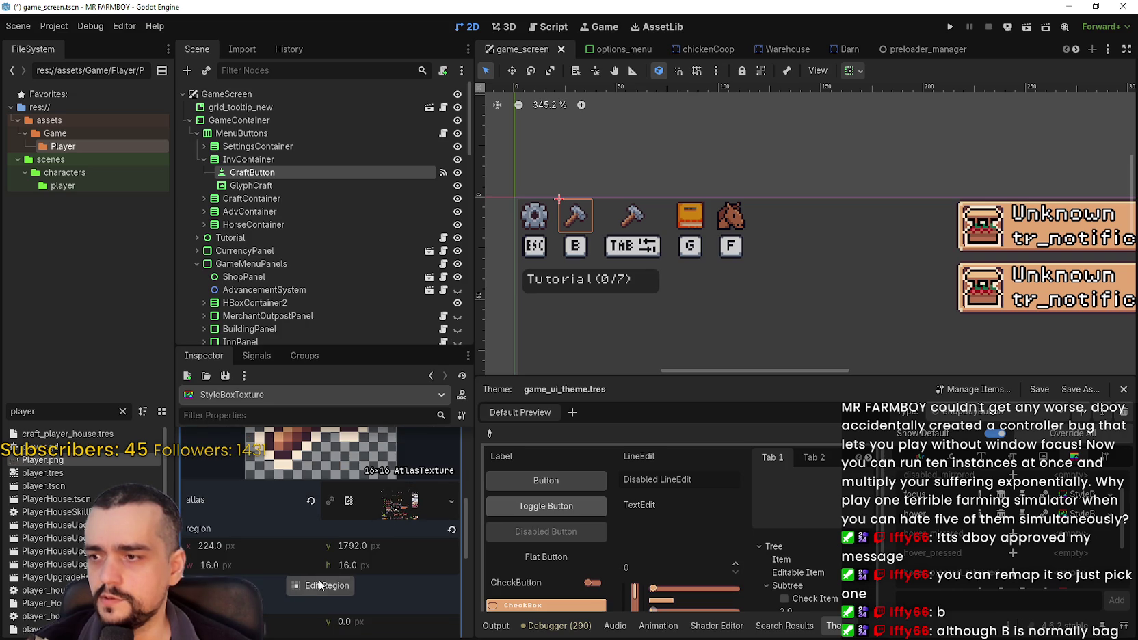
scroll(314, 584, up, 3)
- Switch the theme editor to the InvItemsButton type
click(1019, 413)
click(1059, 487)
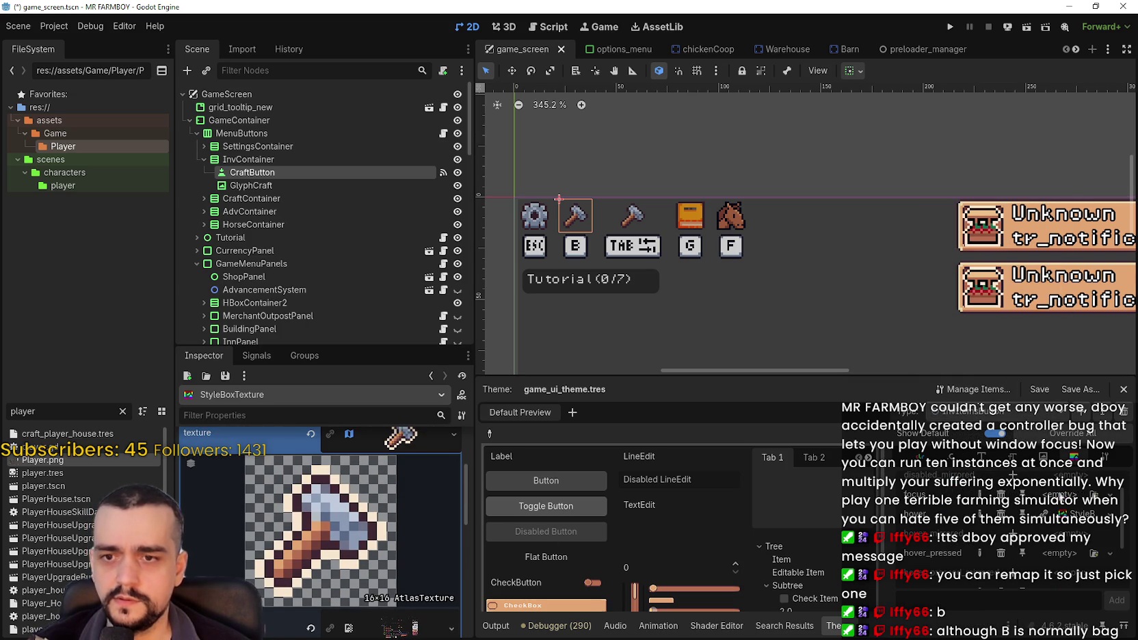
scroll(465, 522, down, 5)
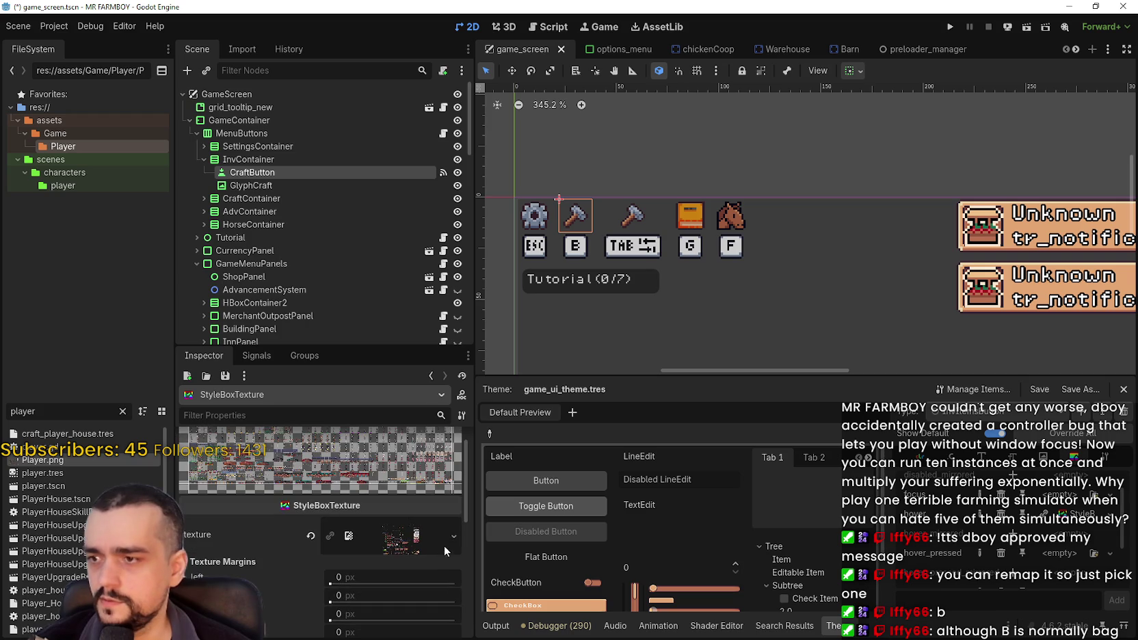
scroll(402, 546, down, 5)
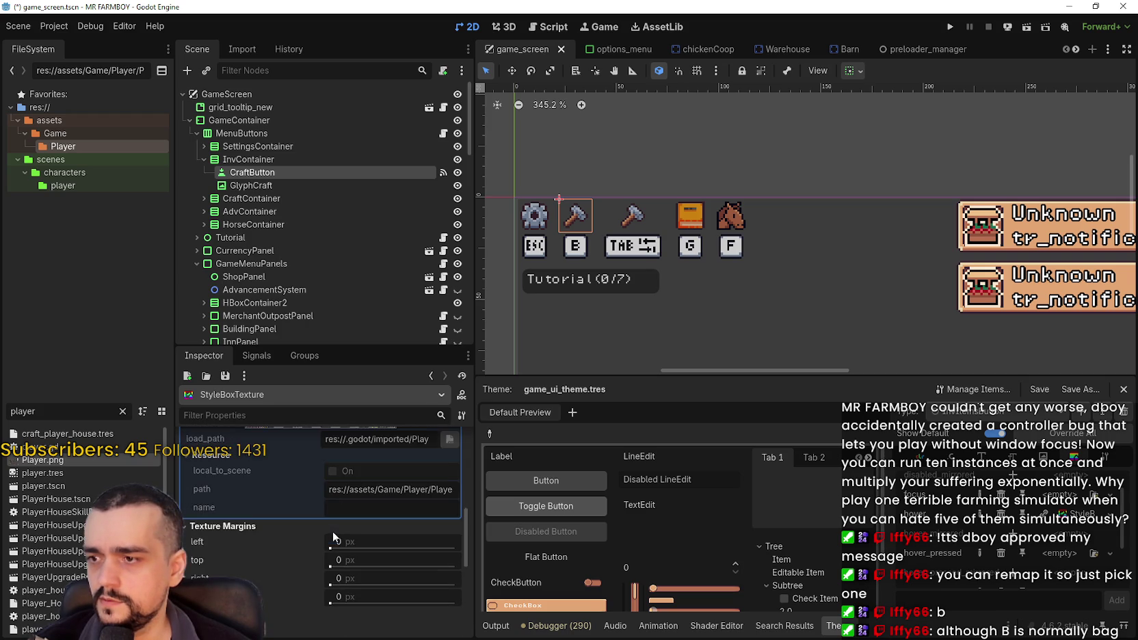
scroll(352, 542, up, 5)
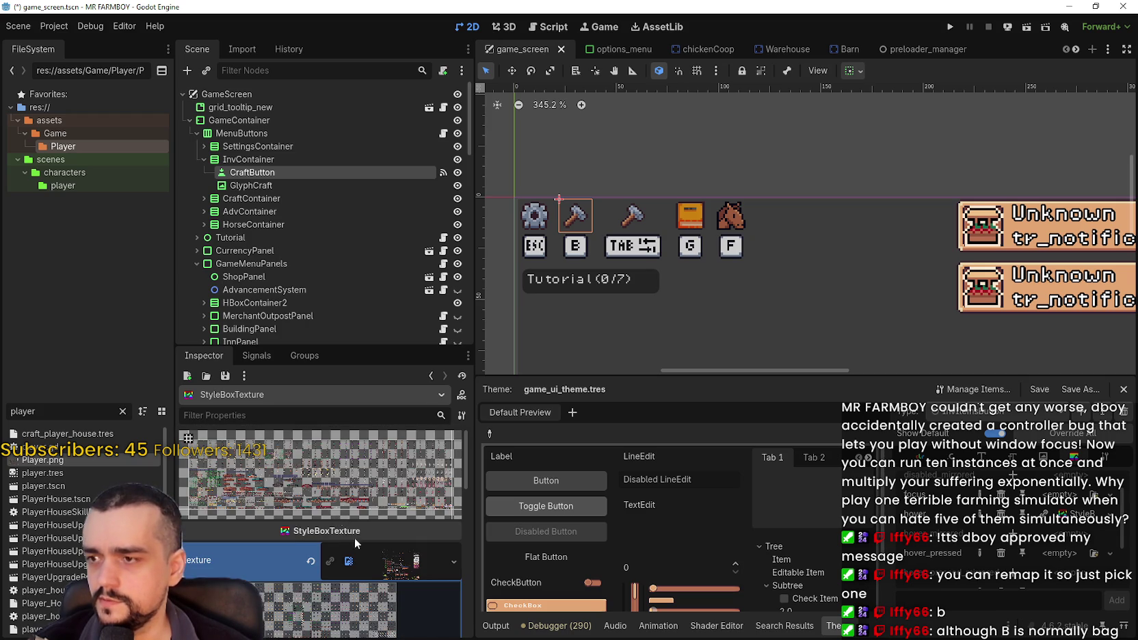
- Replace the style's texture with a new AtlasTexture using Player.png as its atlas
click(312, 560)
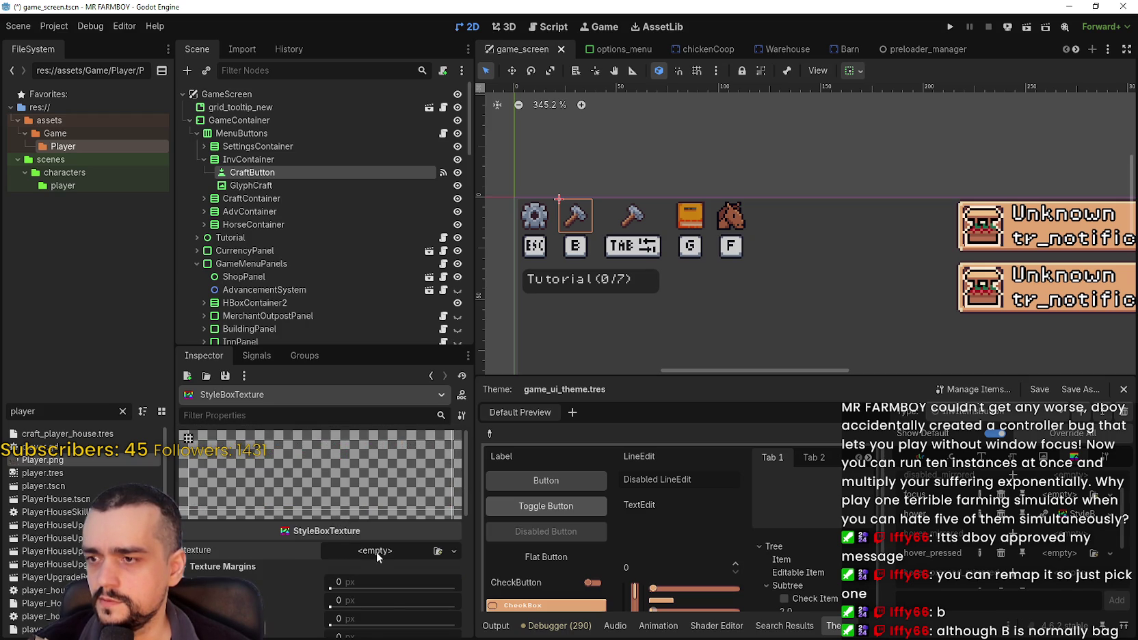
click(393, 550)
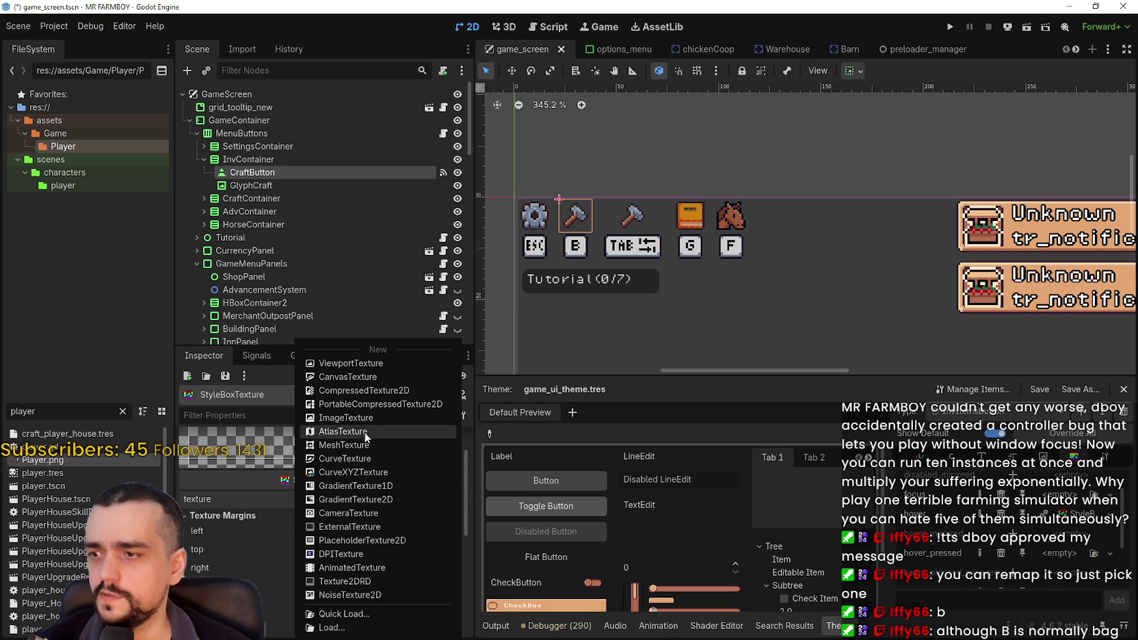
scroll(359, 465, down, 1)
click(370, 500)
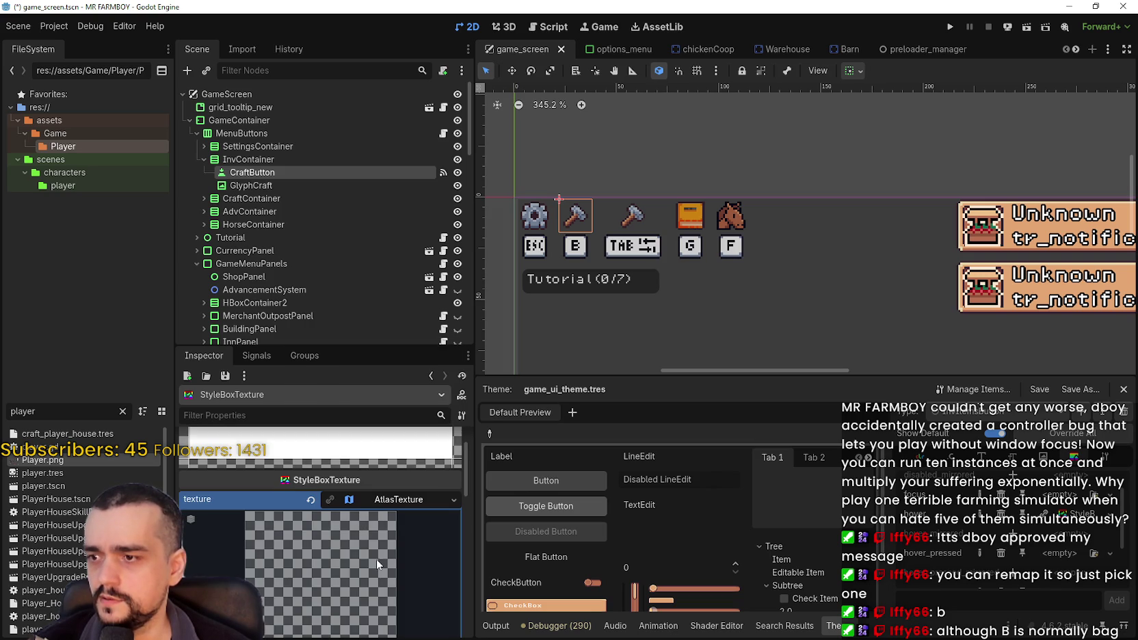
scroll(461, 585, down, 5)
scroll(332, 521, up, 3)
click(373, 493)
click(382, 611)
click(382, 192)
click(321, 590)
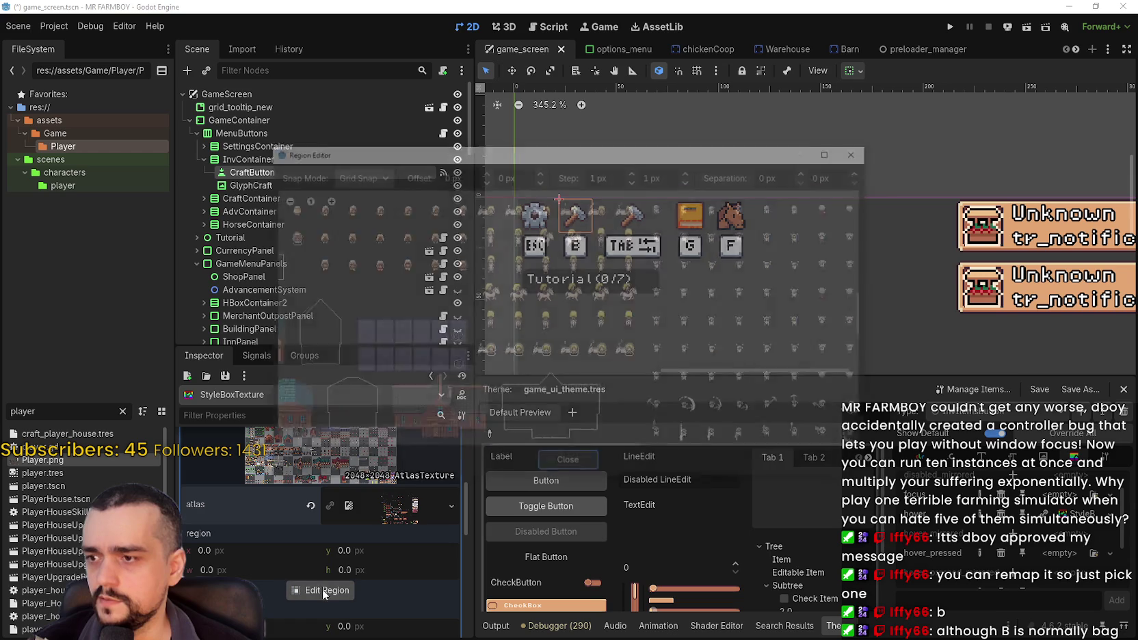
- Set the Region Editor's grid snap step to 16 x 16 px
scroll(389, 401, up, 5)
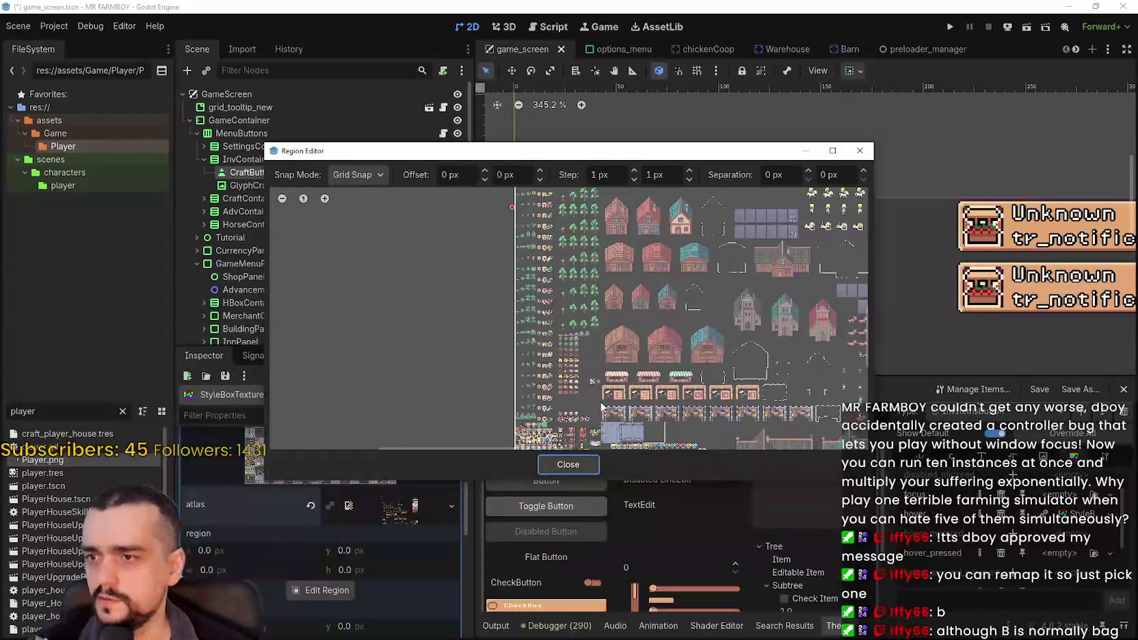
scroll(599, 292, up, 4)
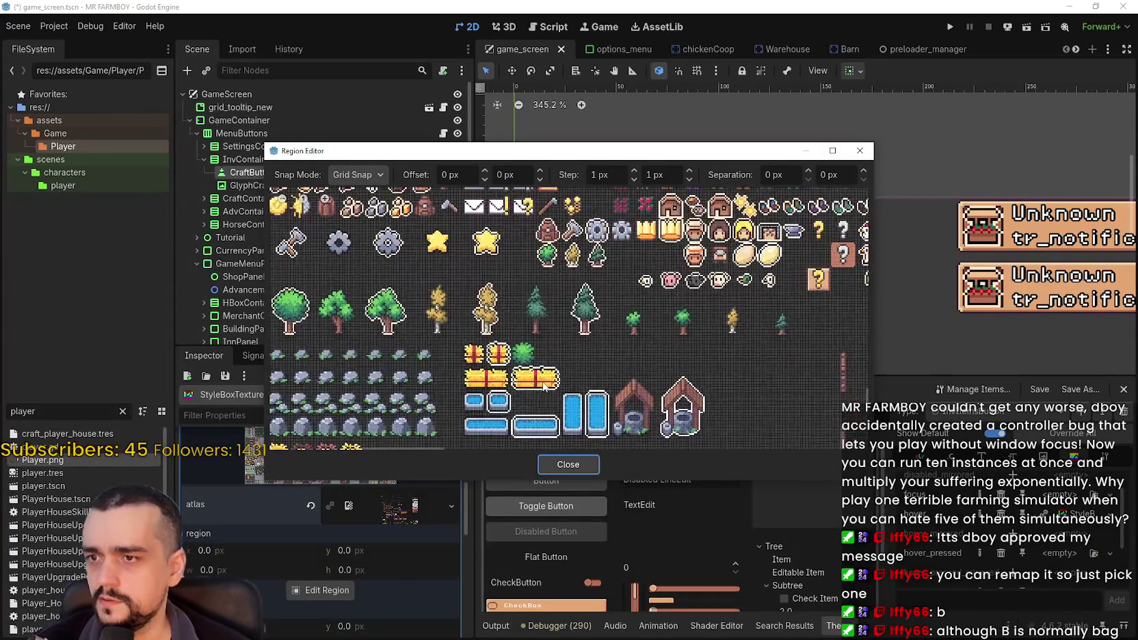
scroll(580, 407, up, 3)
scroll(580, 407, down, 2)
scroll(541, 308, up, 1)
click(363, 175)
click(373, 224)
text(6)
click(662, 176)
text(1)
key(shift+Tab)
- Pick the backpack tile (region 208, 1792, 16×16) as the atlas region and close the editor
scroll(563, 263, down, 4)
scroll(528, 420, up, 2)
drag(641, 396, 558, 303)
click(626, 324)
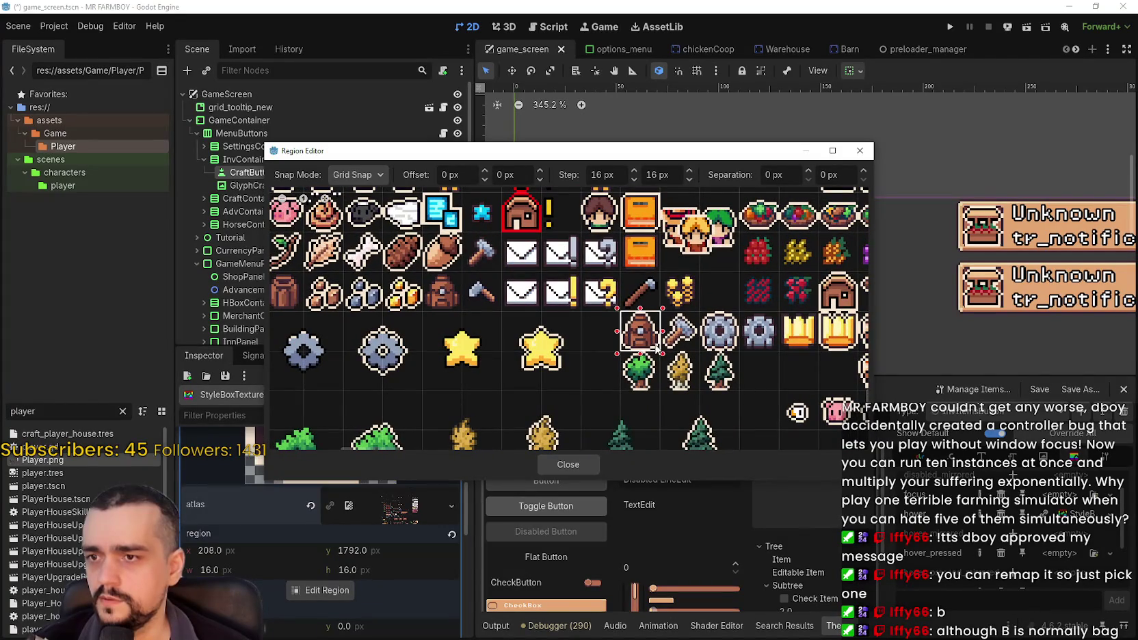
click(568, 464)
click(400, 552)
click(1076, 538)
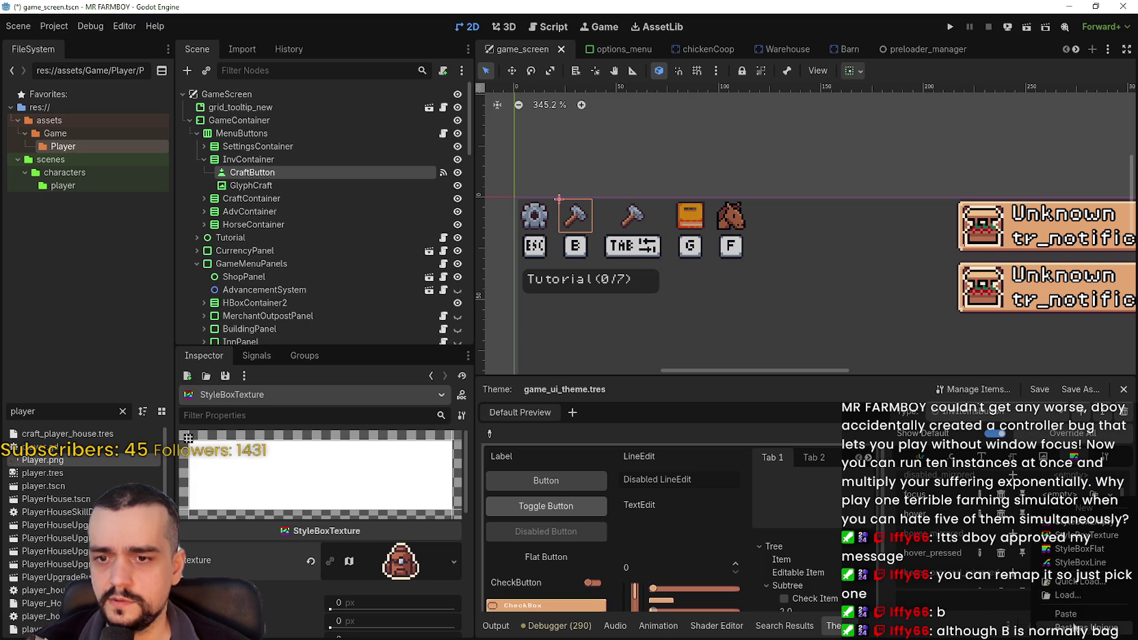
- Copy the backpack style and paste it into the hover_pressed and pressed slots
click(1069, 621)
key(ctrl+v)
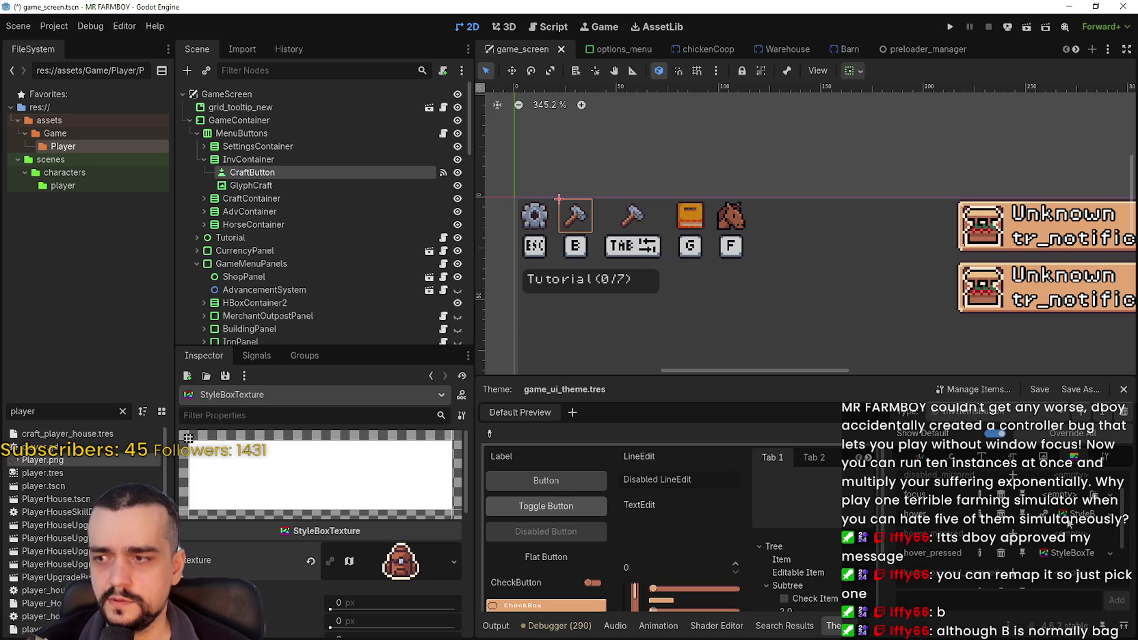
scroll(1069, 523, down, 1)
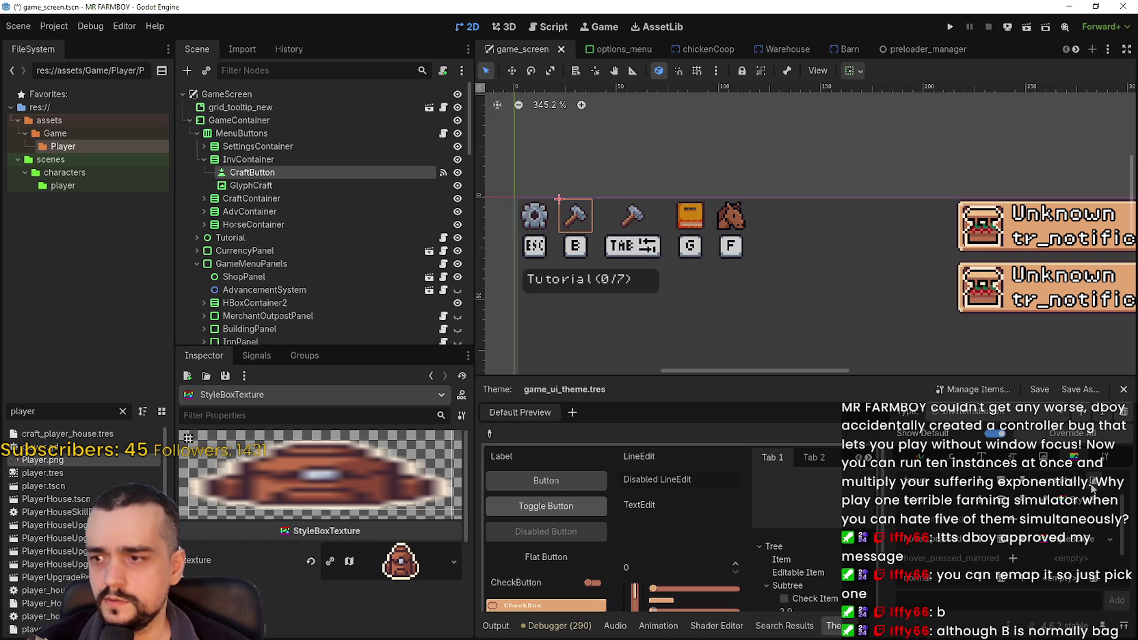
scroll(1057, 540, down, 3)
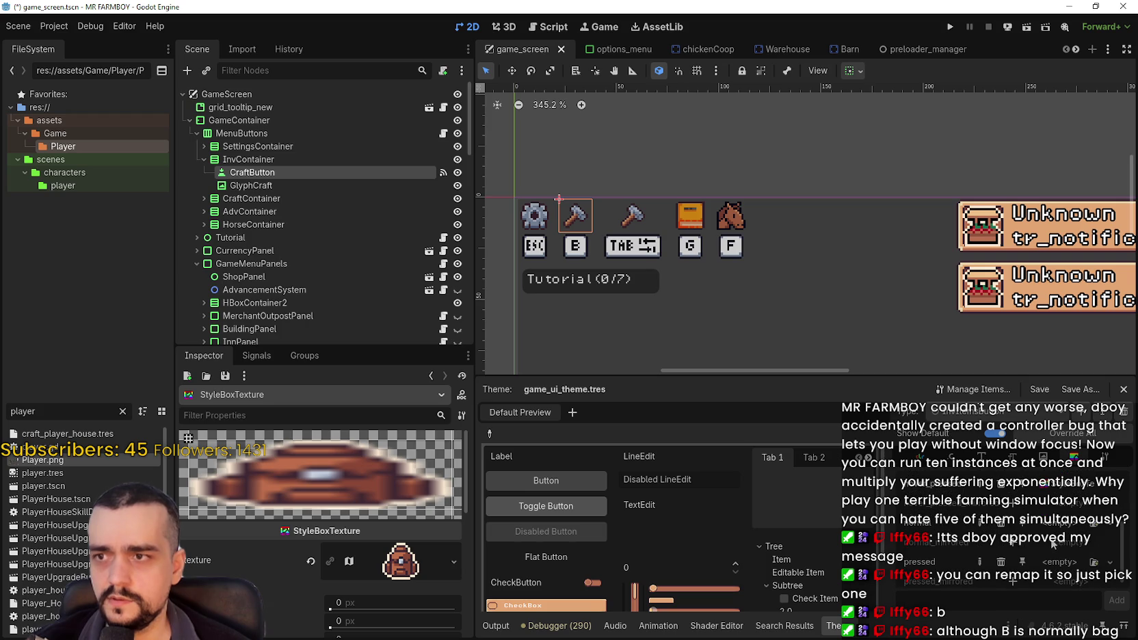
scroll(1057, 551, down, 1)
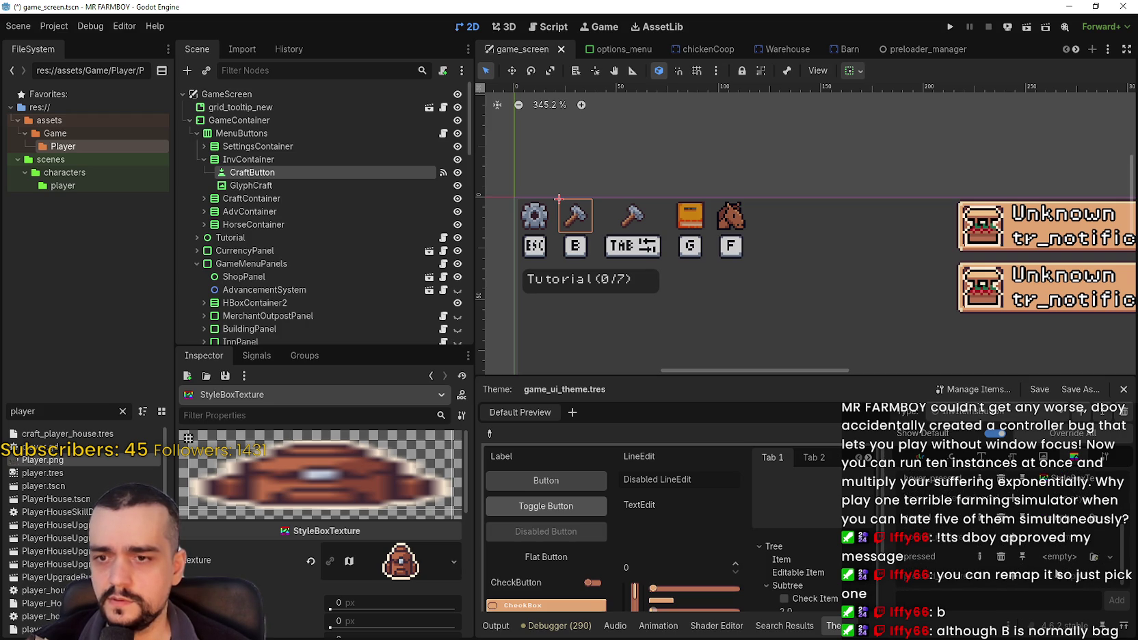
click(1062, 557)
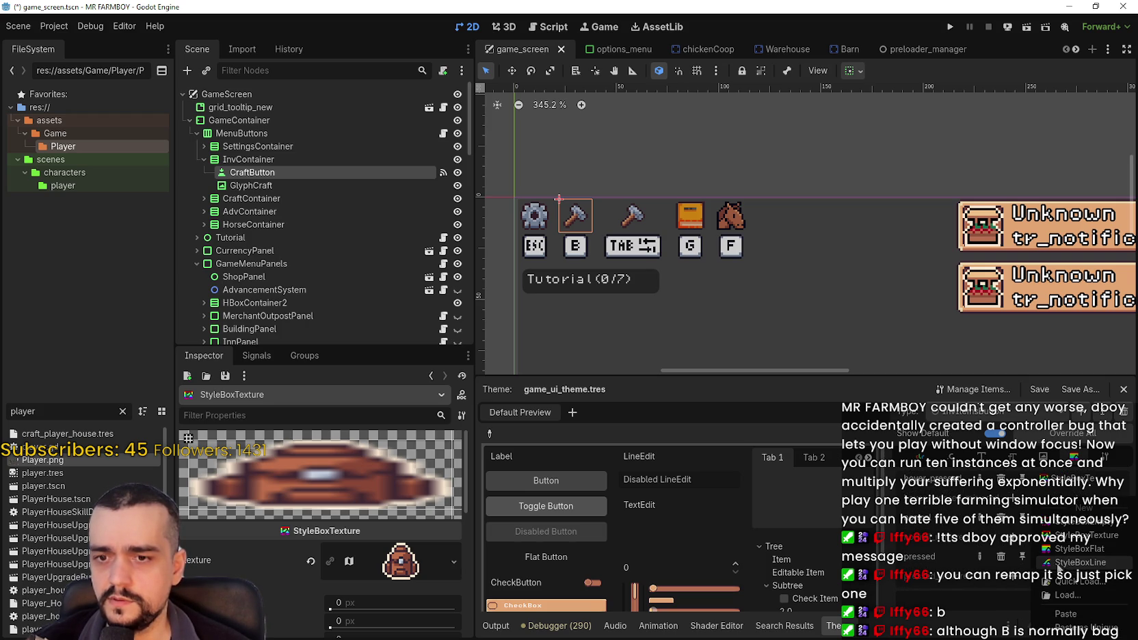
click(1074, 618)
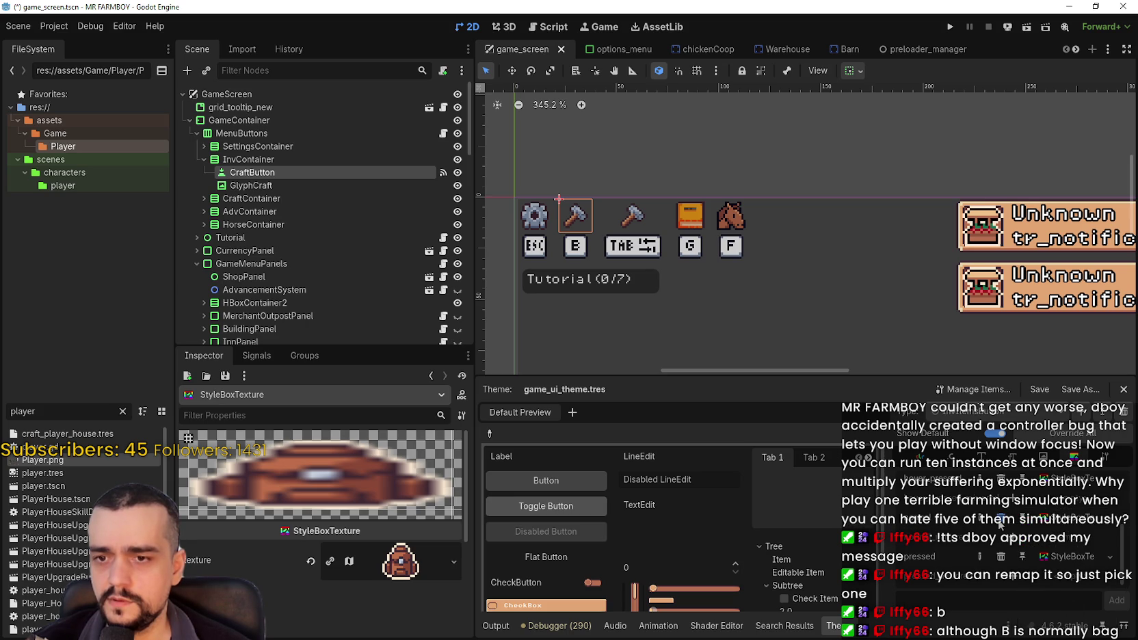
- Make the pressed style unique (recursive) so it has its own texture
click(1109, 556)
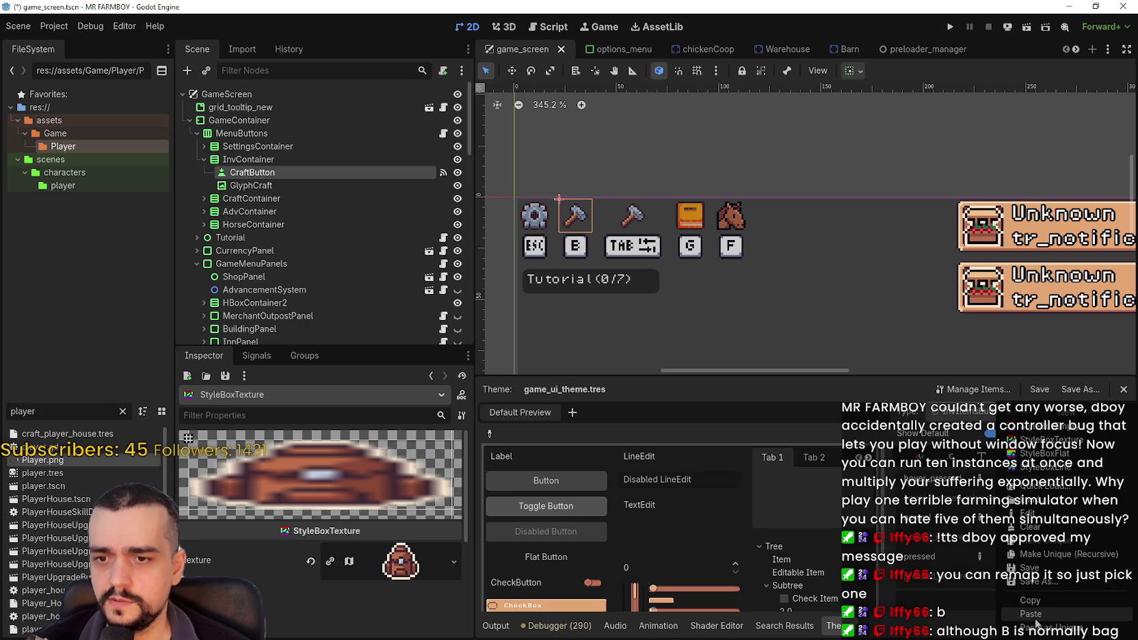
click(1067, 554)
click(539, 428)
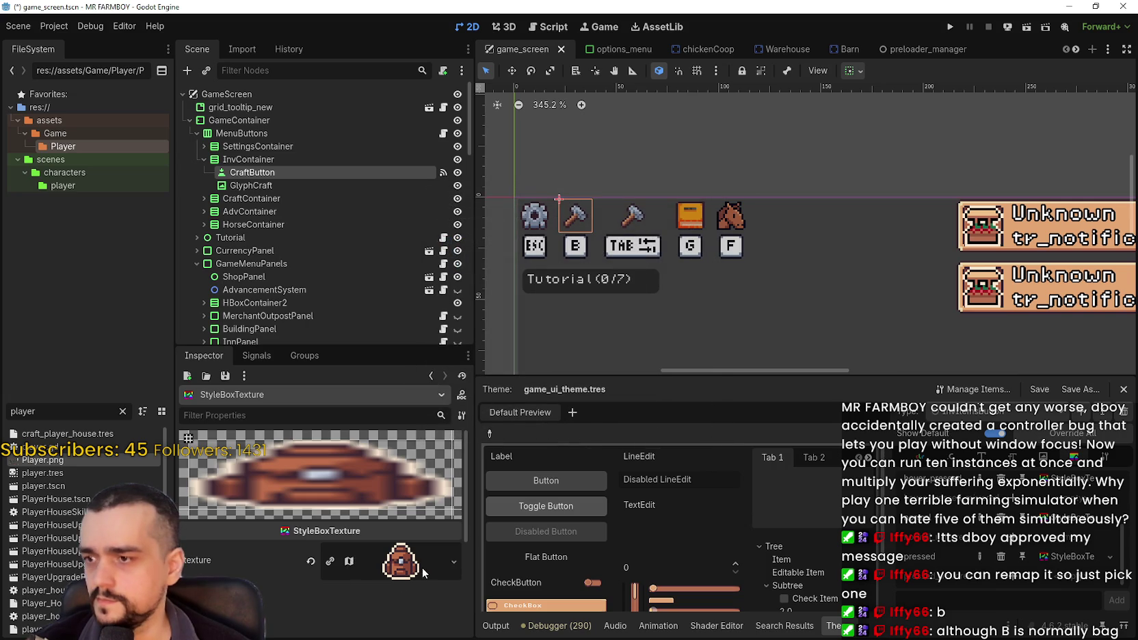
- Point the pressed style's atlas at the 16×16 tile at region 128, 1776, then save game_screen.tscn
click(356, 559)
scroll(318, 554, down, 5)
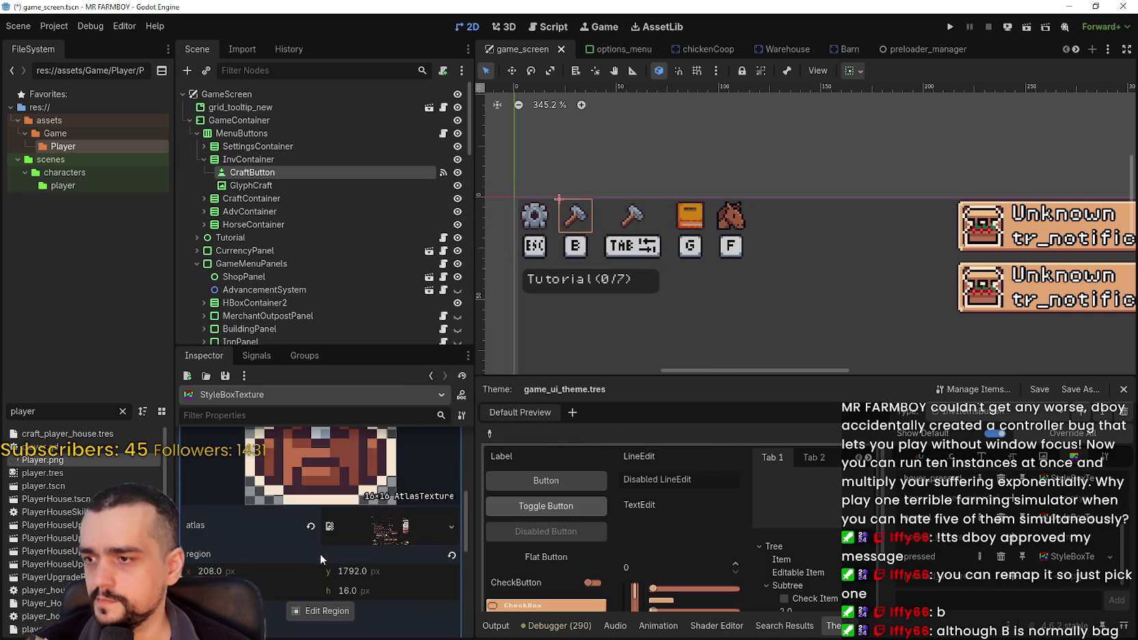
click(321, 534)
scroll(395, 419, down, 10)
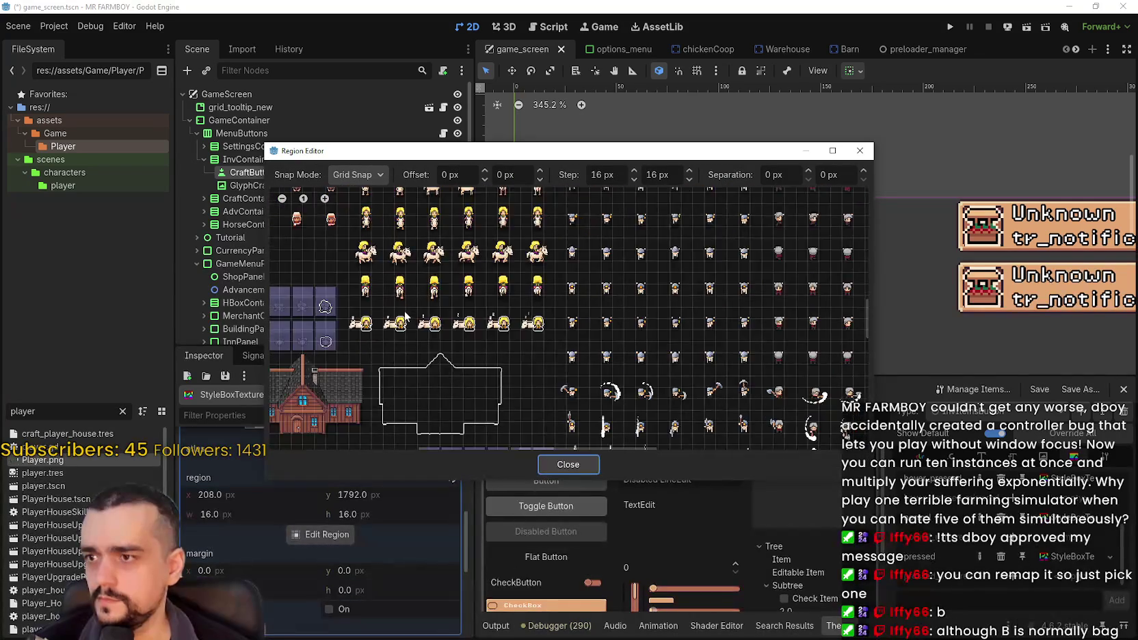
scroll(572, 328, up, 8)
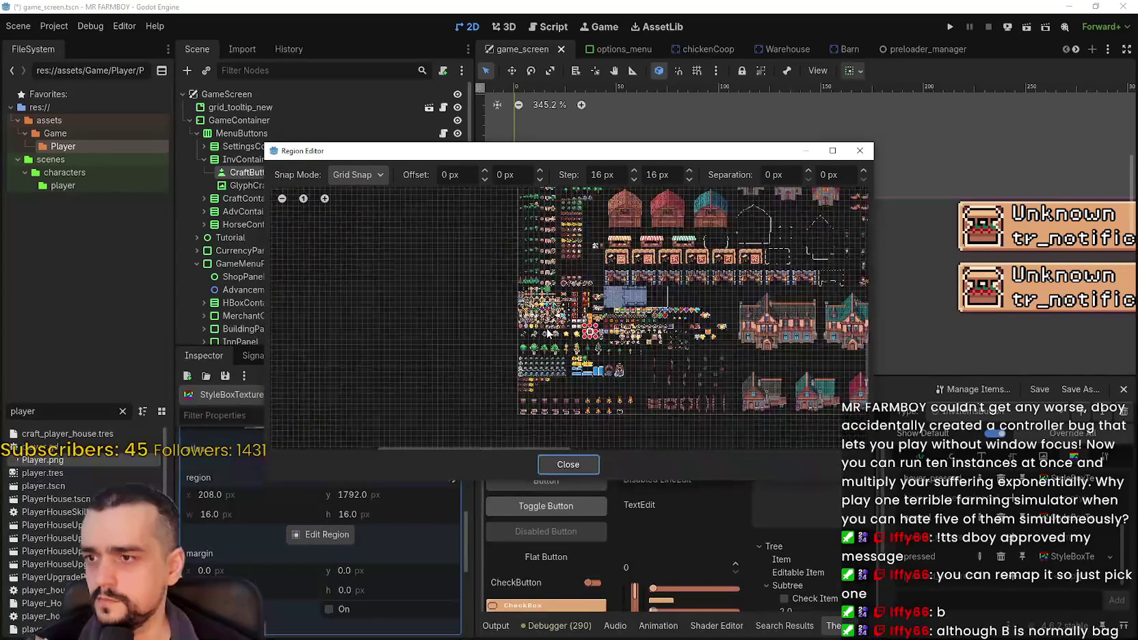
scroll(572, 328, up, 3)
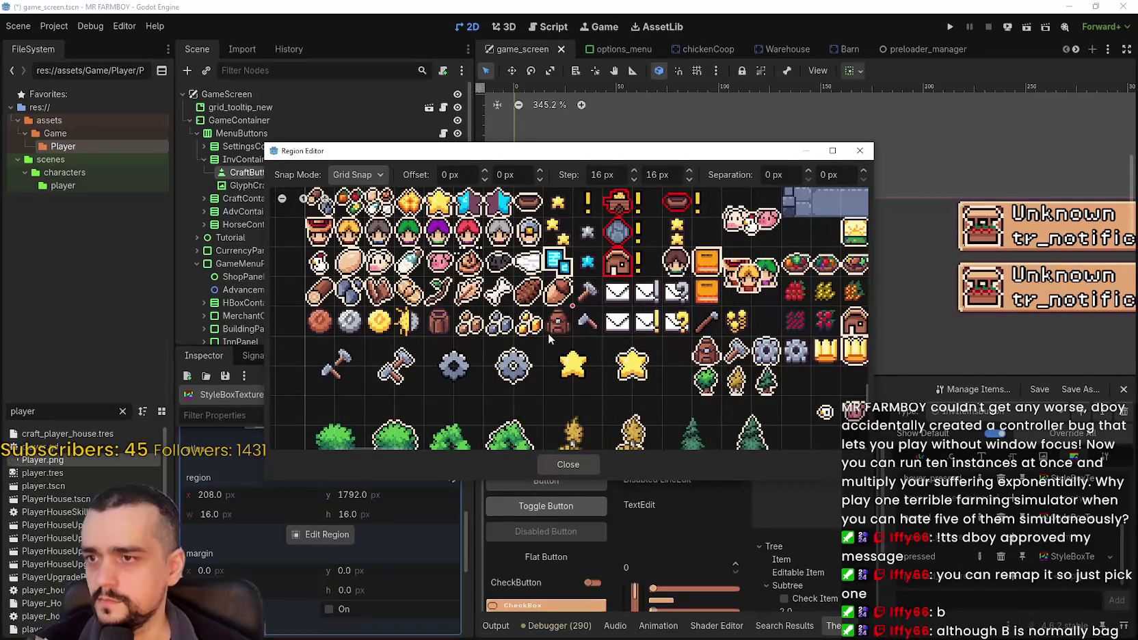
click(559, 321)
click(596, 466)
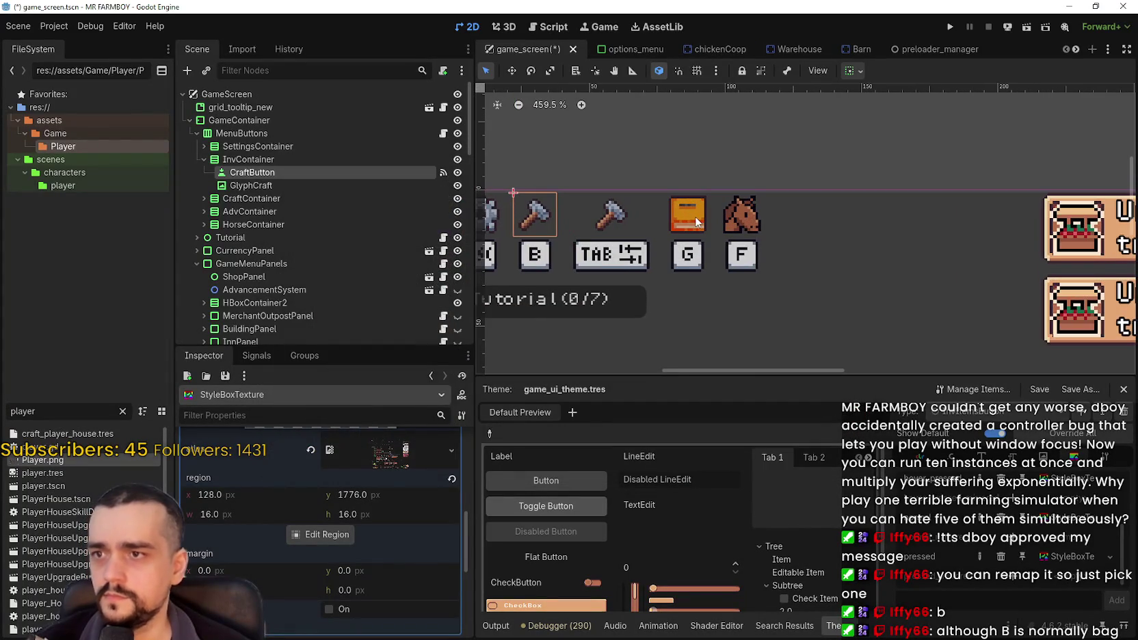
key(ctrl+s)
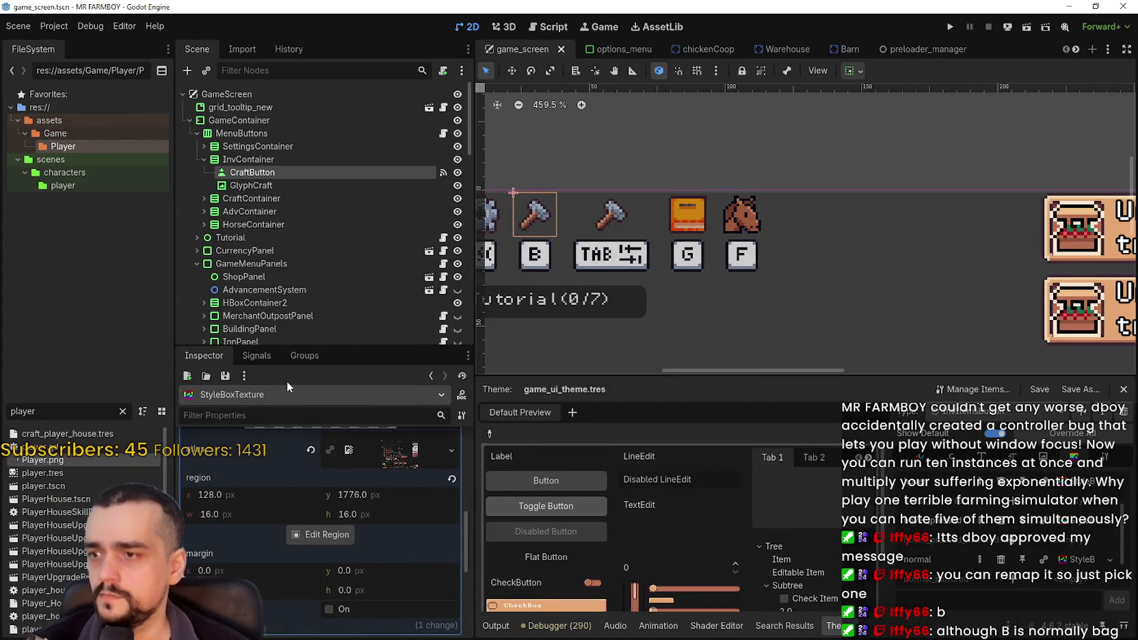
- Rename the CraftButton node to InvButton and save the game_screen scene
click(271, 172)
click(237, 173)
drag(255, 173, 221, 169)
key(Escape)
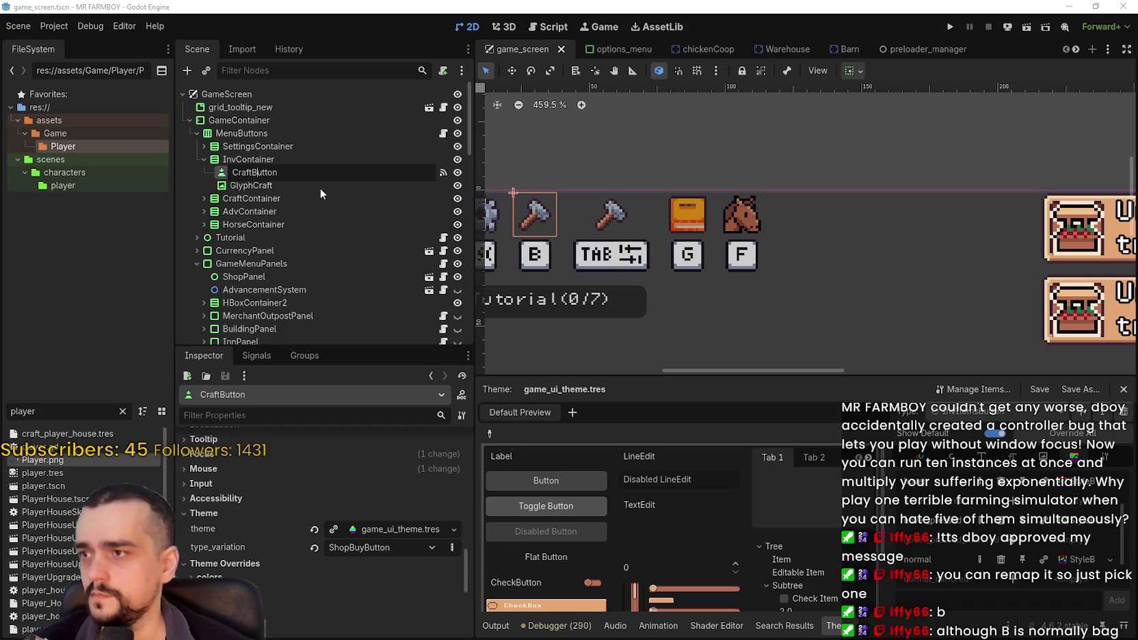
key(BackSpace)
key(BackSpace)
key(BackSpace)
text(Inv)
key(Return)
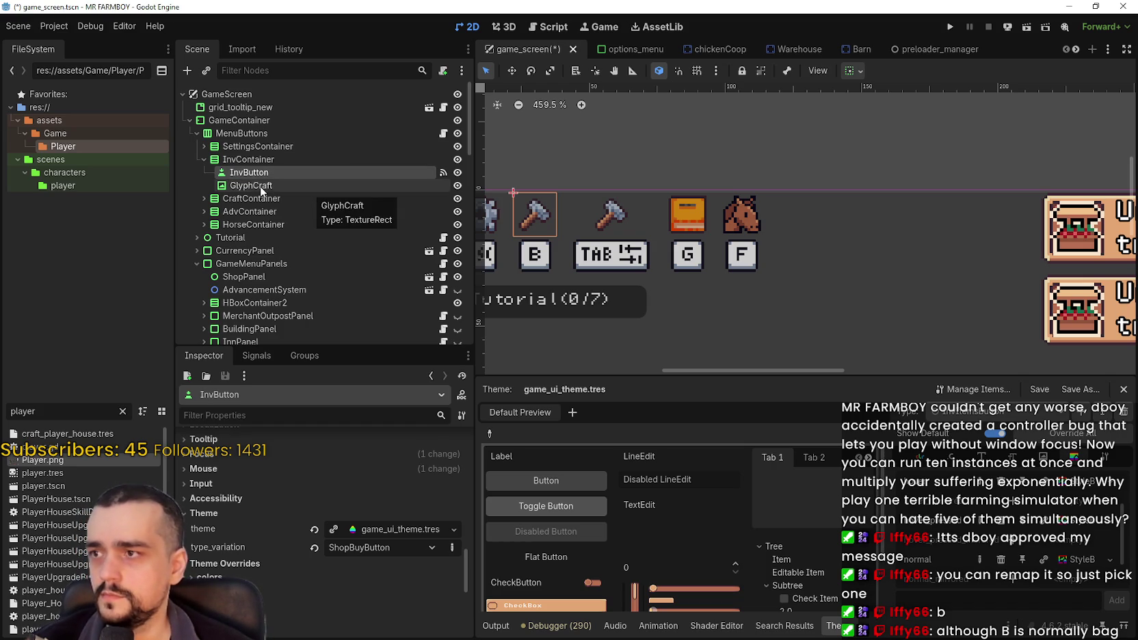
click(260, 189)
click(281, 173)
key(ctrl+s)
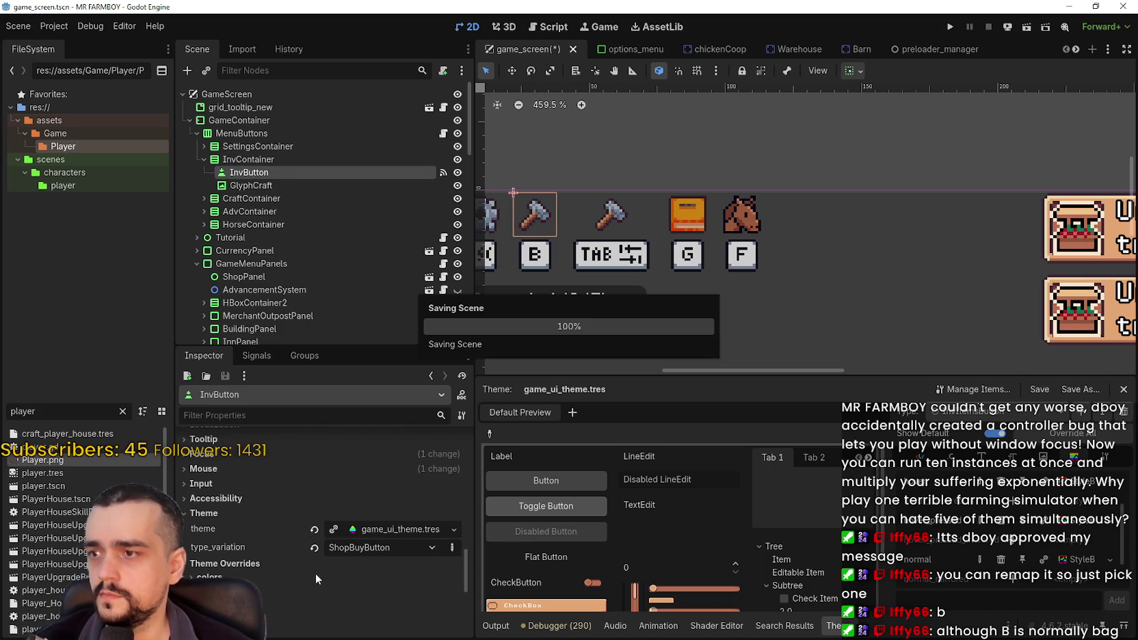
- Set InvButton's theme type_variation to InvItemsButton and save the scene
click(364, 554)
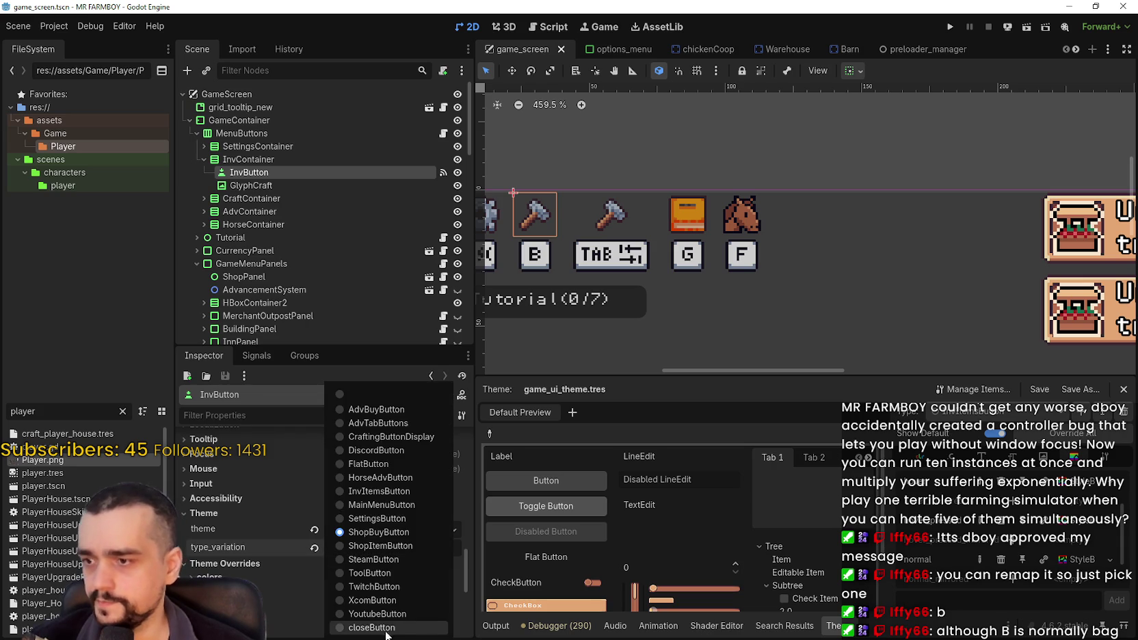
click(393, 493)
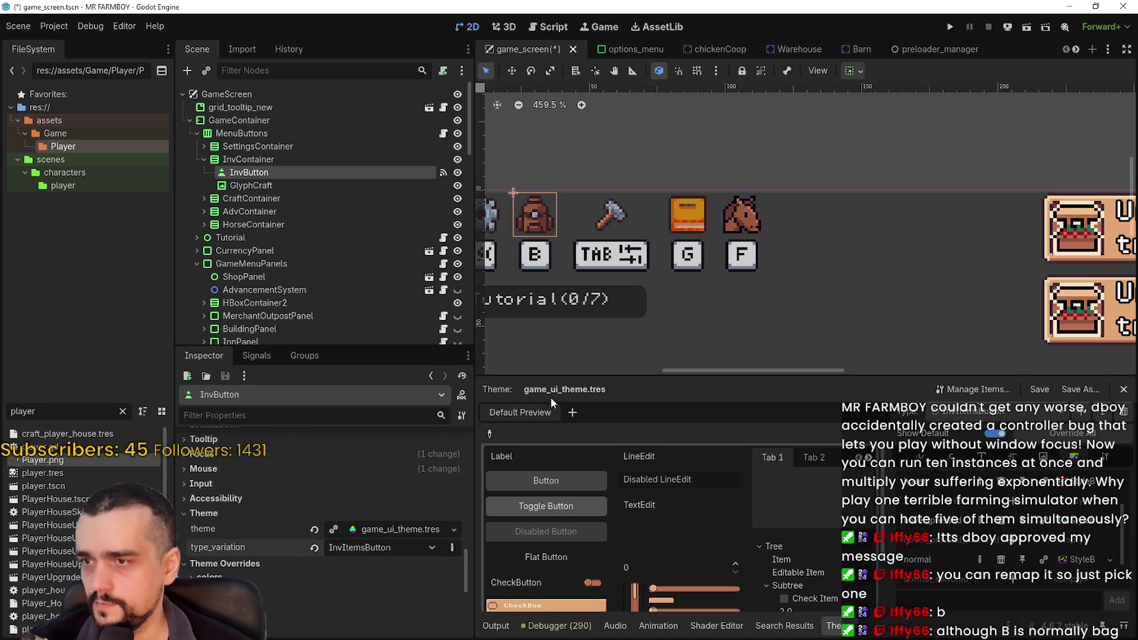
scroll(654, 274, down, 3)
scroll(654, 274, down, 2)
key(ctrl+s)
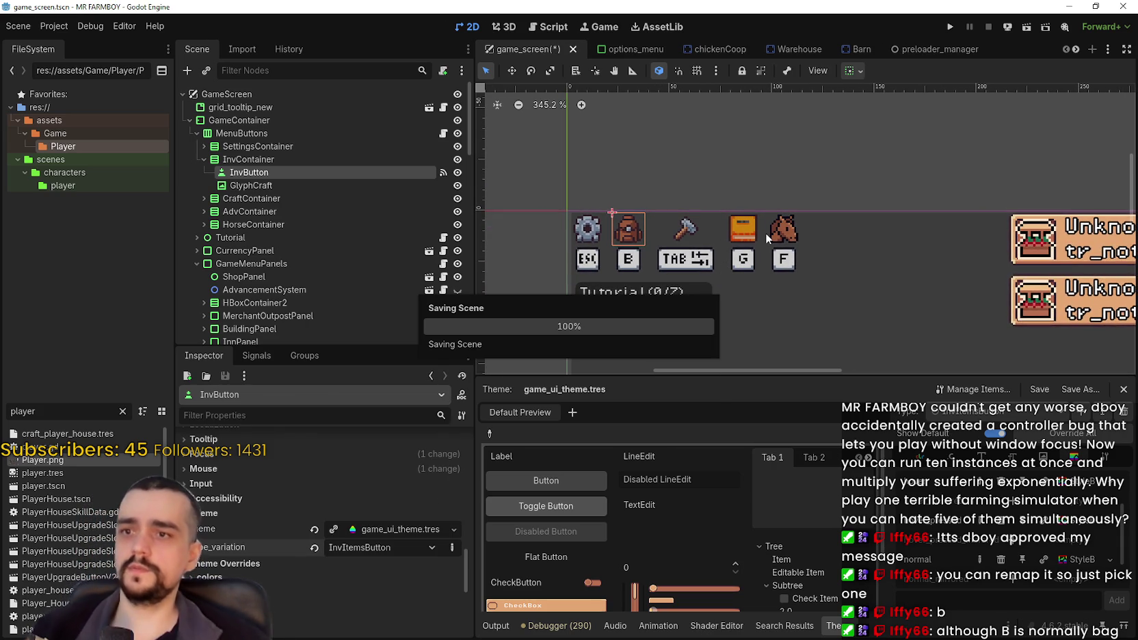
scroll(690, 240, up, 2)
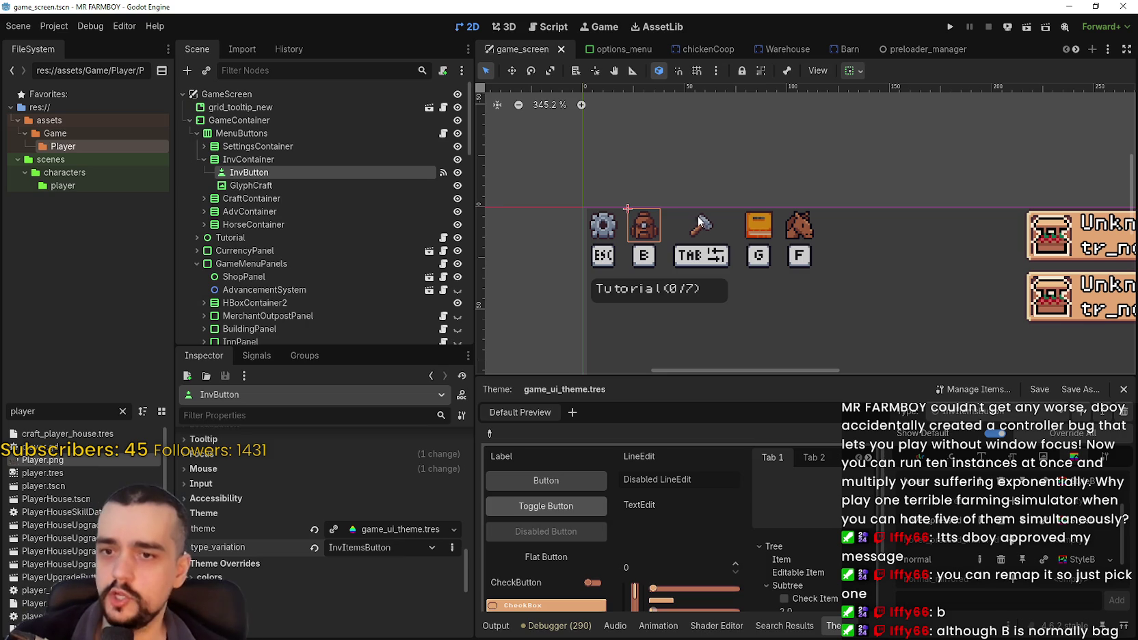
scroll(671, 218, up, 2)
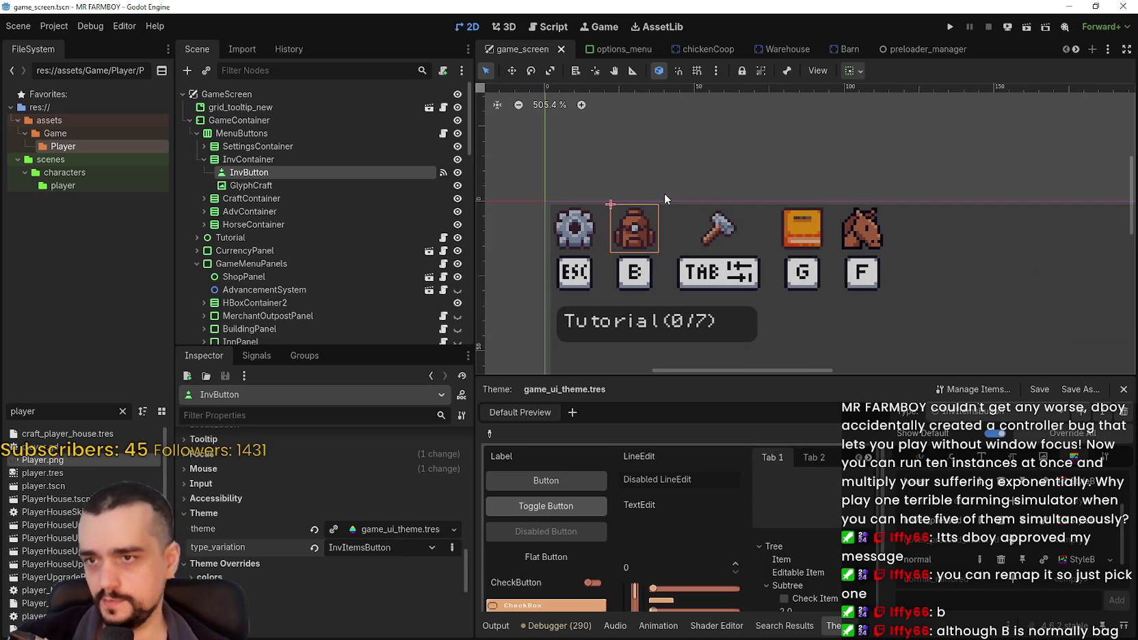
scroll(656, 209, up, 1)
scroll(651, 215, down, 2)
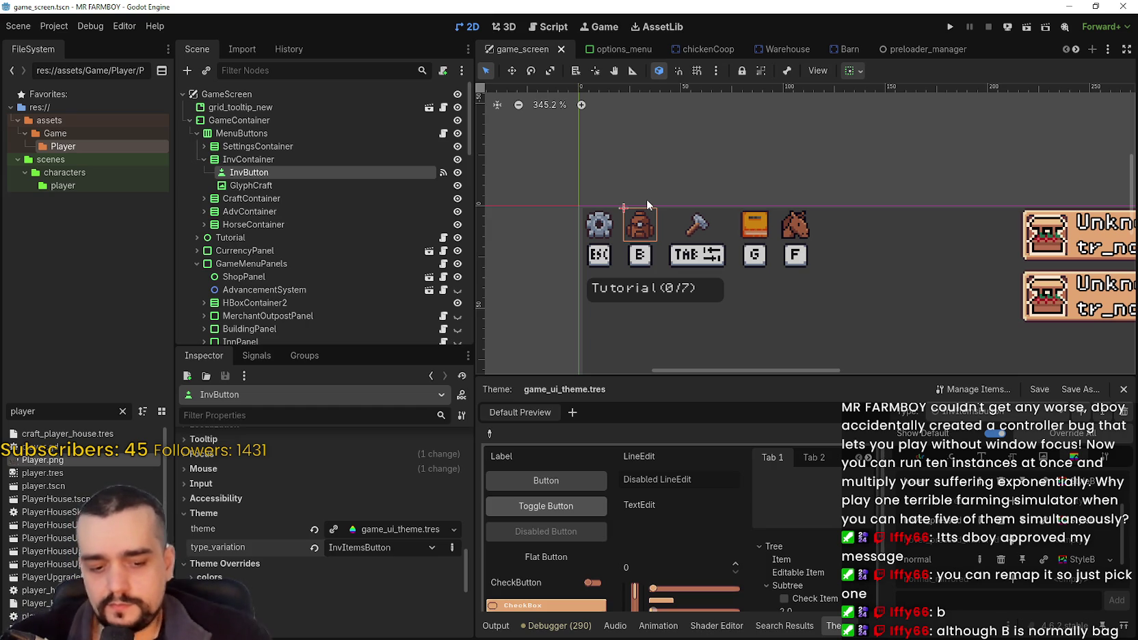
scroll(743, 289, up, 1)
scroll(743, 286, down, 2)
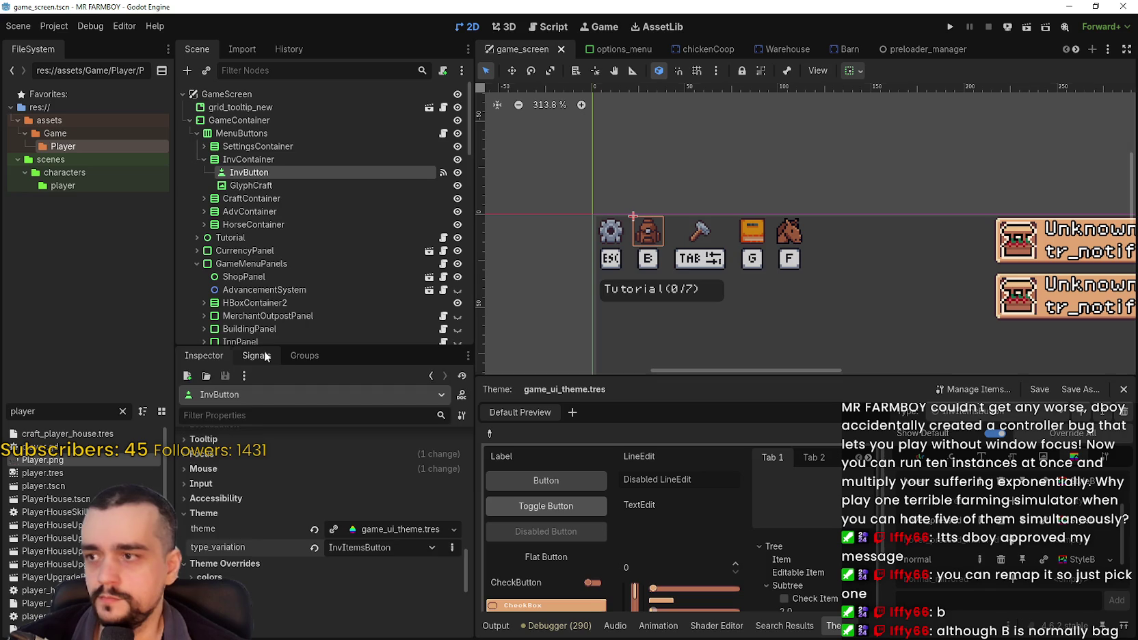
- Show InvButton's signals and browse the menu_buttons.gd script of MenuButtons
click(255, 355)
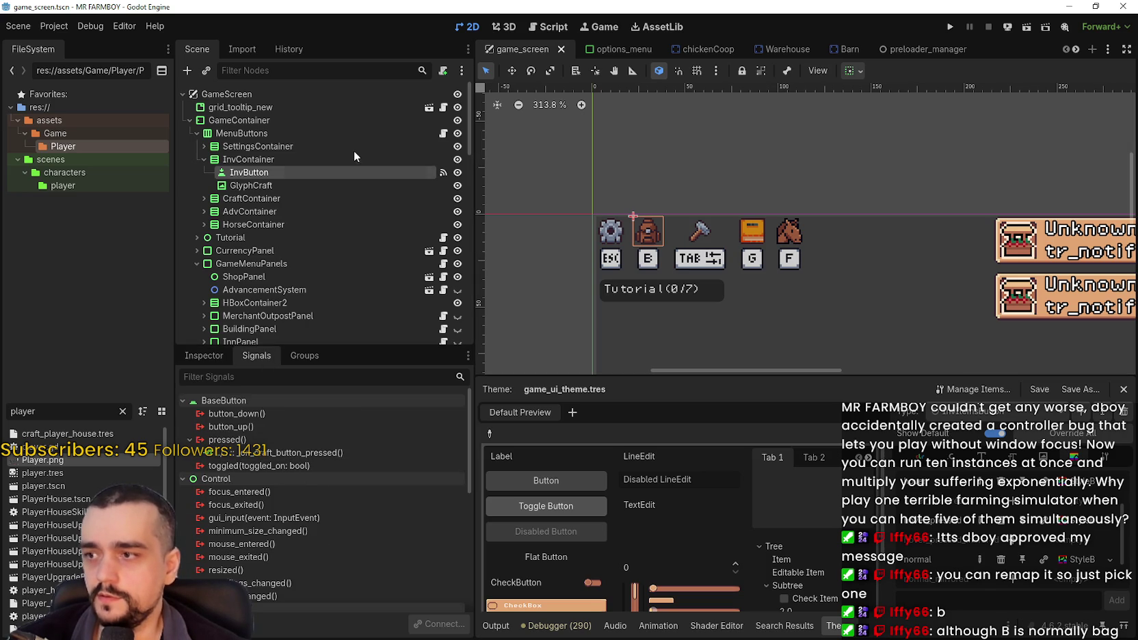
click(445, 134)
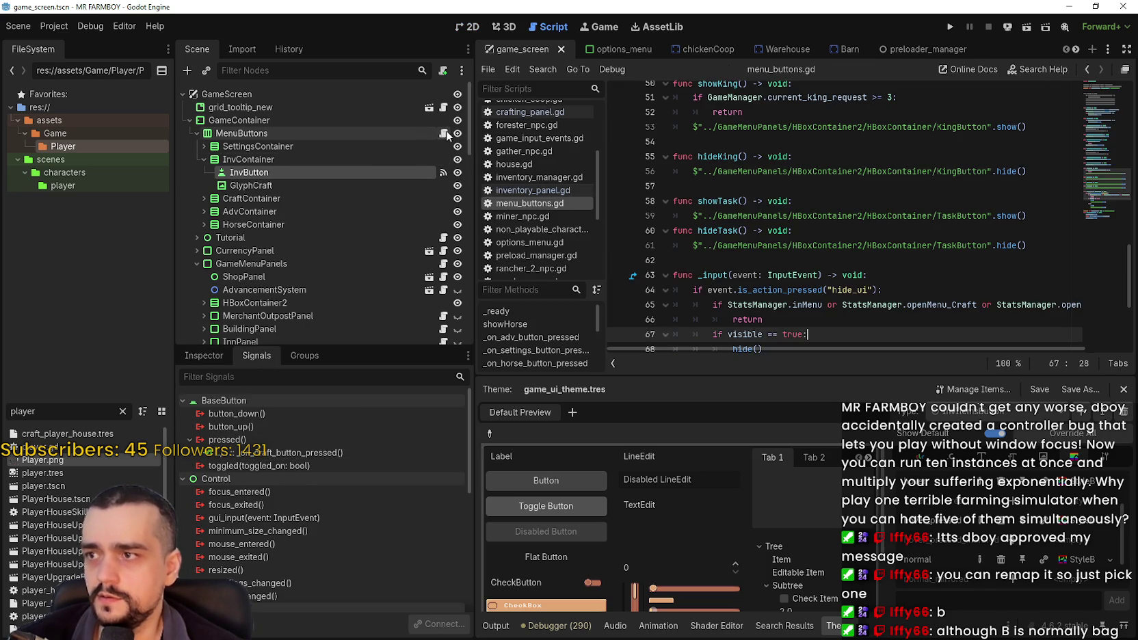
scroll(745, 226, up, 8)
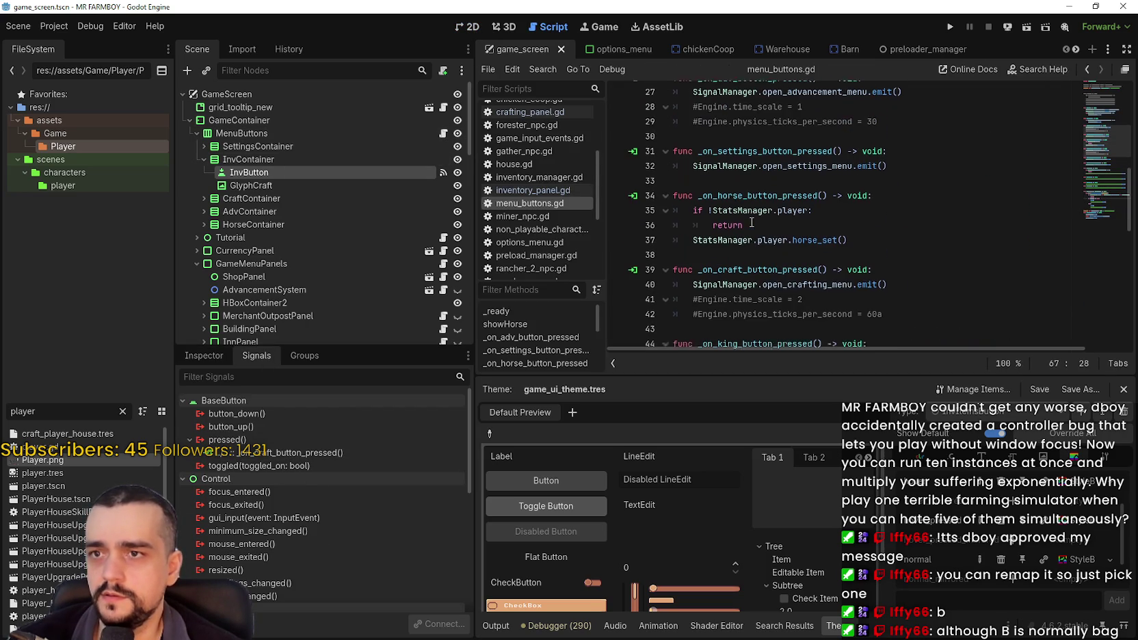
scroll(881, 175, up, 5)
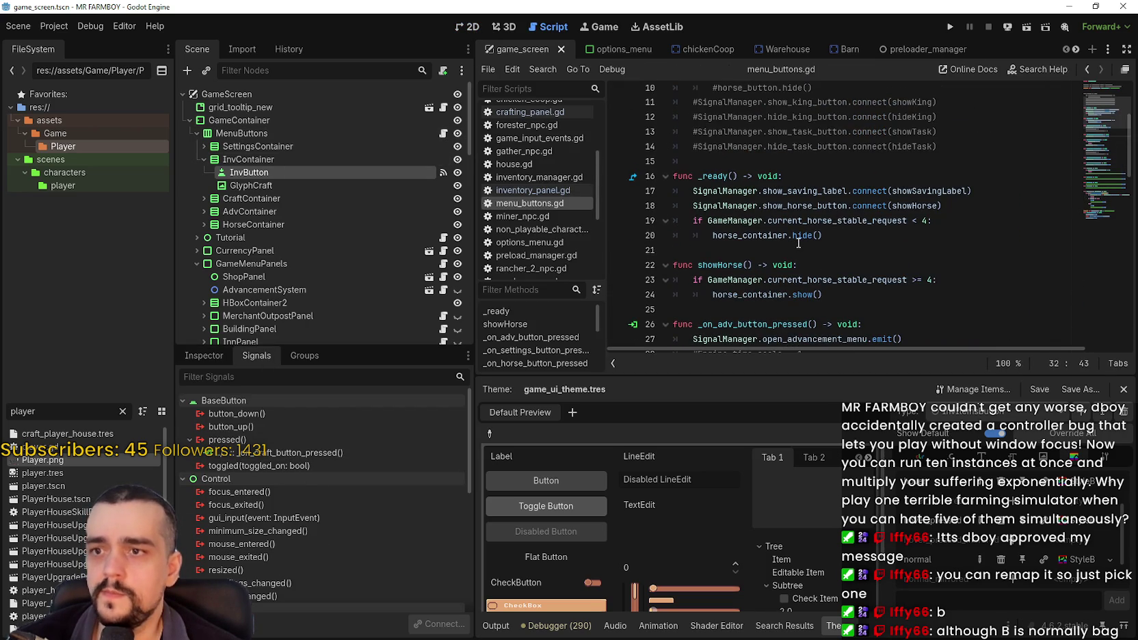
click(794, 250)
scroll(813, 260, up, 3)
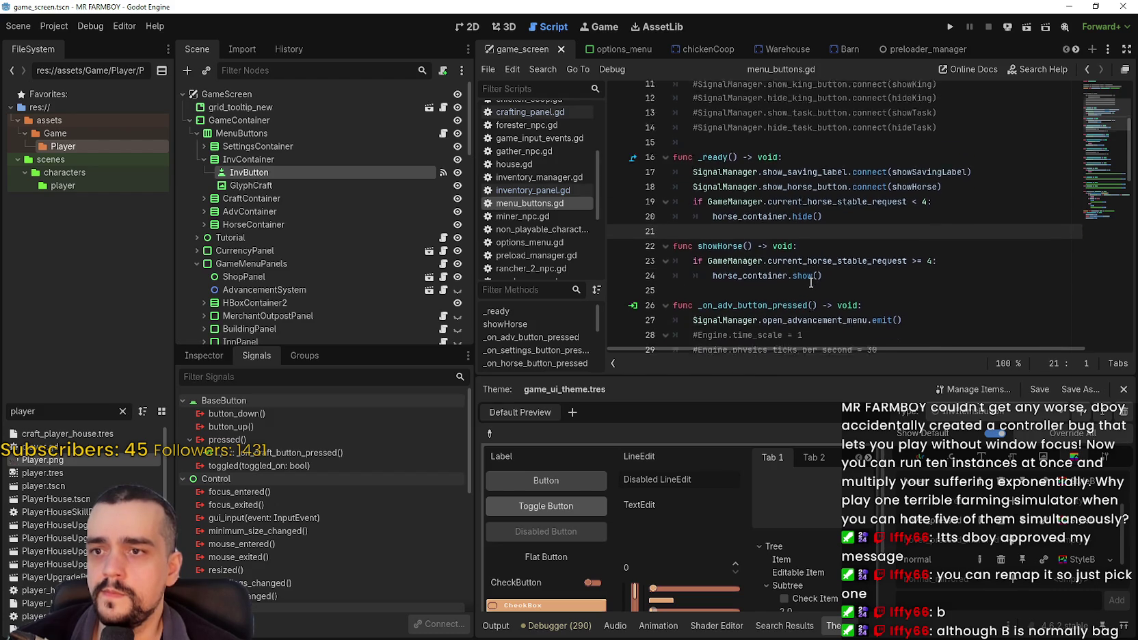
scroll(809, 269, down, 10)
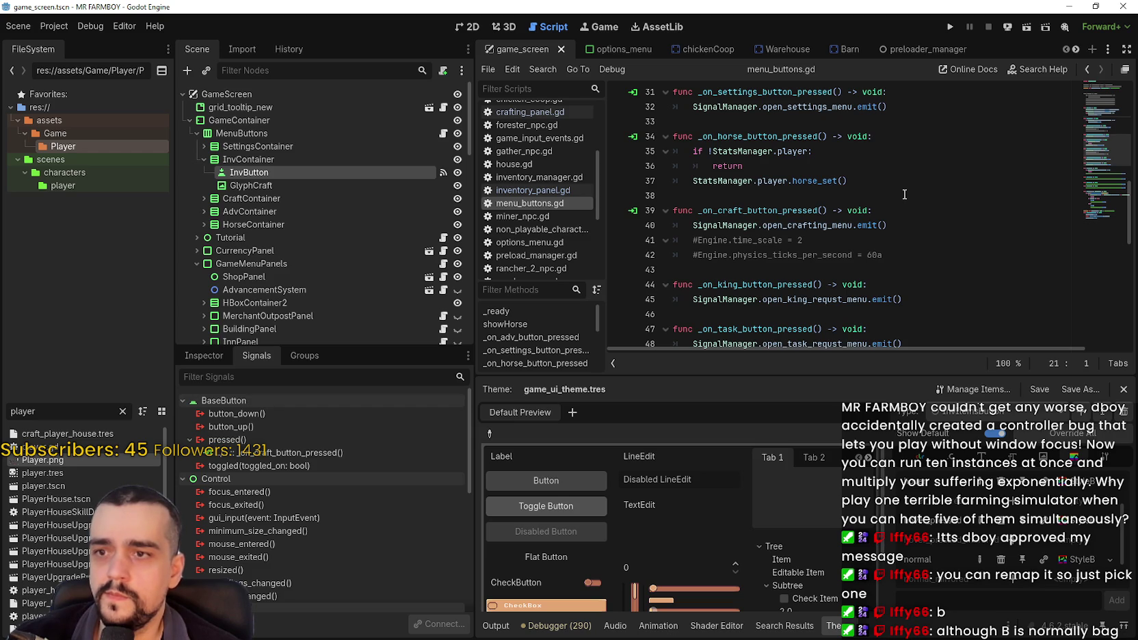
scroll(903, 195, down, 1)
scroll(903, 195, down, 2)
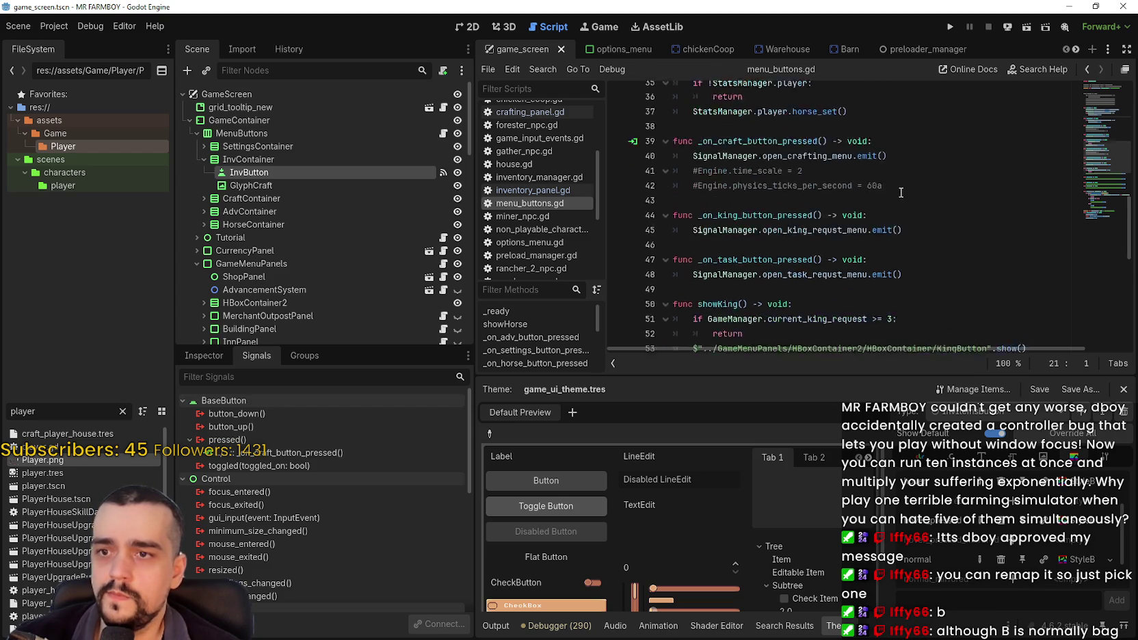
scroll(889, 196, up, 4)
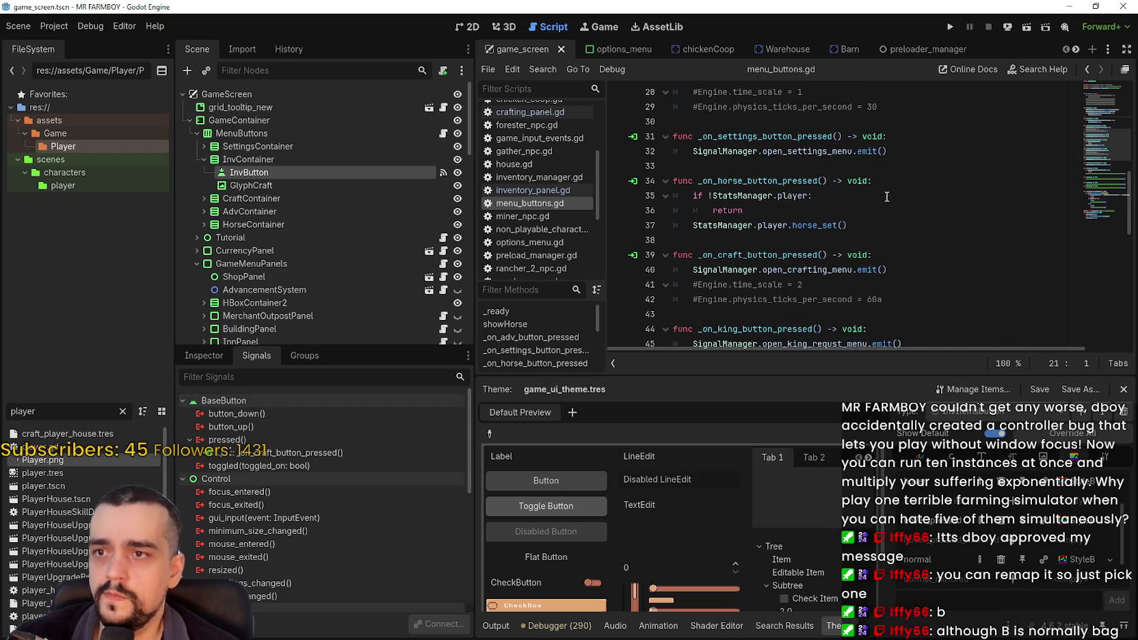
click(848, 239)
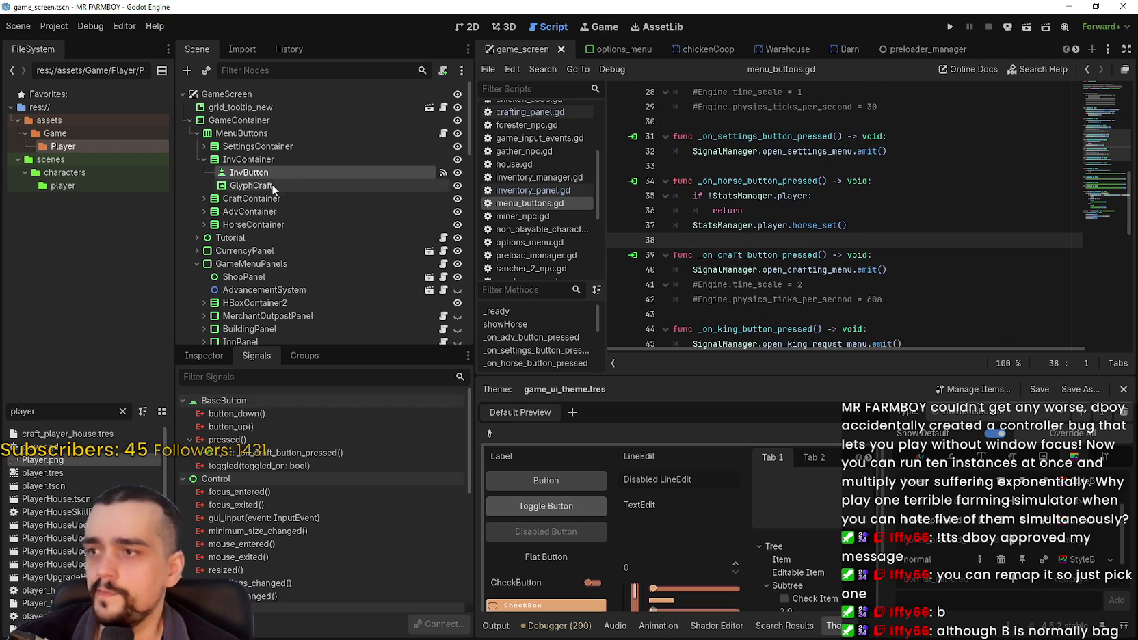
right_click(260, 454)
- Disconnect the craft handler and connect InvButton's pressed signal to a new MenuButtons _on_inv_button_pressed
click(295, 494)
double_click(394, 441)
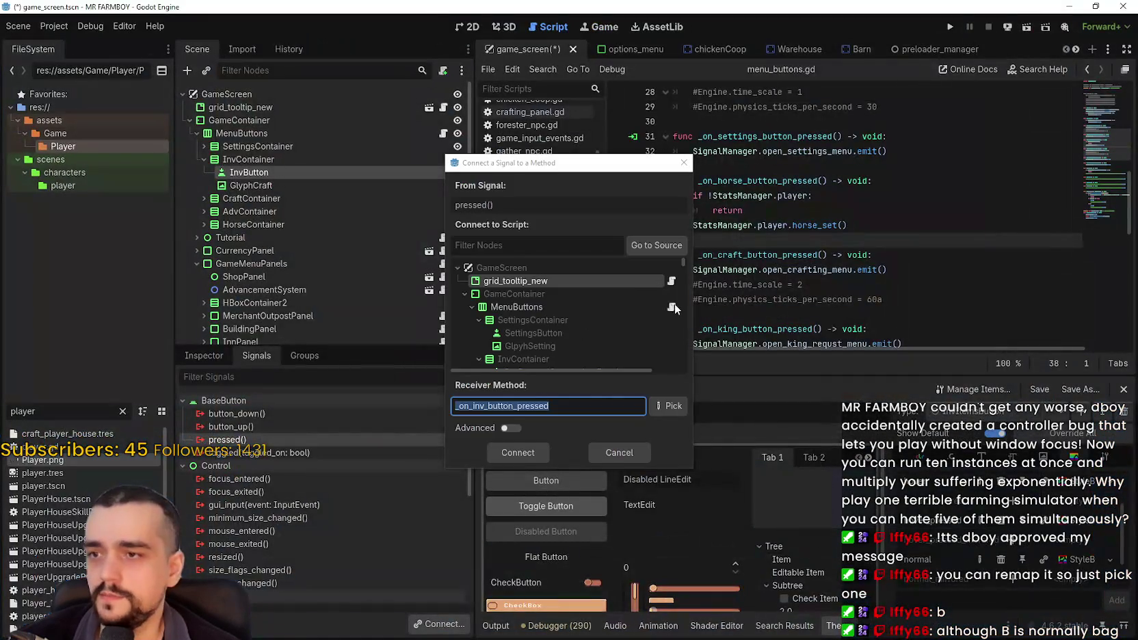
click(636, 308)
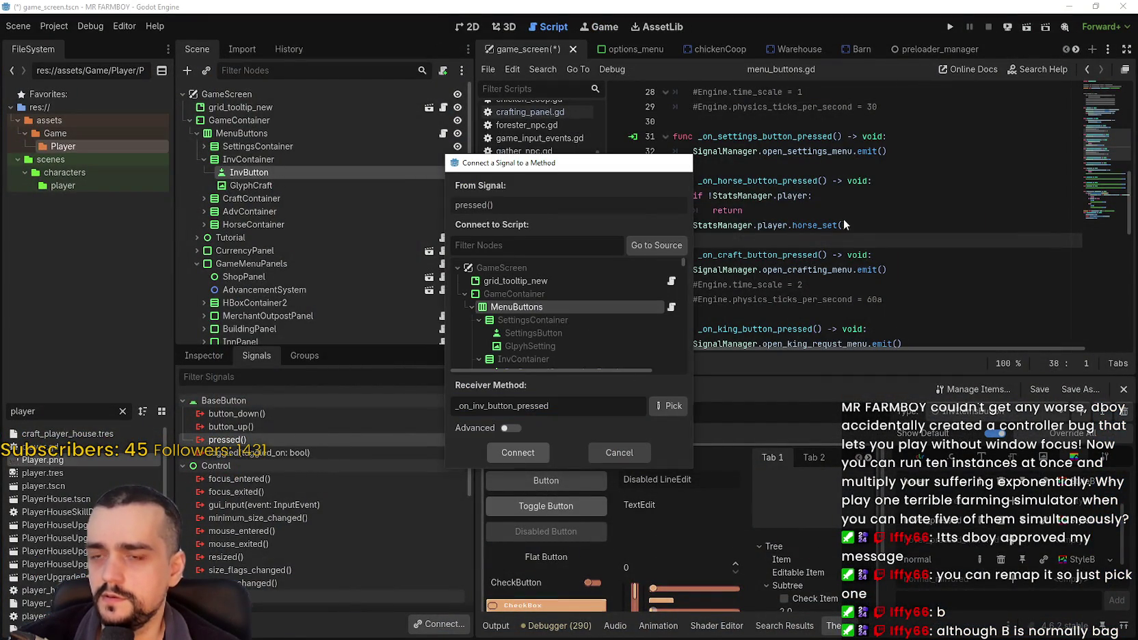
drag(865, 320, 686, 322)
- Write SignalManager.open_inventory_menu.emit() as the handler body using autocomplete
text(signal)
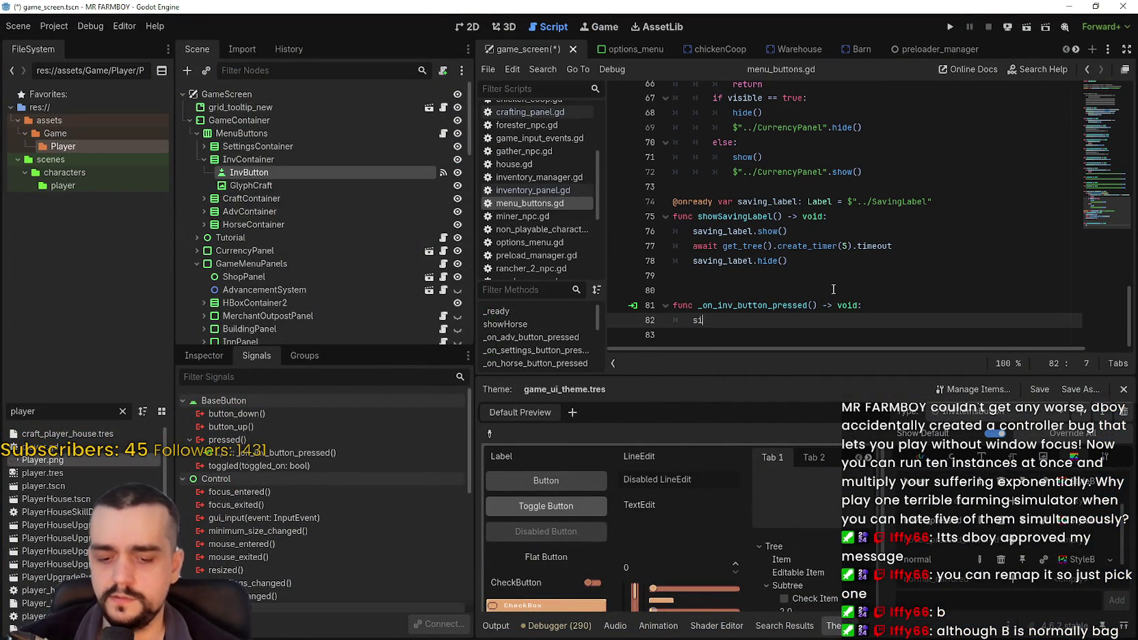
key(Down)
key(Down)
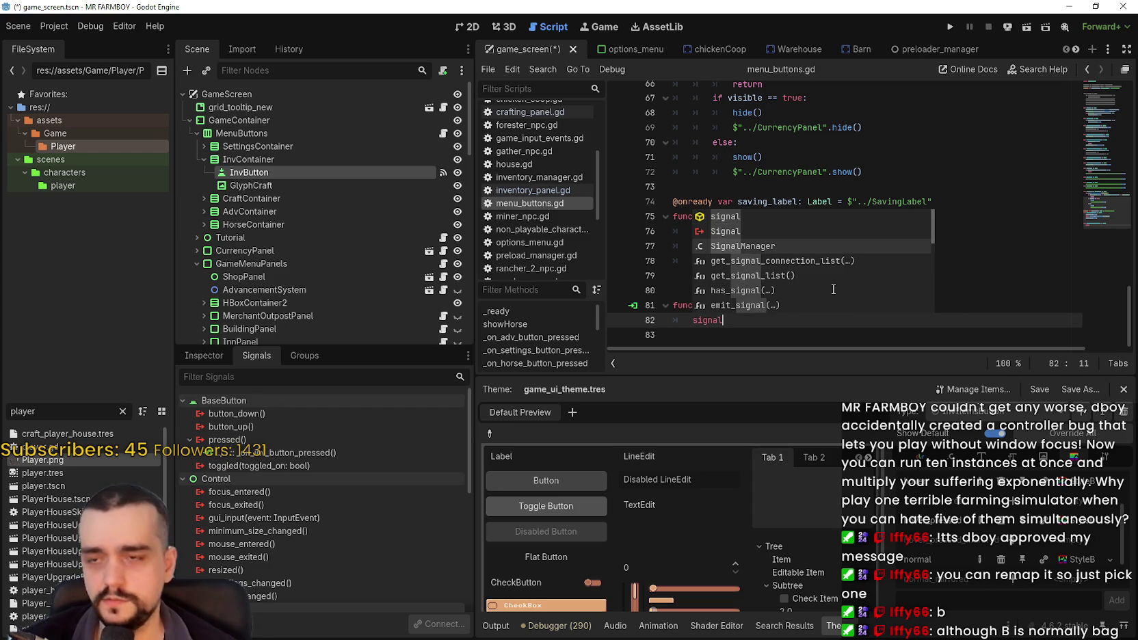
key(Return)
text(.open_iu)
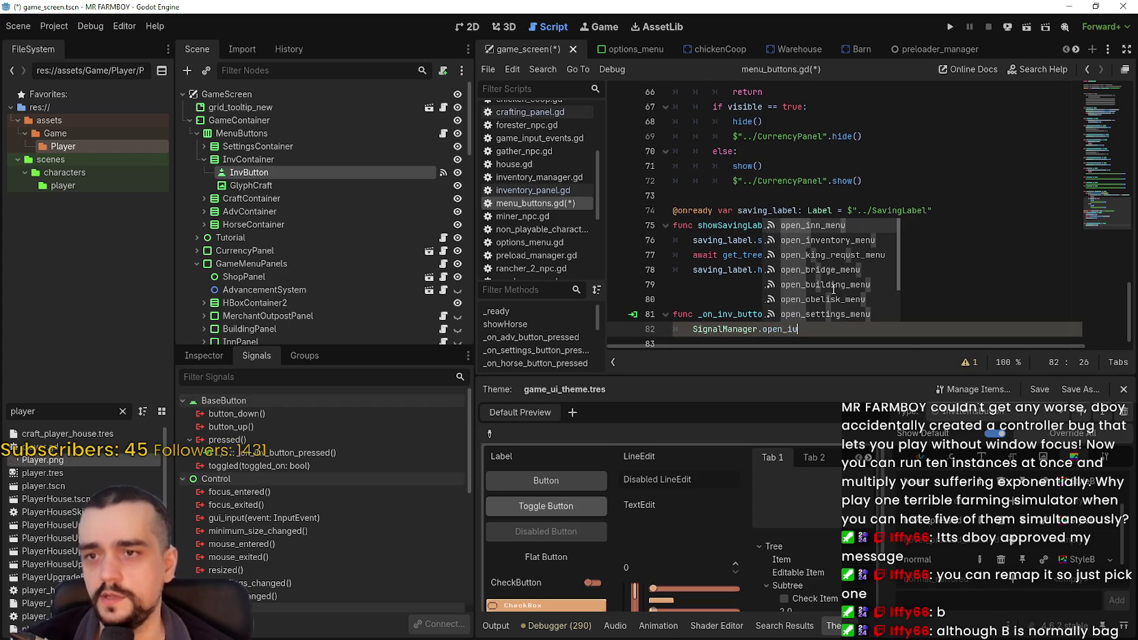
key(Down)
key(Return)
text(emit()
- Review menu_buttons.gd and save the scene and script
scroll(848, 284, up, 4)
scroll(848, 277, up, 5)
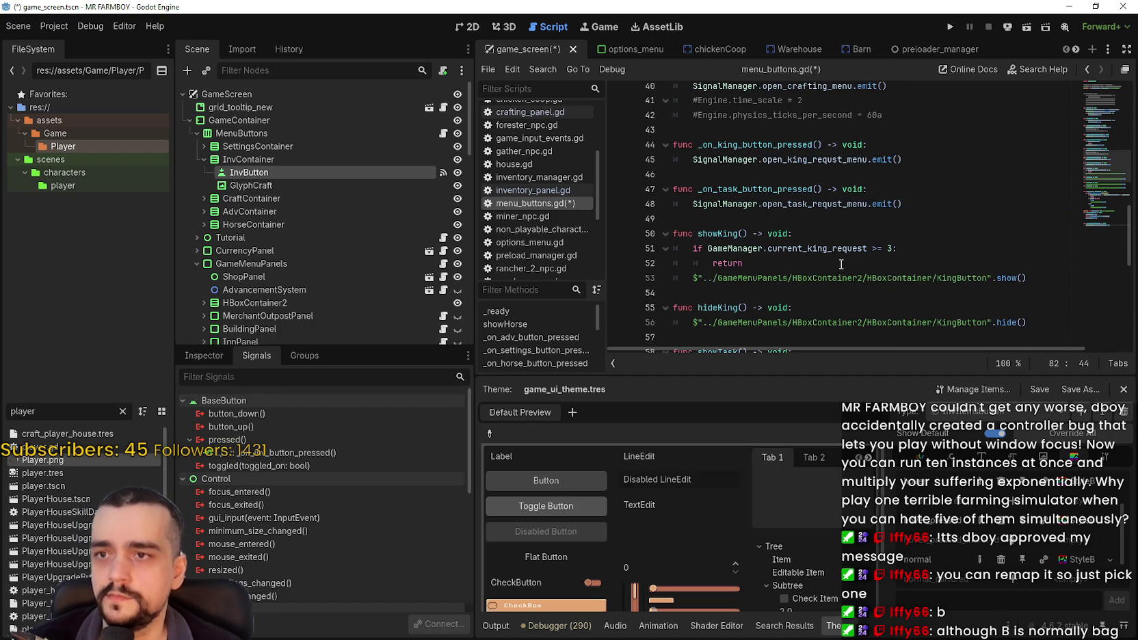
scroll(821, 243, up, 2)
click(804, 220)
scroll(814, 246, down, 10)
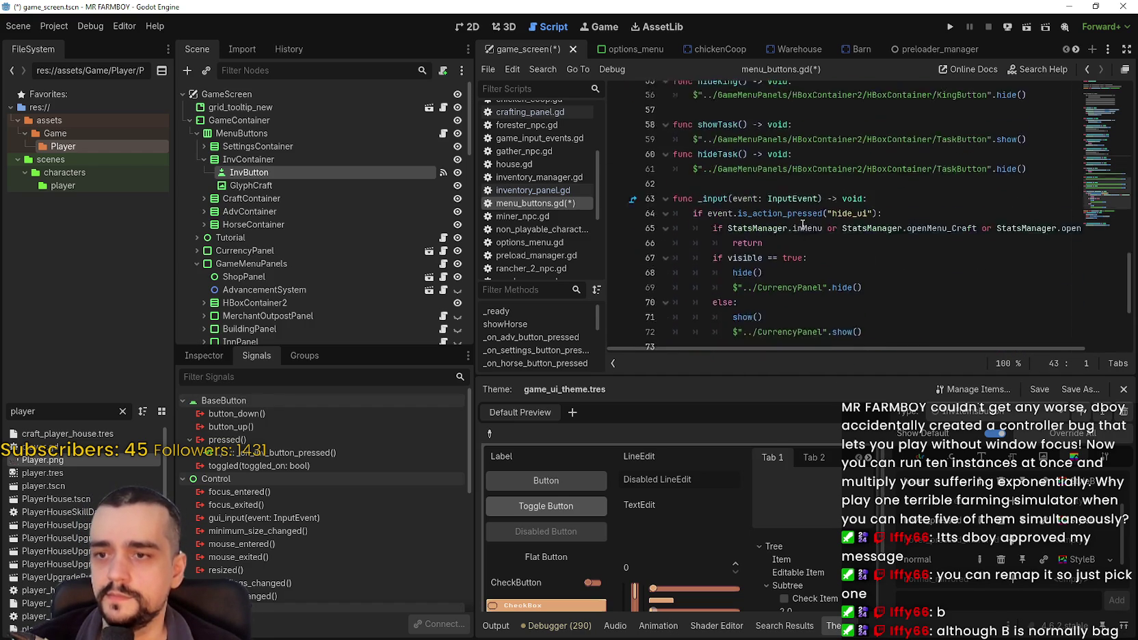
click(825, 293)
scroll(826, 283, down, 1)
click(825, 320)
key(ctrl+s)
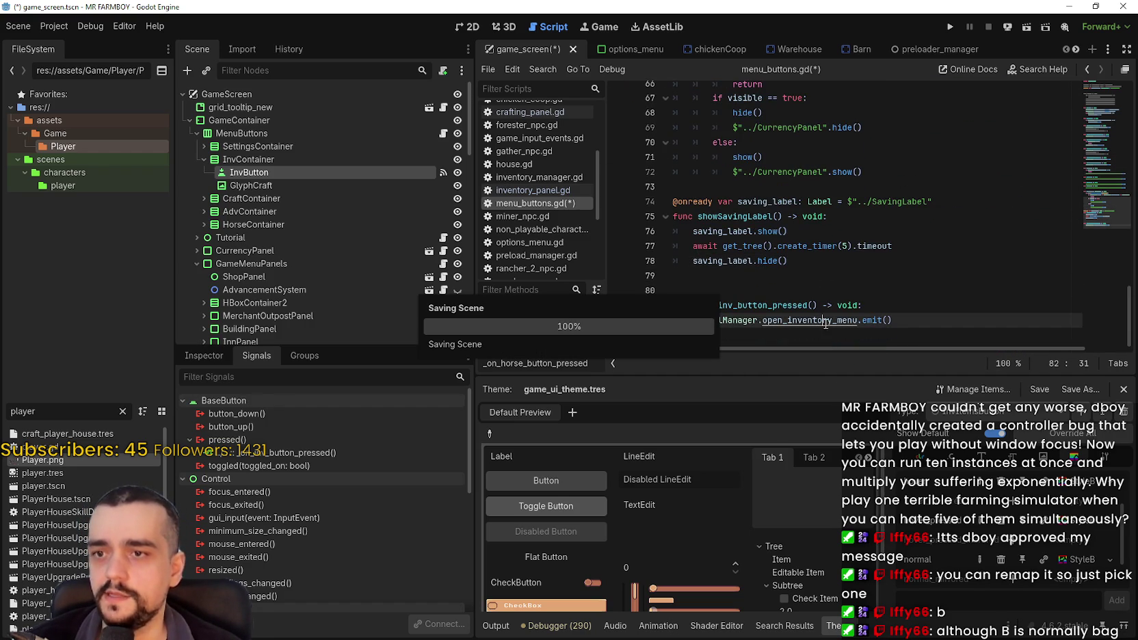
click(821, 290)
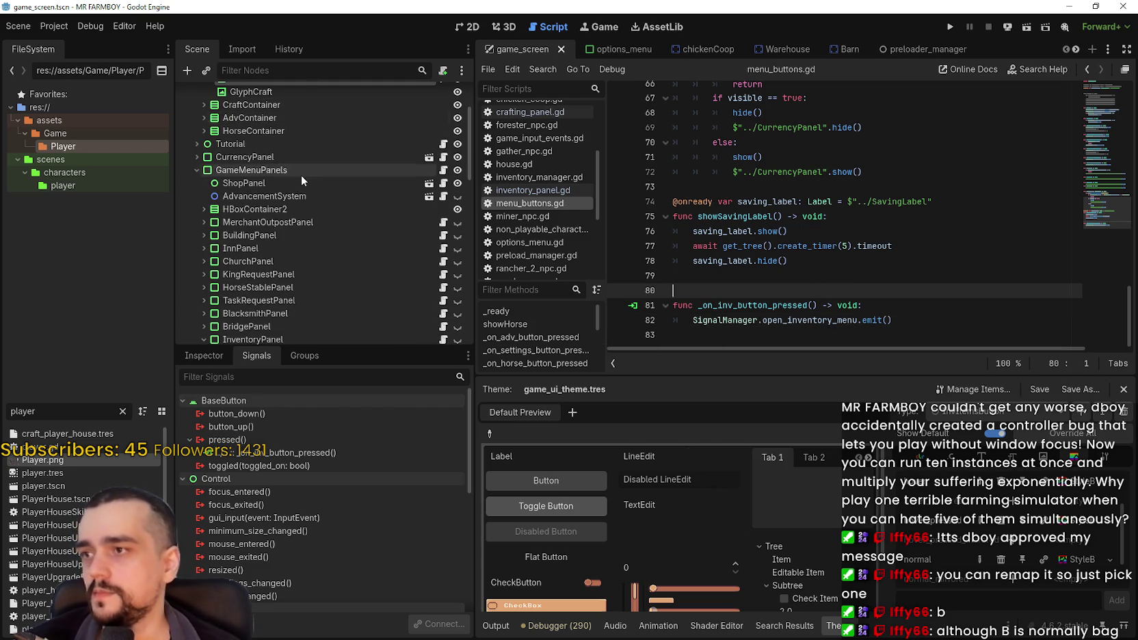
- Open the InventoryPanel script and examine the remove_inventory_items call inside close_menu
scroll(383, 225, down, 5)
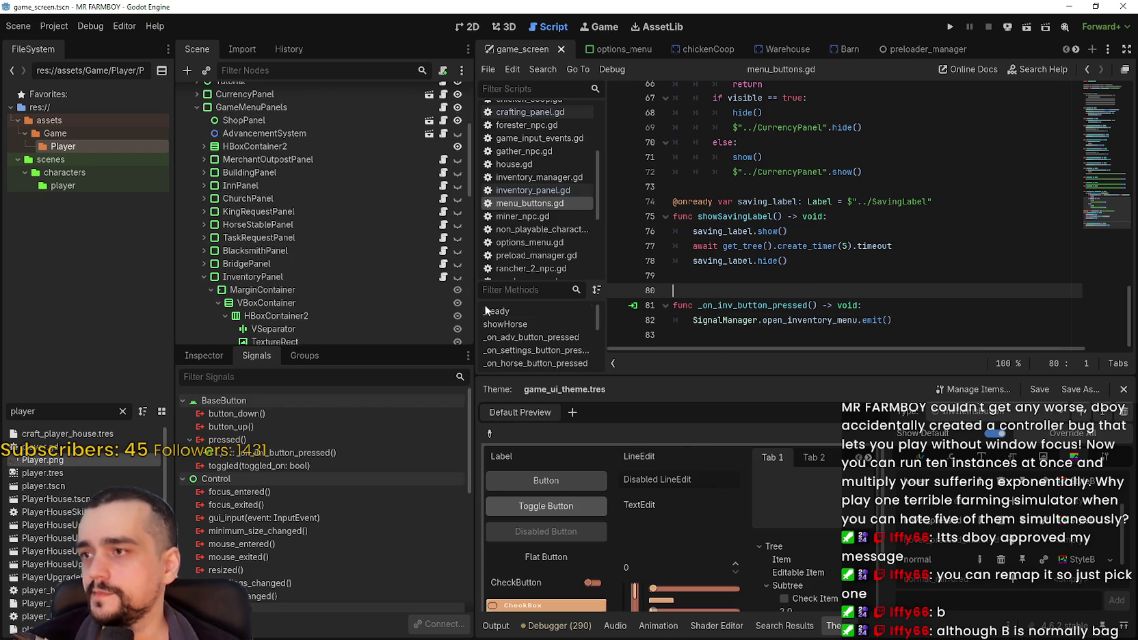
click(443, 244)
scroll(848, 262, up, 8)
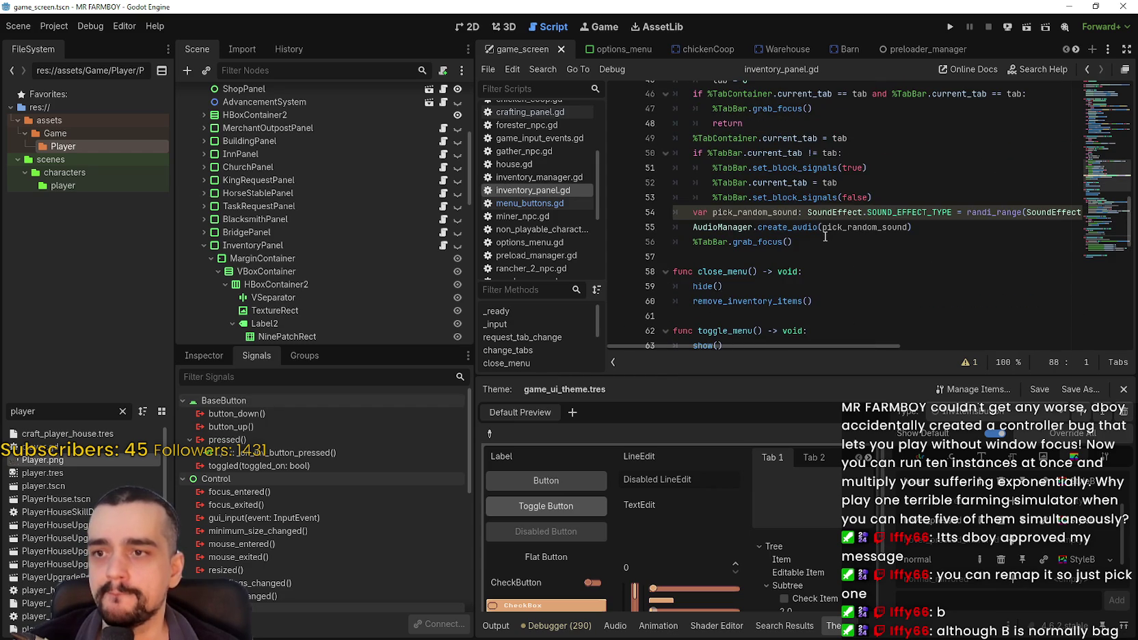
scroll(824, 235, up, 2)
scroll(823, 234, down, 2)
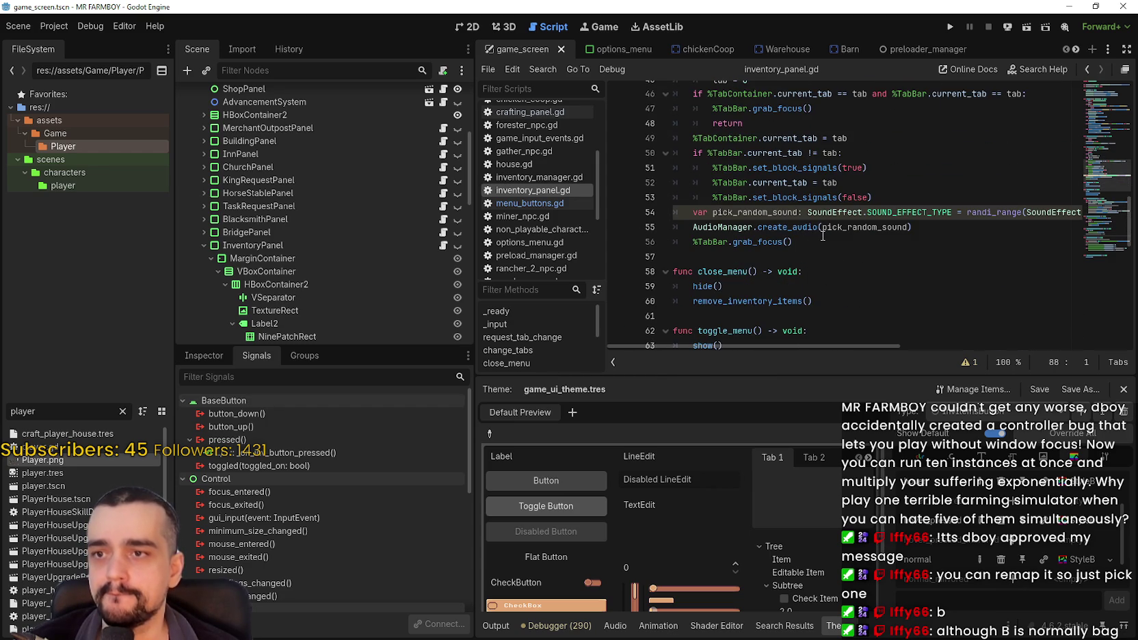
click(720, 301)
- Trace every use of close_menu in inventory_panel.gd by highlighting it, then clear the highlight
scroll(766, 233, down, 4)
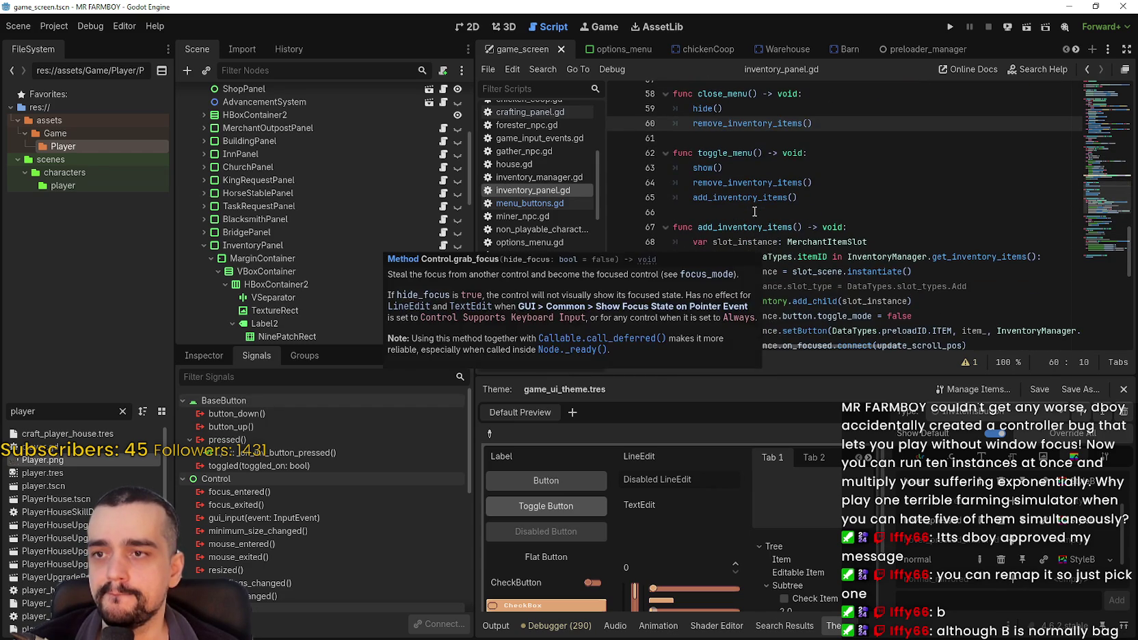
scroll(759, 211, down, 1)
scroll(759, 212, down, 8)
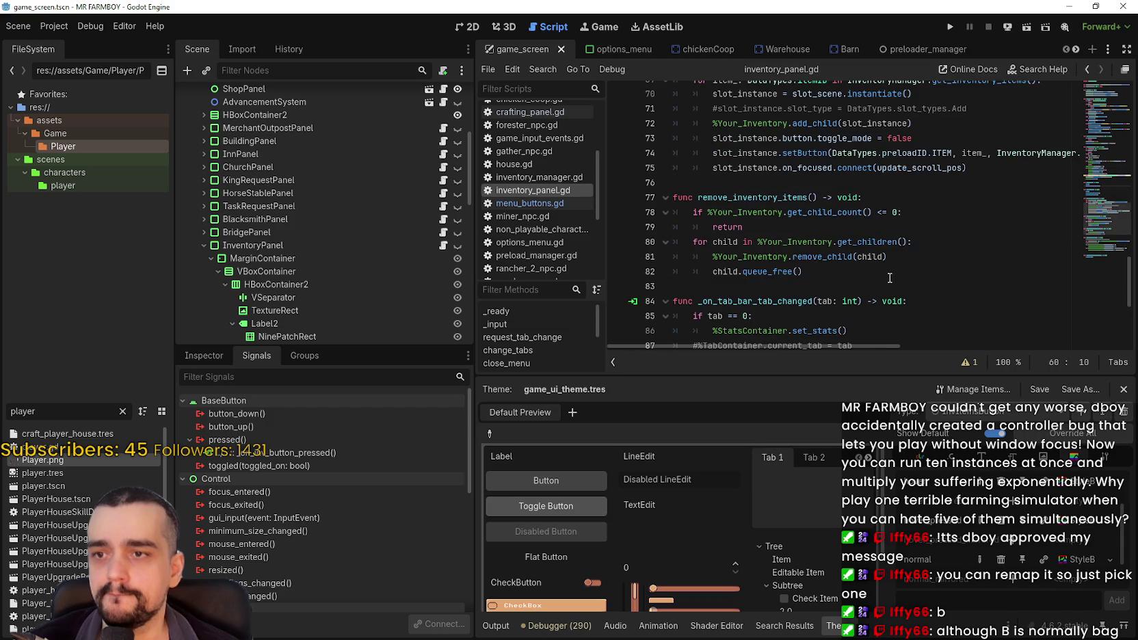
scroll(882, 264, up, 7)
scroll(882, 264, up, 10)
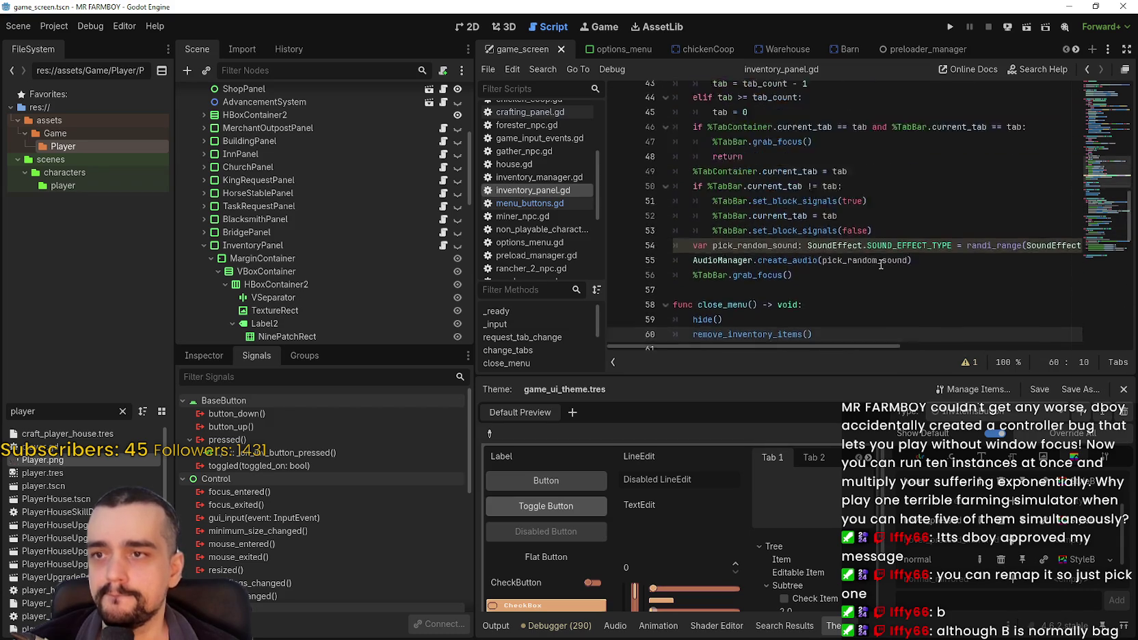
scroll(875, 273, up, 5)
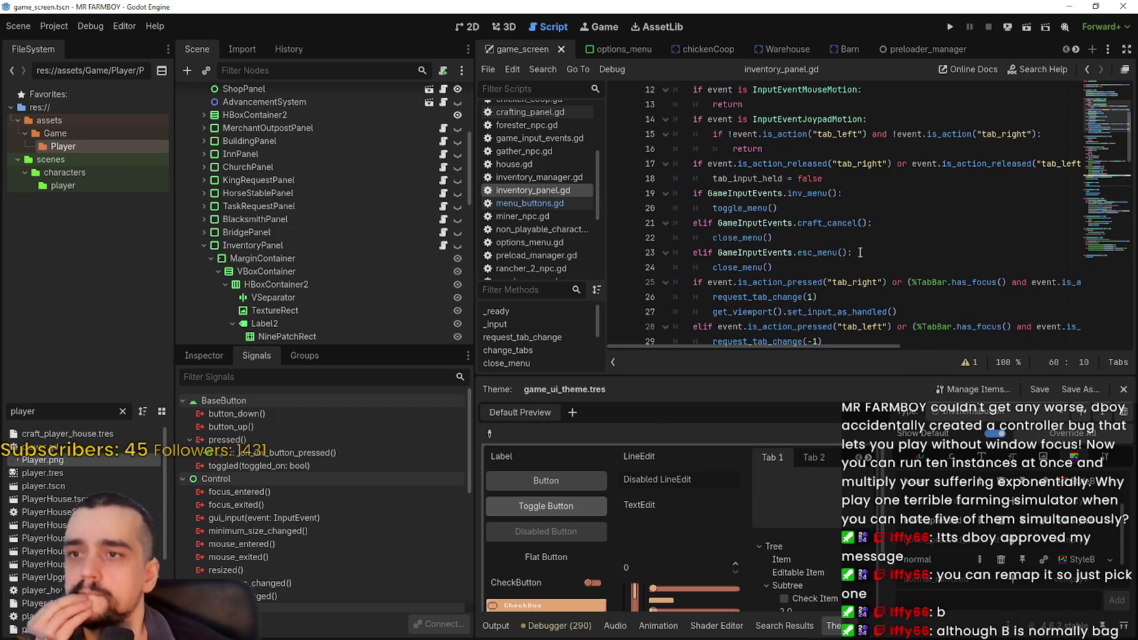
scroll(812, 255, up, 3)
scroll(812, 251, down, 5)
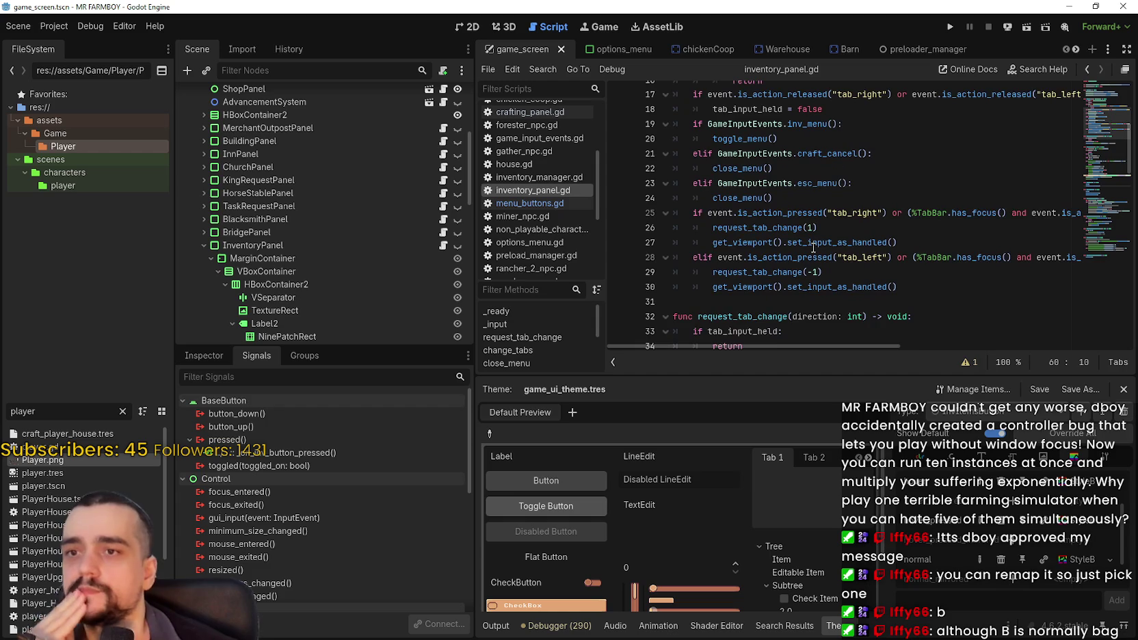
scroll(812, 243, up, 5)
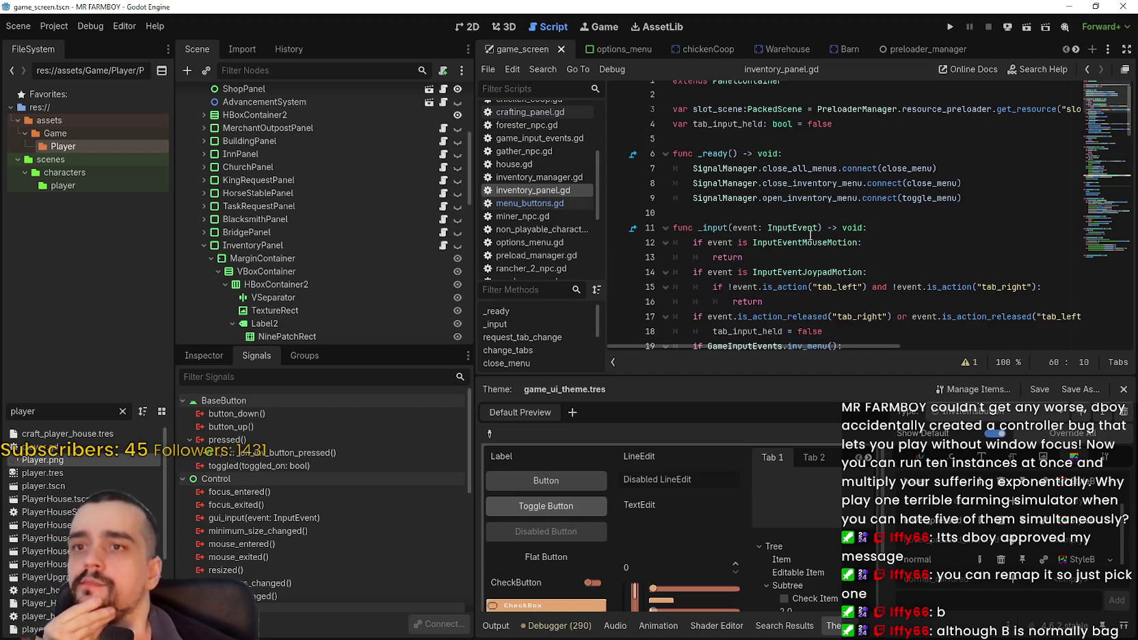
scroll(810, 234, down, 4)
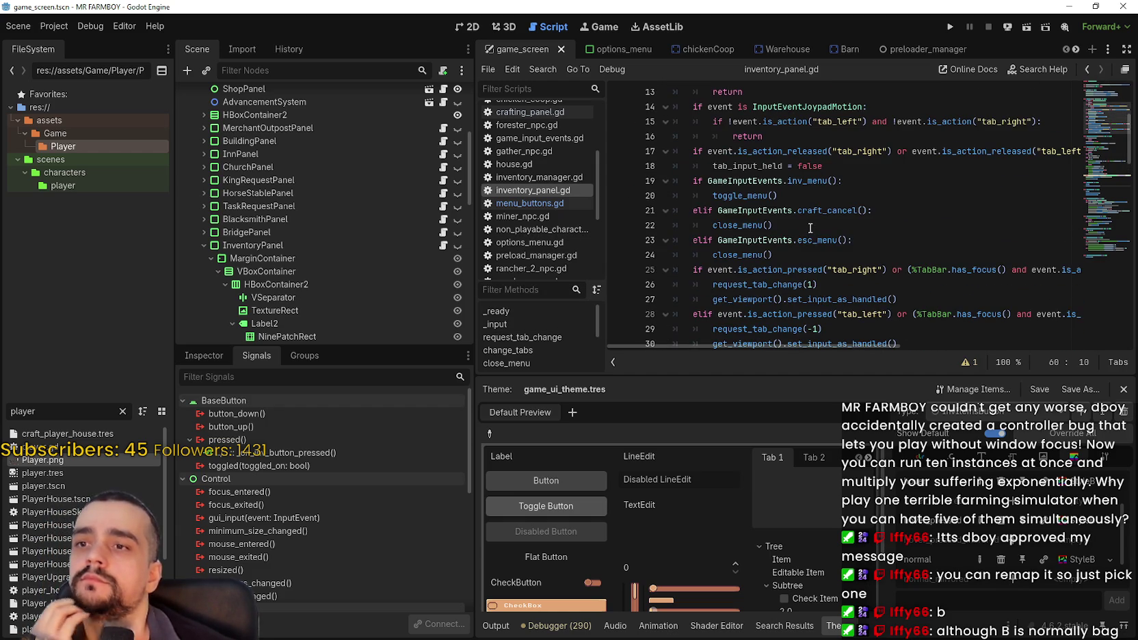
double_click(757, 225)
scroll(780, 205, down, 4)
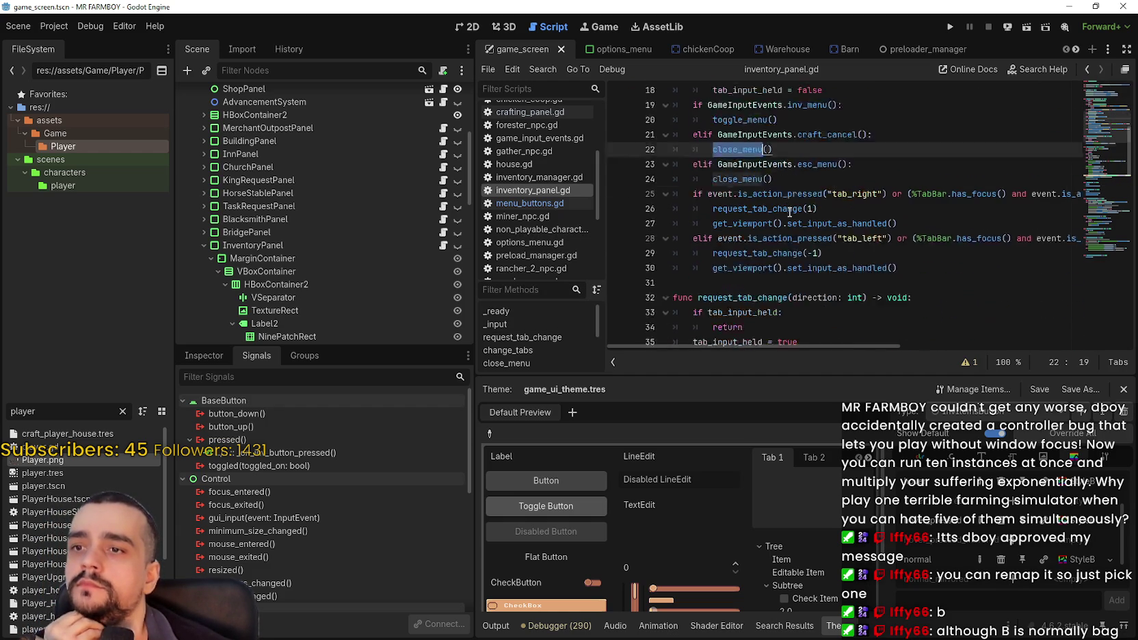
click(785, 158)
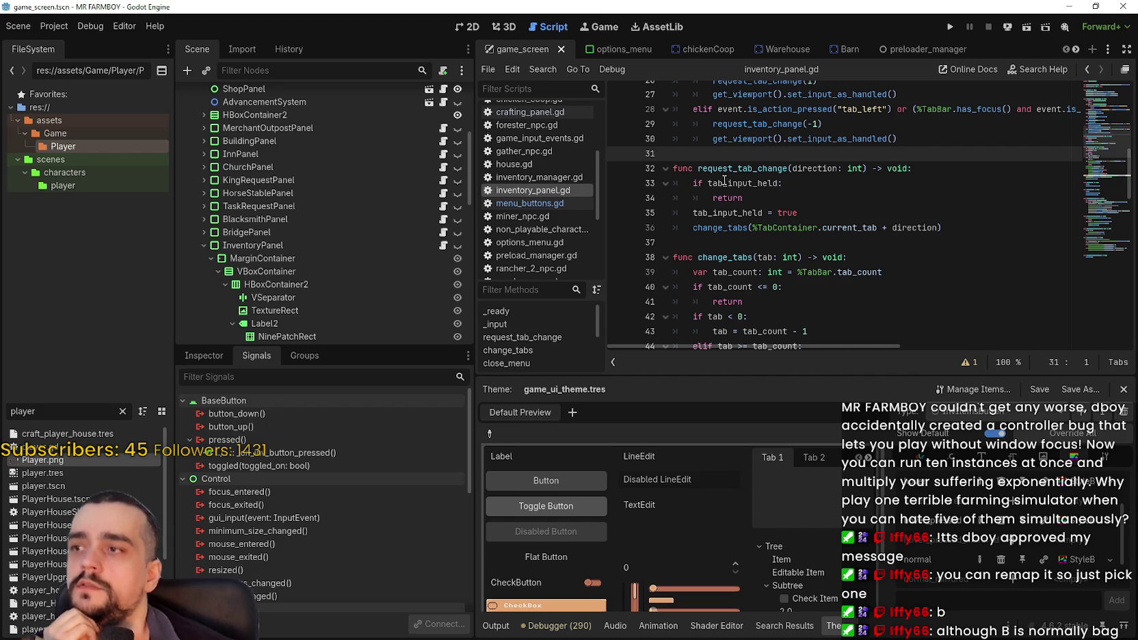
- Open advancement_system.gd and inspect the openAdv check in its input handler
scroll(452, 233, up, 4)
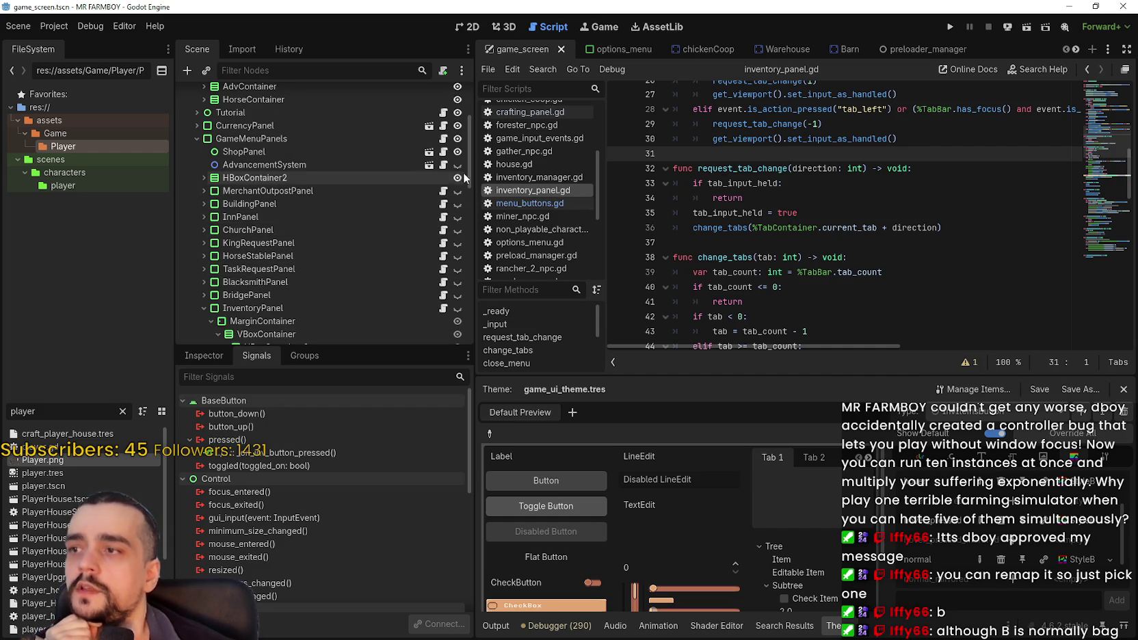
click(443, 165)
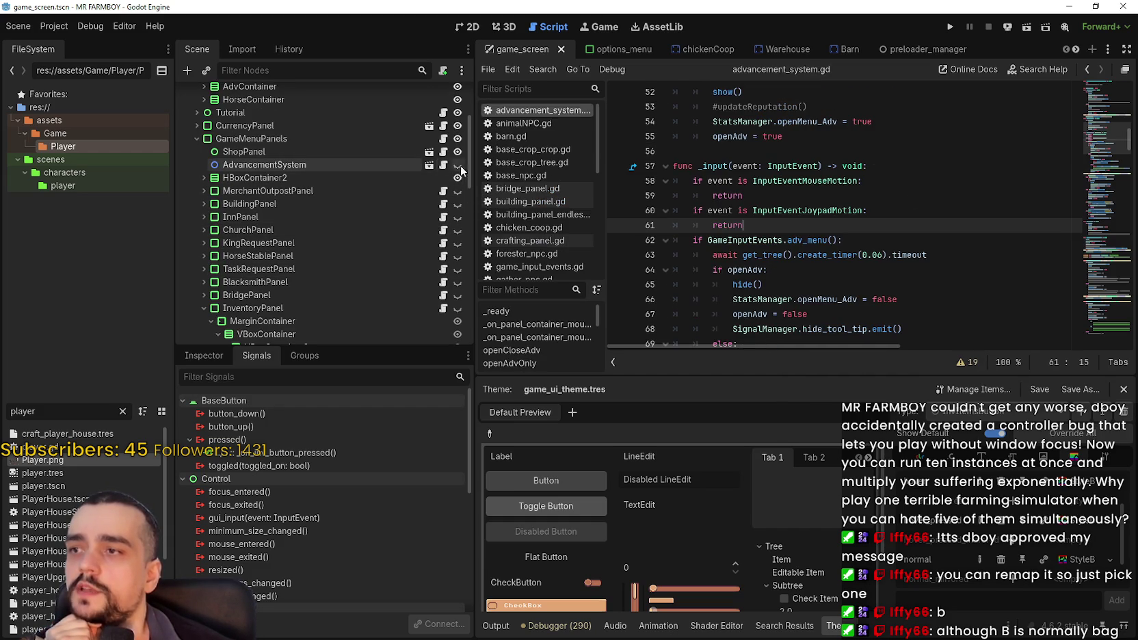
scroll(917, 225, down, 1)
click(921, 232)
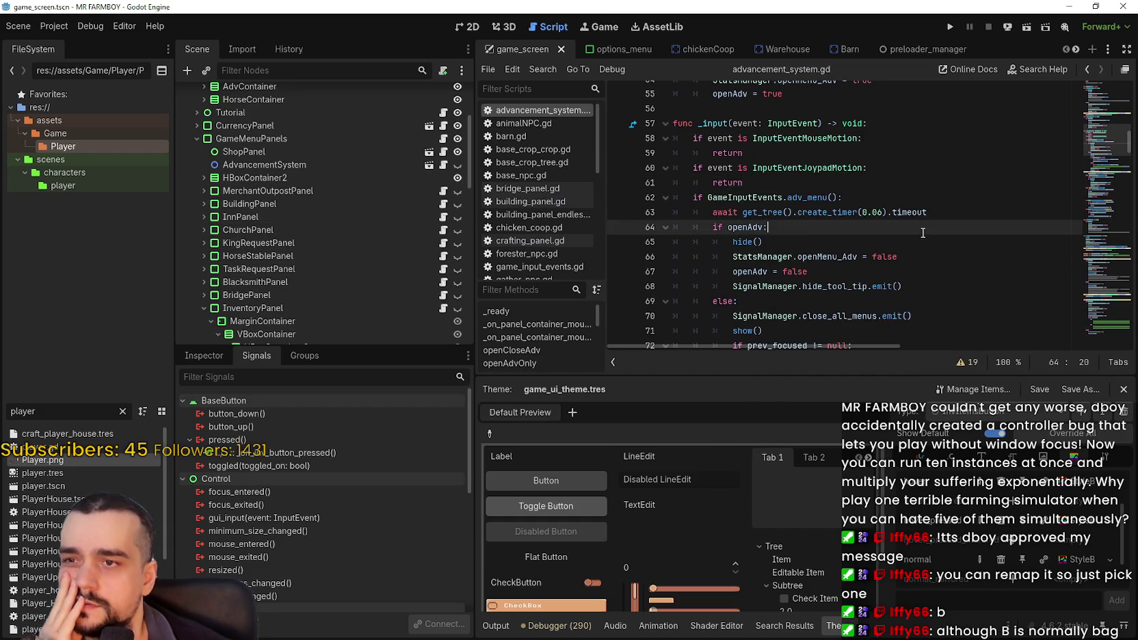
- Highlight the openMenu_Adv uses and the two lines setting the open flags in advancement_system.gd
scroll(921, 232, down, 1)
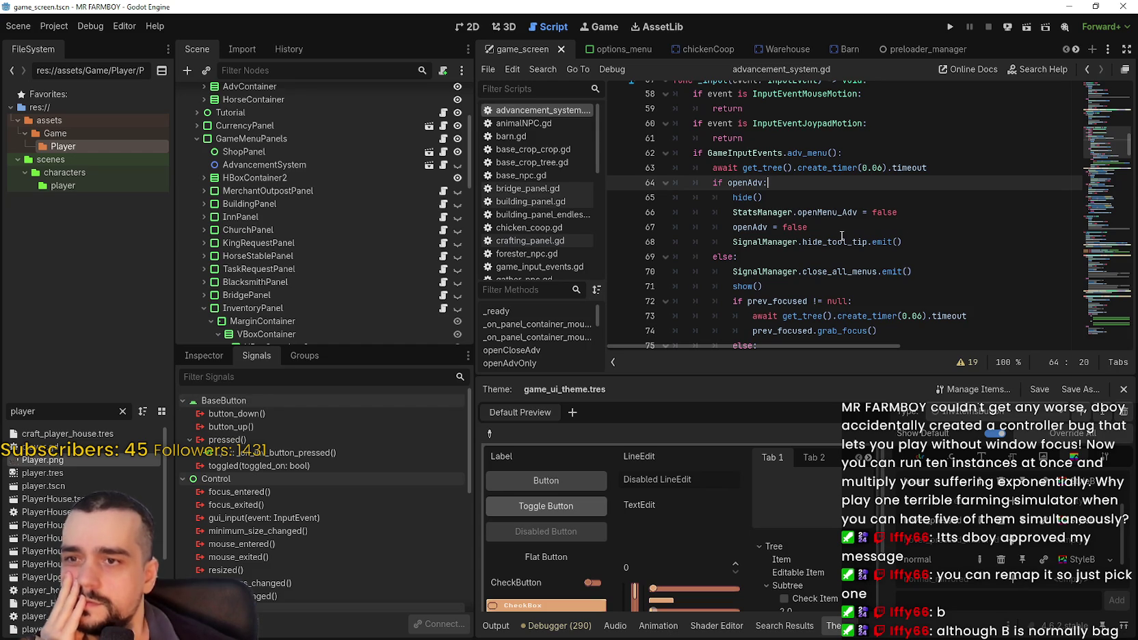
double_click(827, 212)
scroll(958, 274, down, 3)
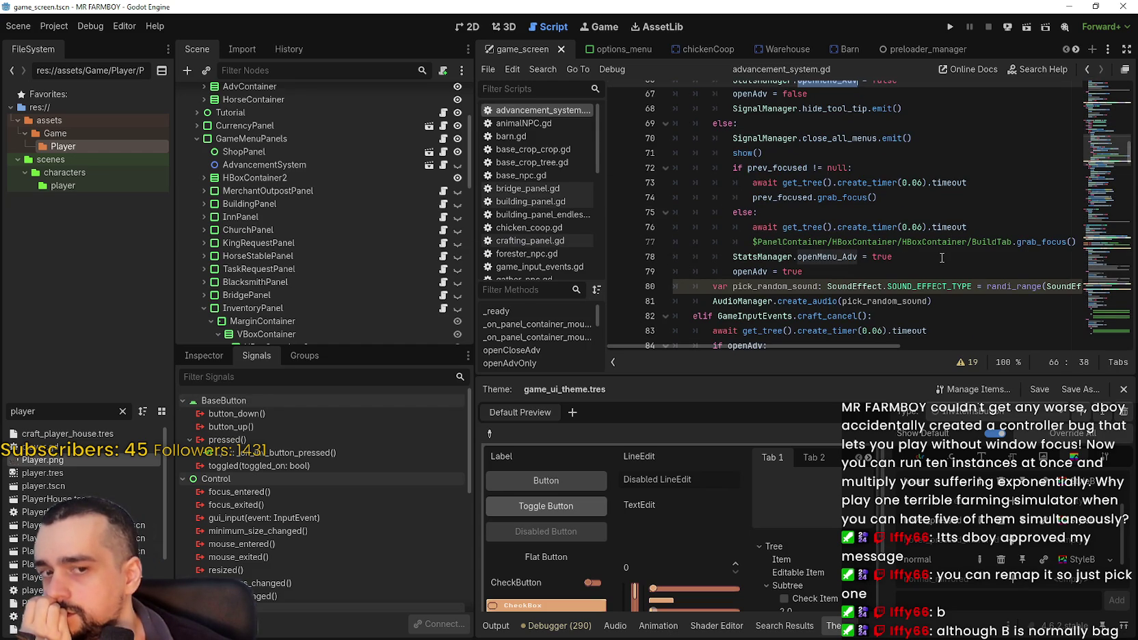
drag(828, 272, 679, 264)
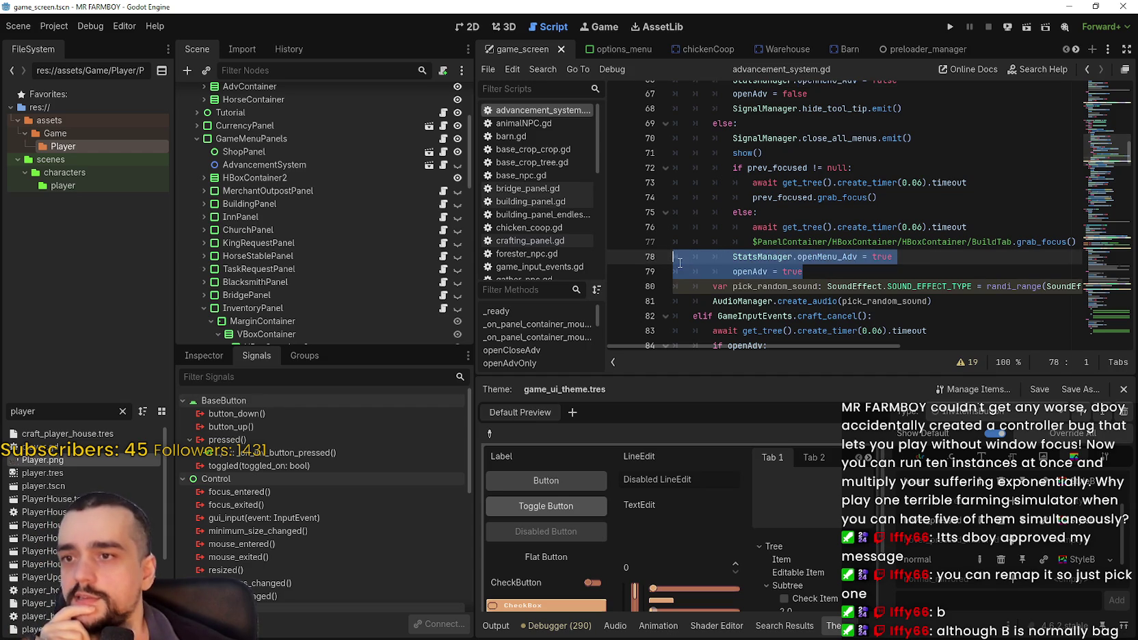
- Run a project-wide Find in Files for StatsManager.openMenu_Adv, selected on line 78
double_click(766, 257)
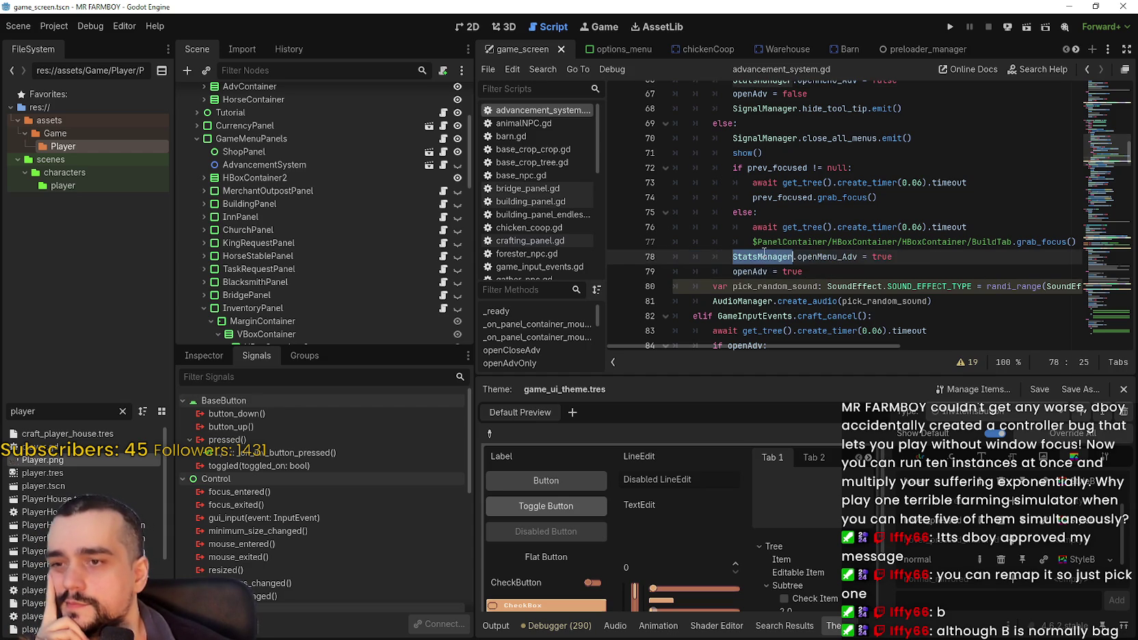
drag(858, 258, 766, 259)
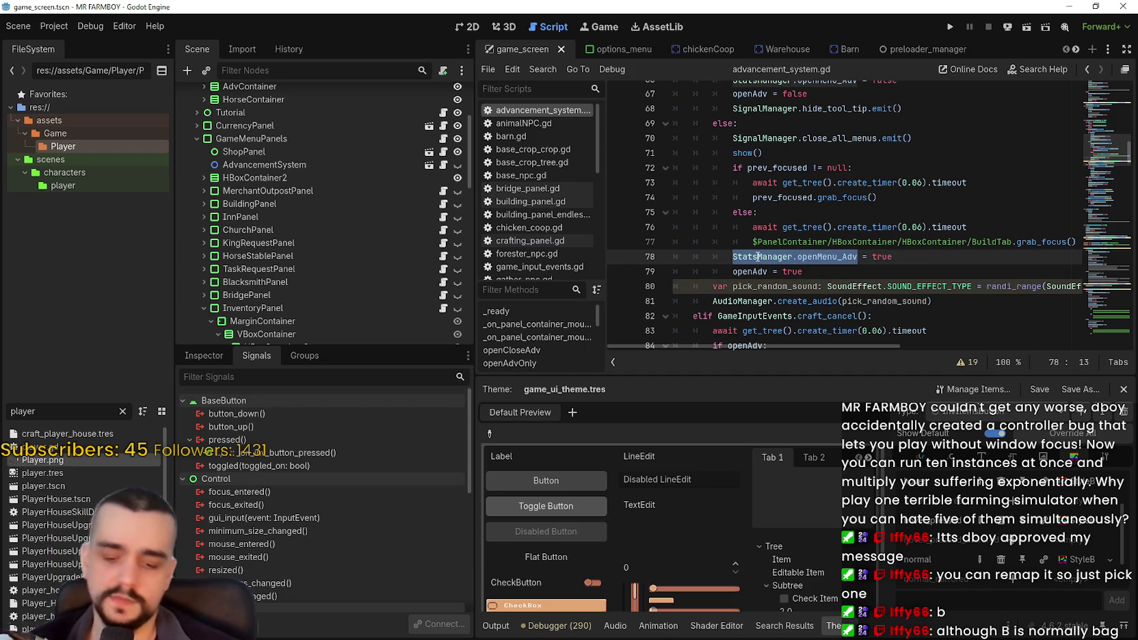
key(ctrl+shift+f)
click(576, 369)
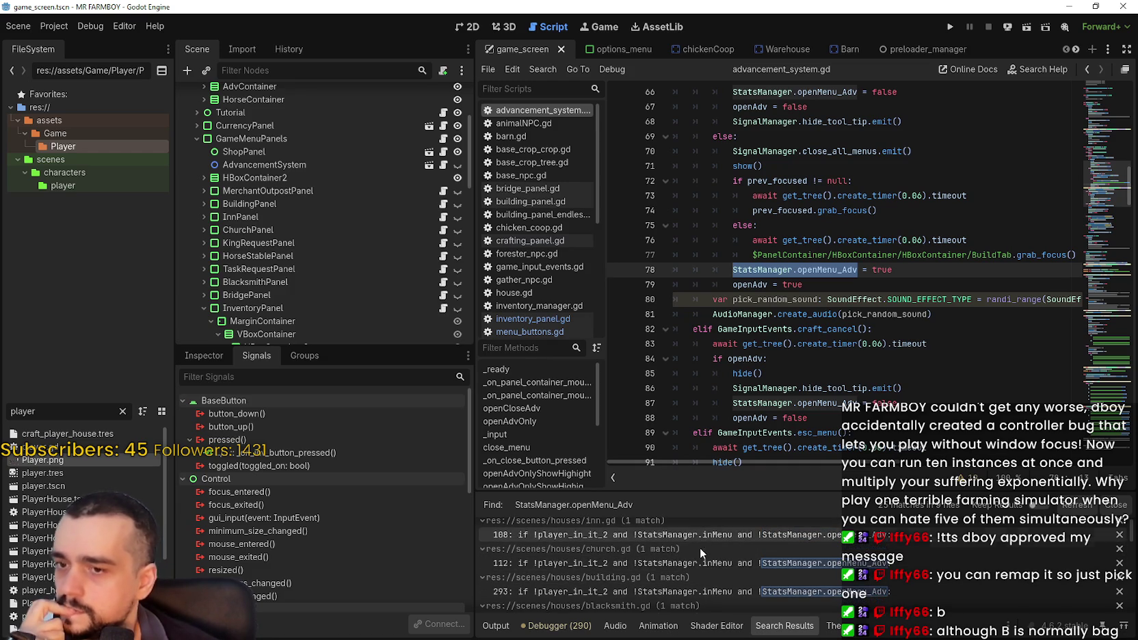
- Scroll through every project match for StatsManager.openMenu_Adv in the search results and advancement_system.gd
scroll(752, 584, down, 1)
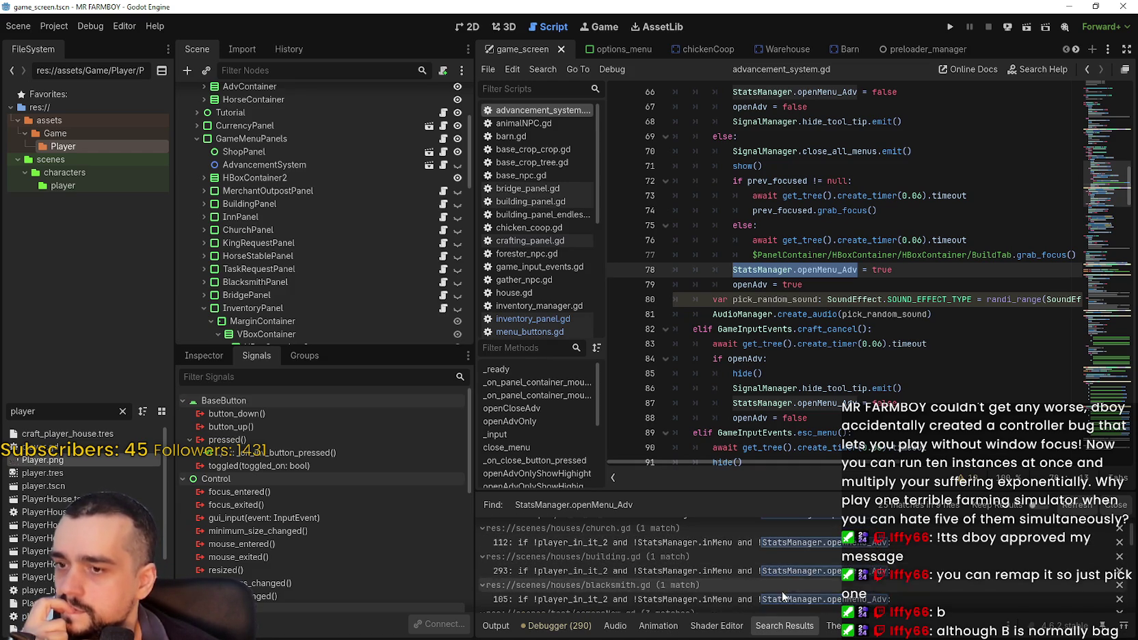
scroll(781, 578, down, 2)
scroll(800, 571, down, 2)
scroll(804, 540, down, 3)
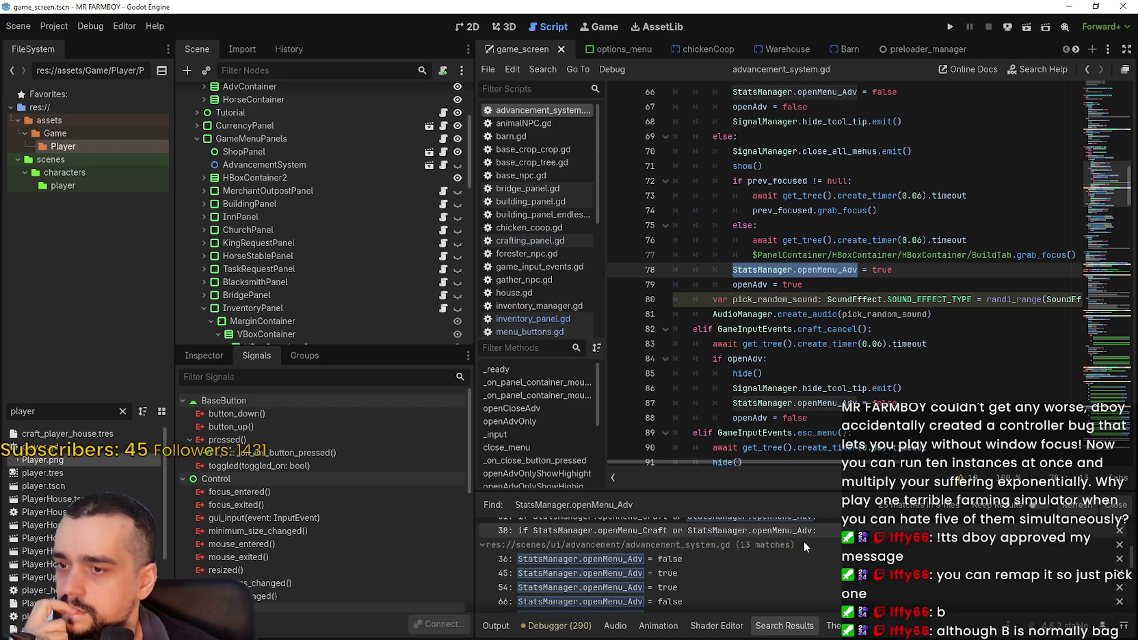
scroll(898, 586, down, 4)
scroll(898, 587, down, 6)
scroll(893, 584, down, 1)
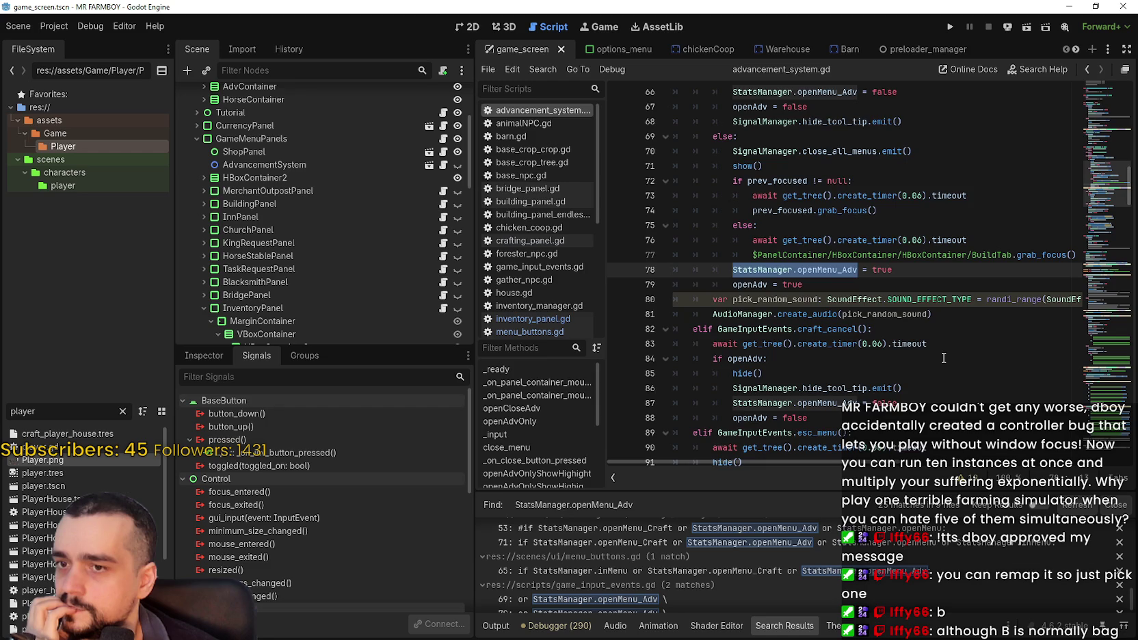
scroll(945, 356, up, 2)
scroll(891, 307, down, 5)
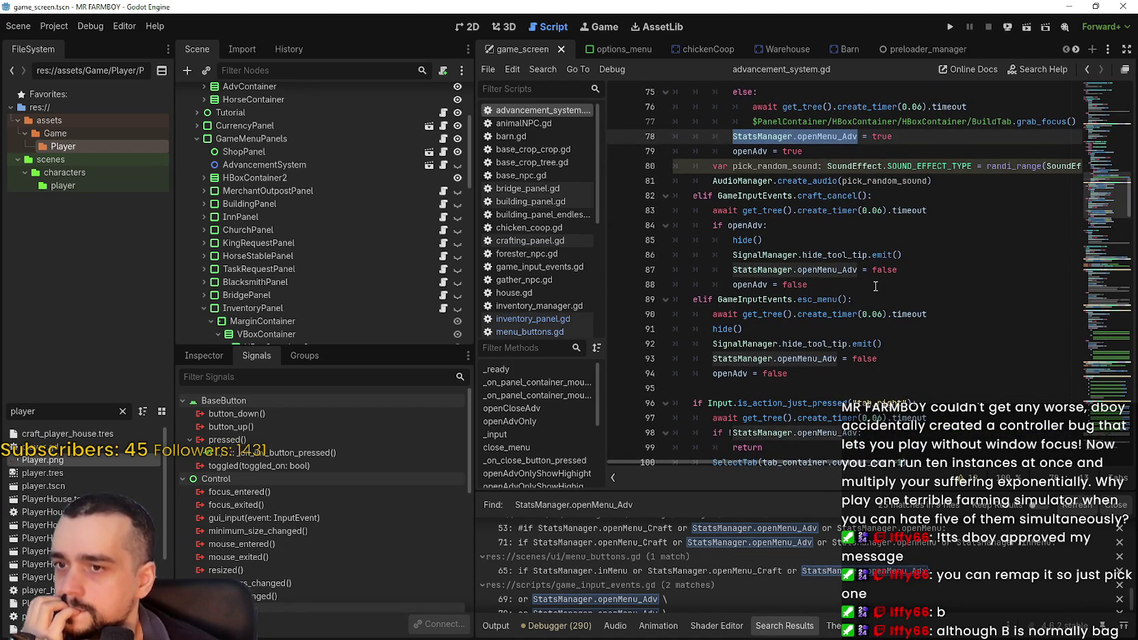
scroll(874, 286, down, 1)
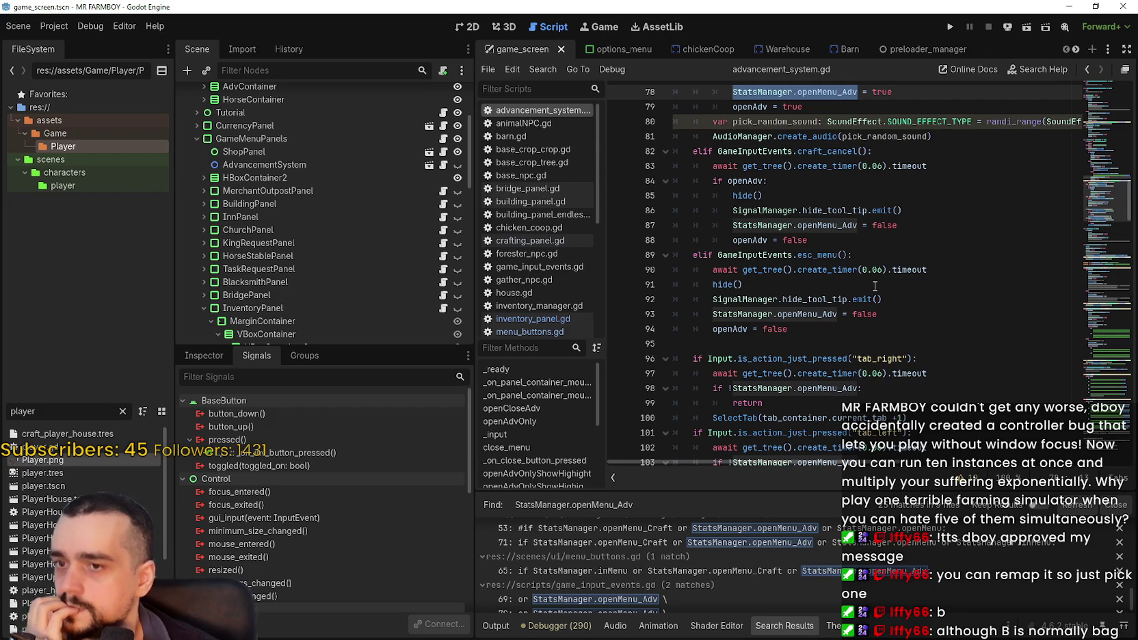
scroll(865, 280, down, 1)
scroll(865, 294, down, 4)
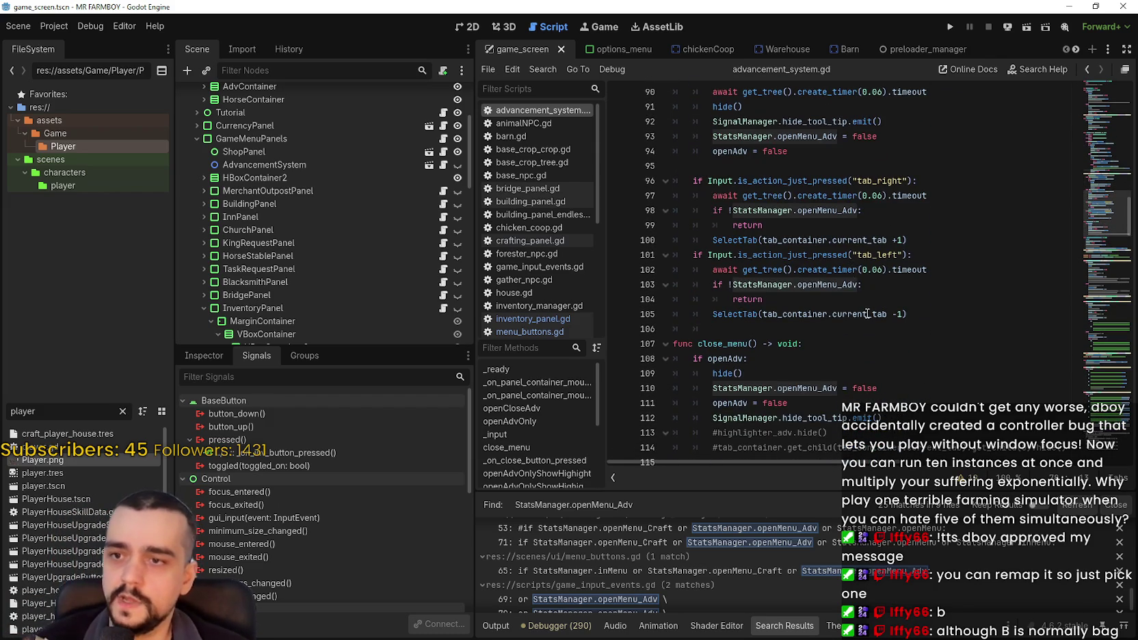
scroll(869, 311, down, 1)
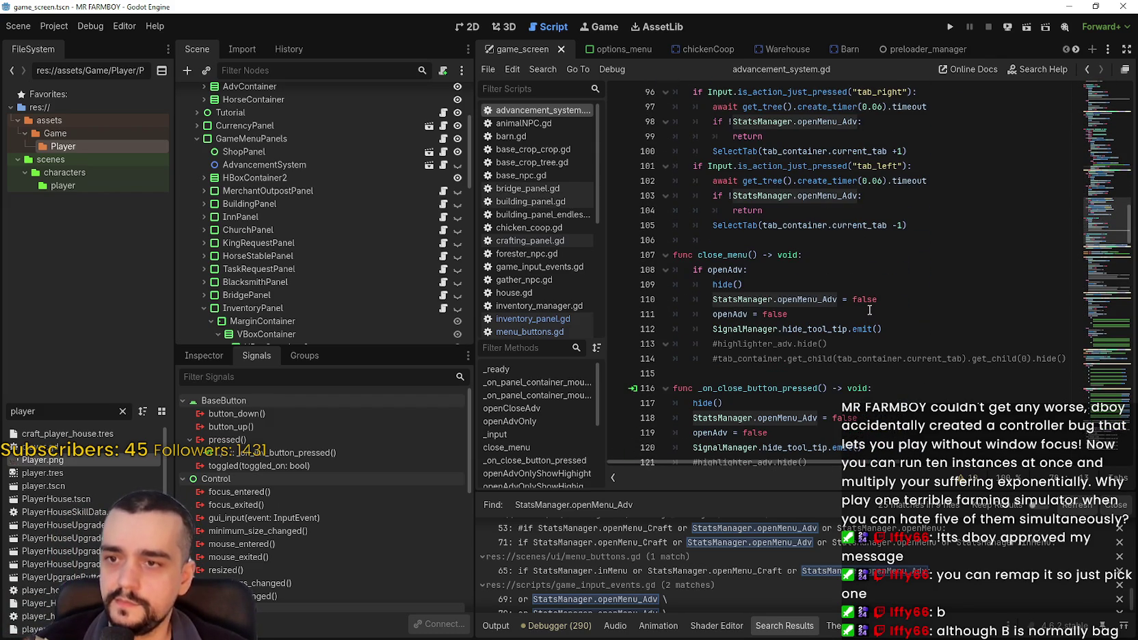
scroll(902, 305, down, 6)
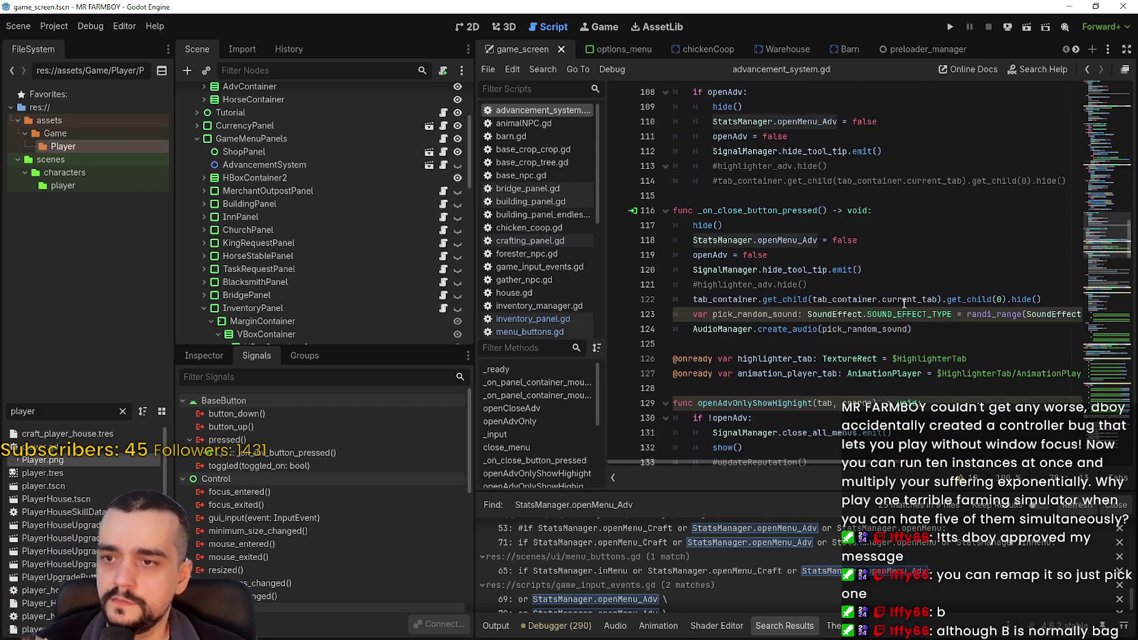
scroll(897, 307, up, 6)
scroll(897, 307, up, 3)
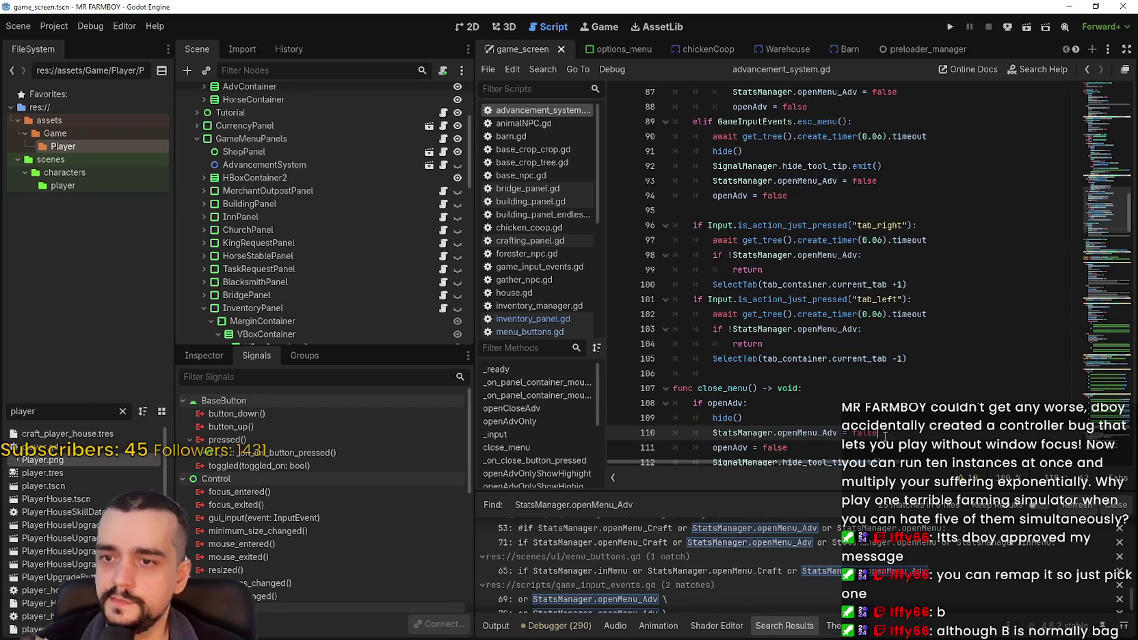
- Use the context menu on the selected expression, then collapse the InventoryPanel branch in the Scene dock
drag(838, 433, 711, 433)
right_click(712, 433)
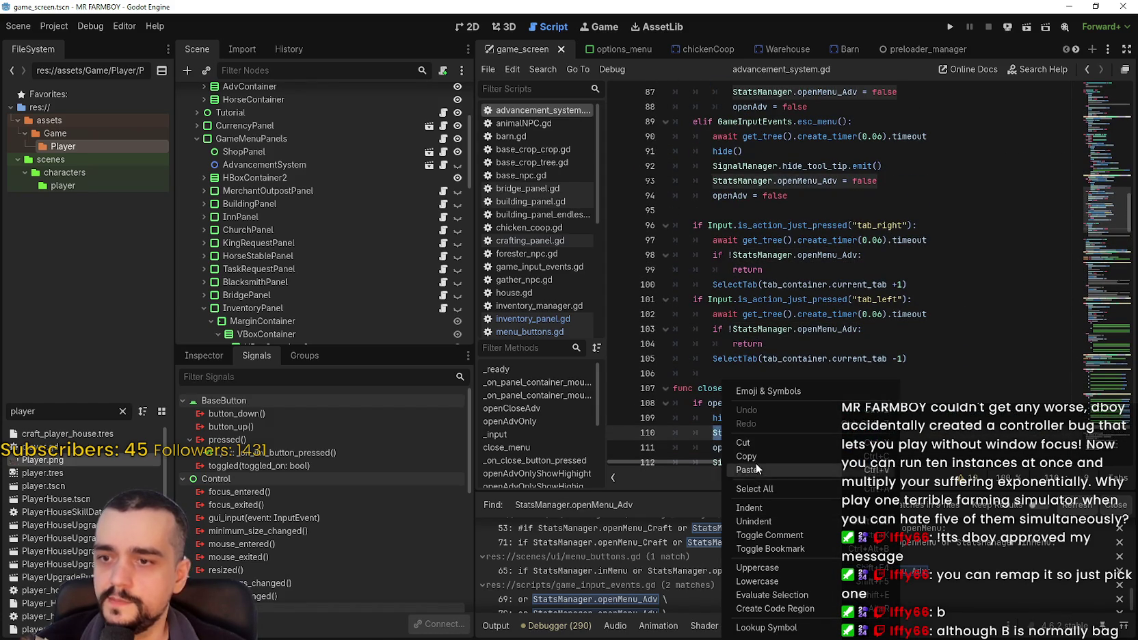
click(755, 466)
scroll(844, 358, up, 4)
scroll(843, 357, down, 1)
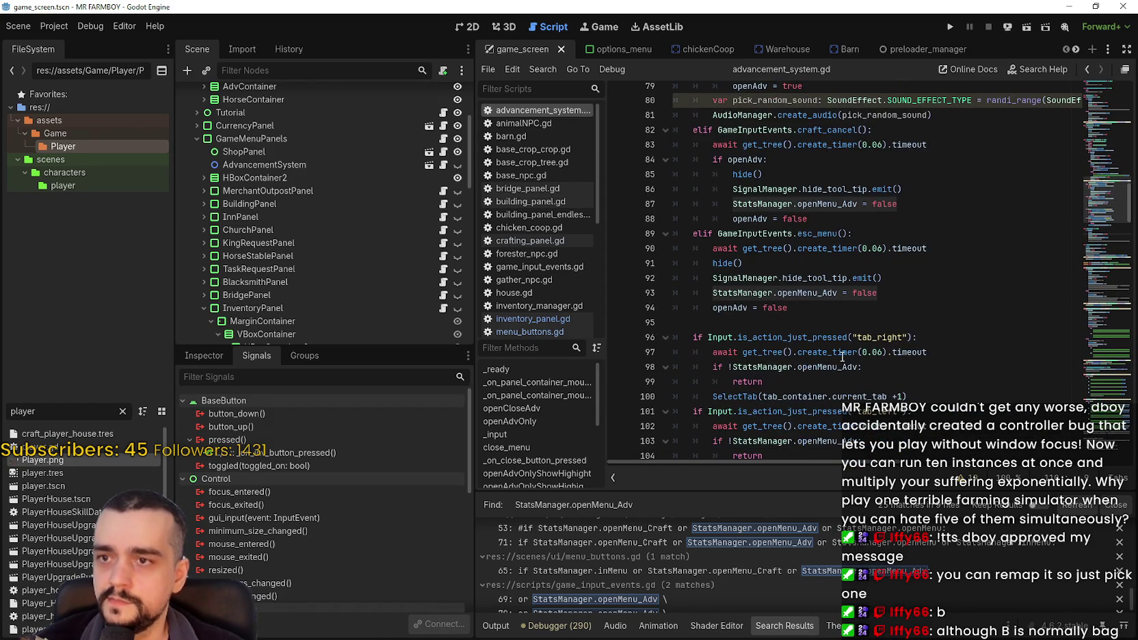
scroll(840, 350, up, 2)
scroll(838, 347, up, 2)
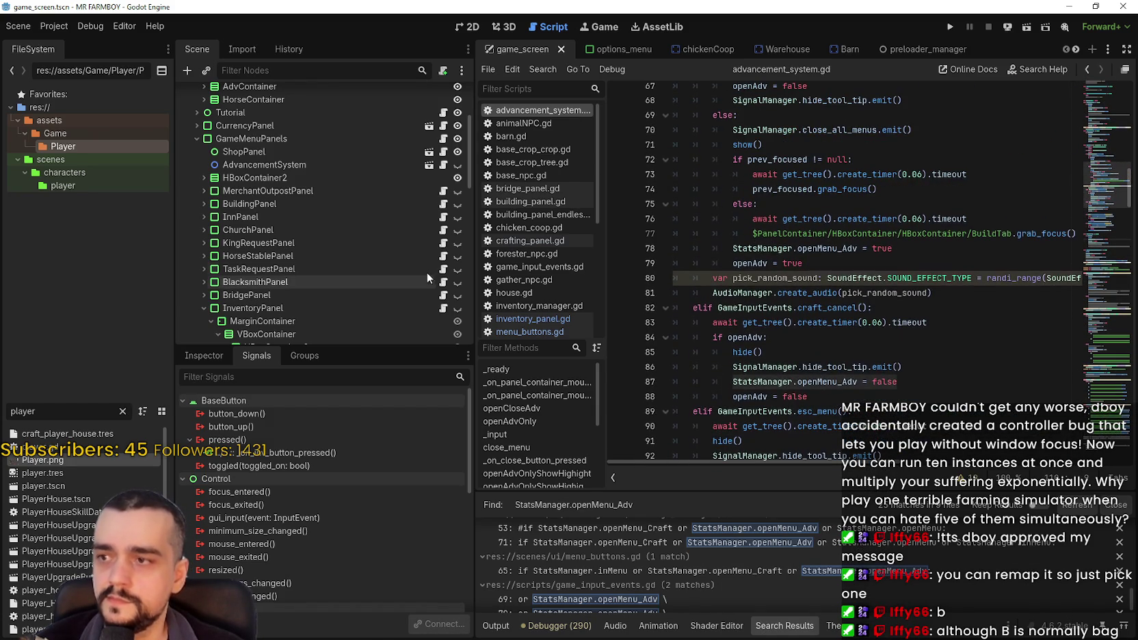
scroll(429, 268, down, 3)
click(202, 212)
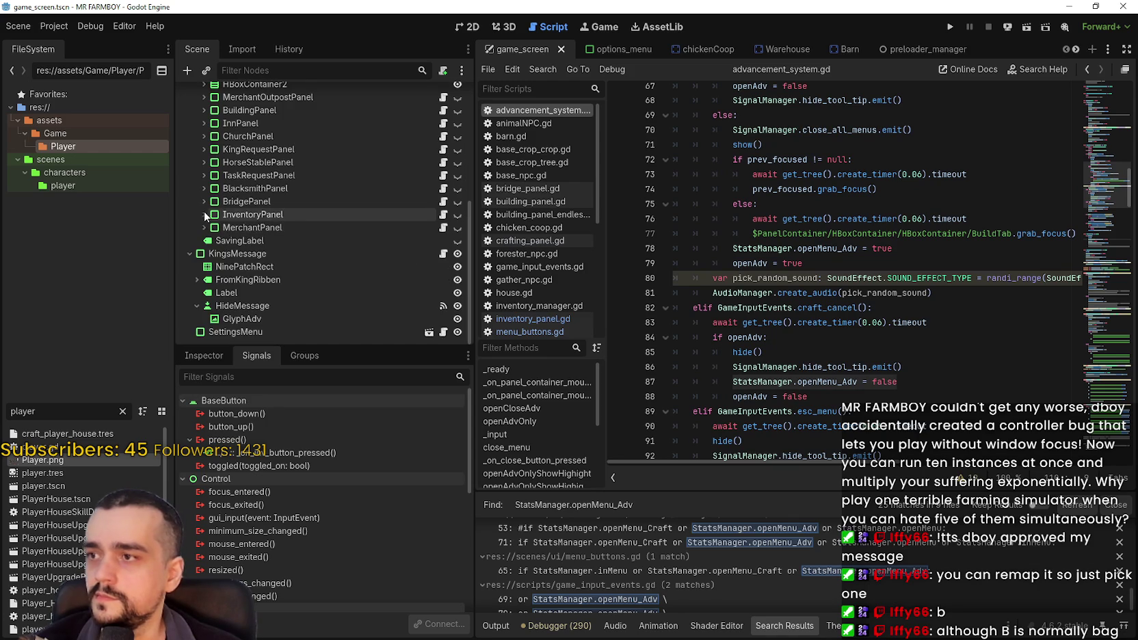
- In inventory_panel.gd, jump to toggle_menu and paste the StatsManager.openMenu_Adv assignment at its top
click(443, 214)
scroll(950, 306, up, 10)
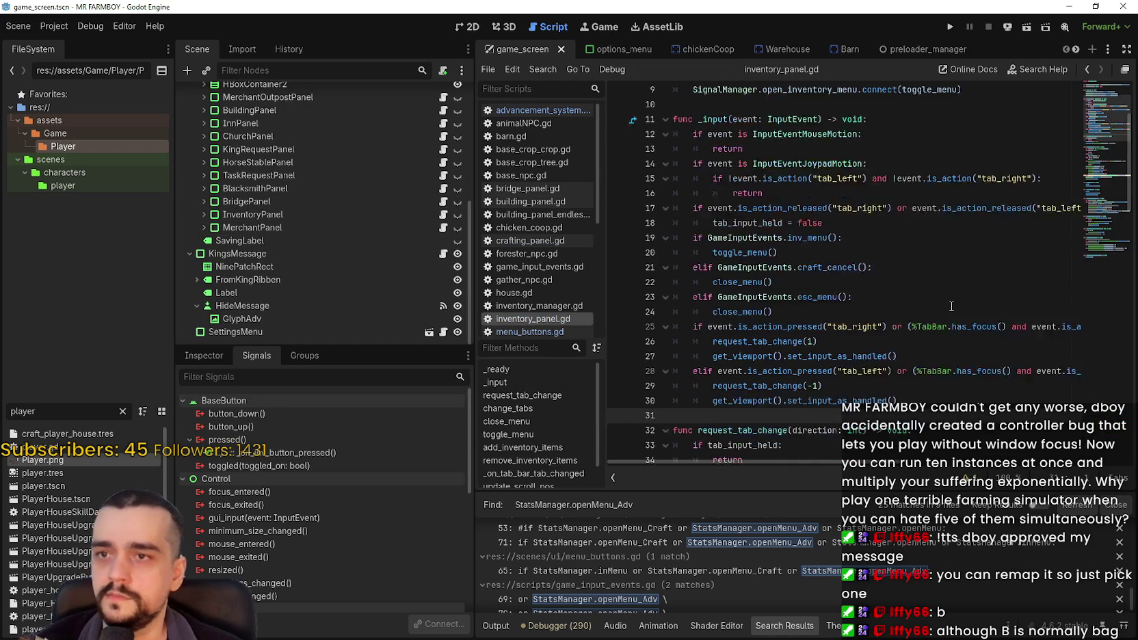
scroll(951, 305, down, 2)
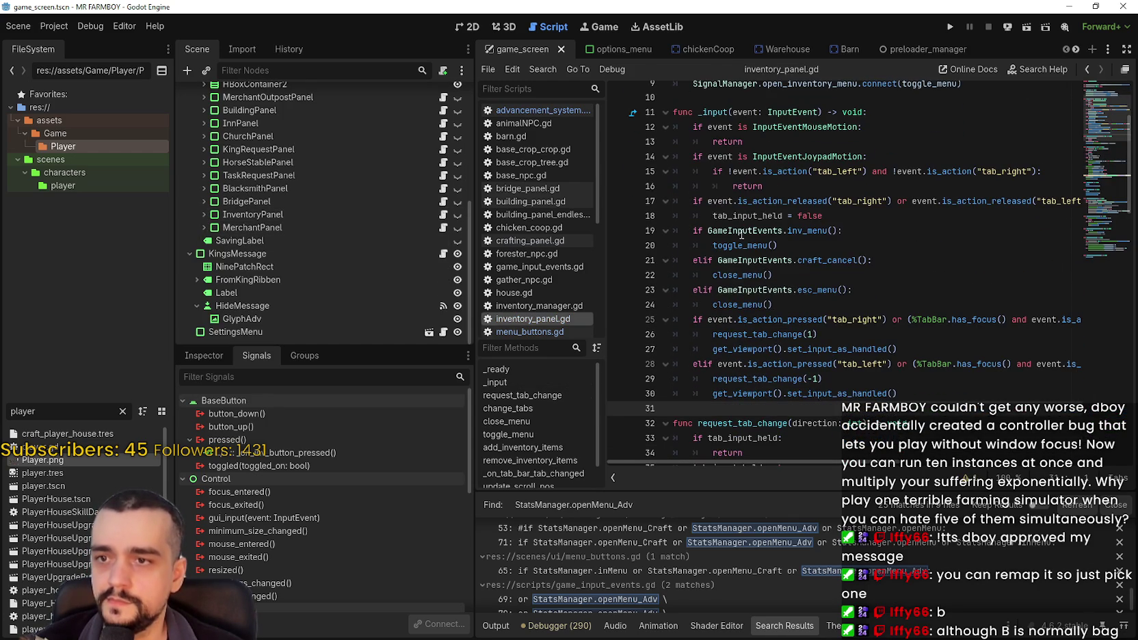
right_click(746, 243)
click(786, 428)
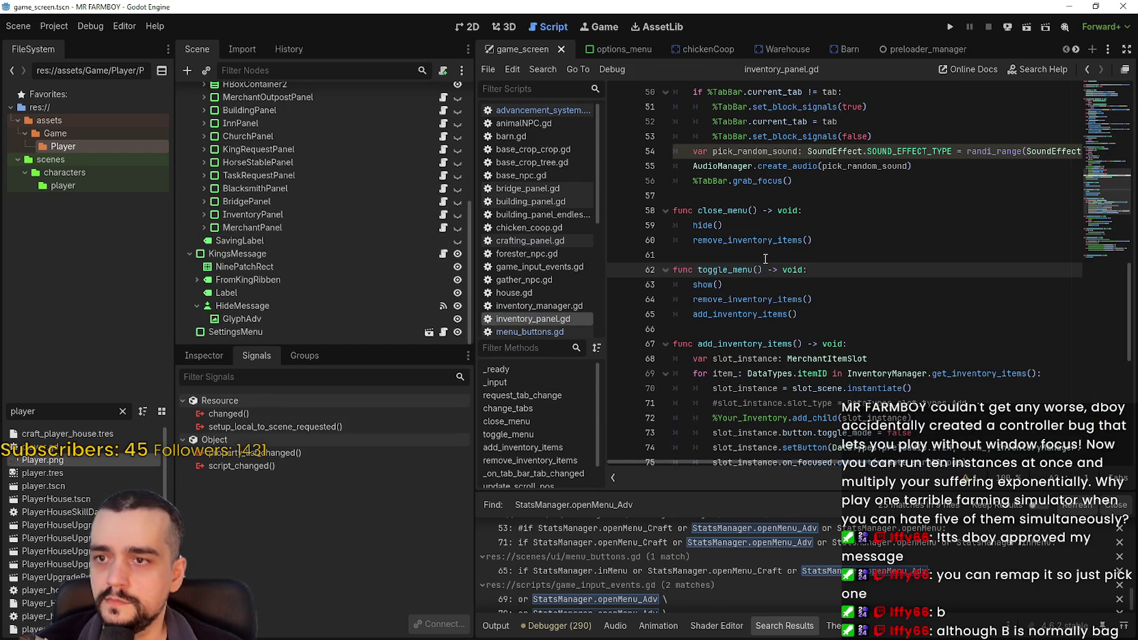
click(748, 296)
click(843, 269)
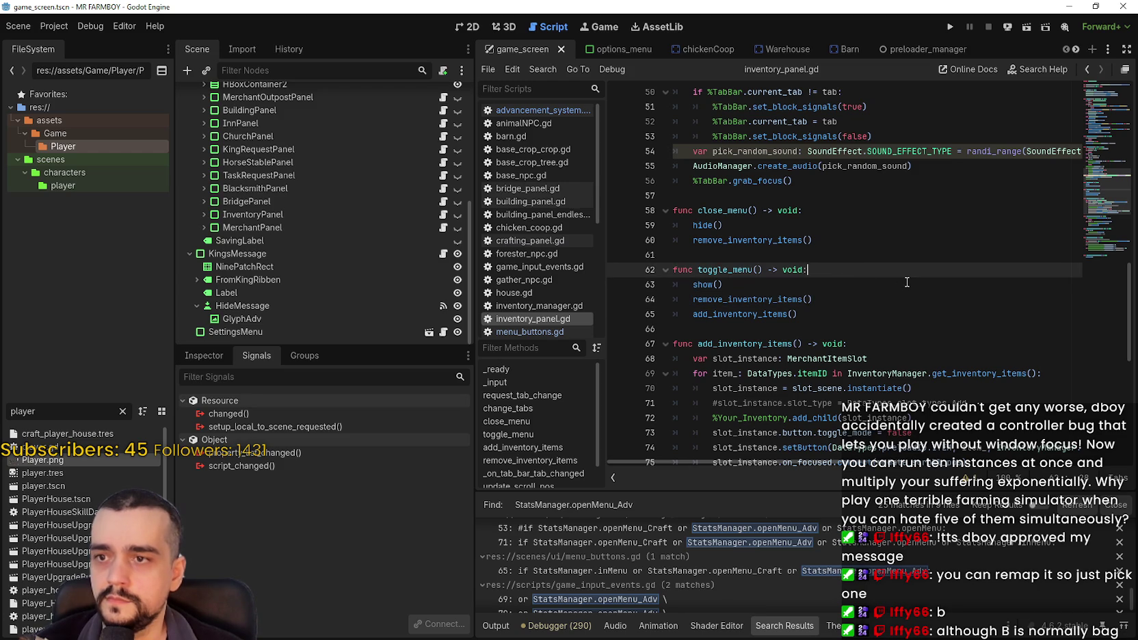
key(Return)
key(ctrl+v)
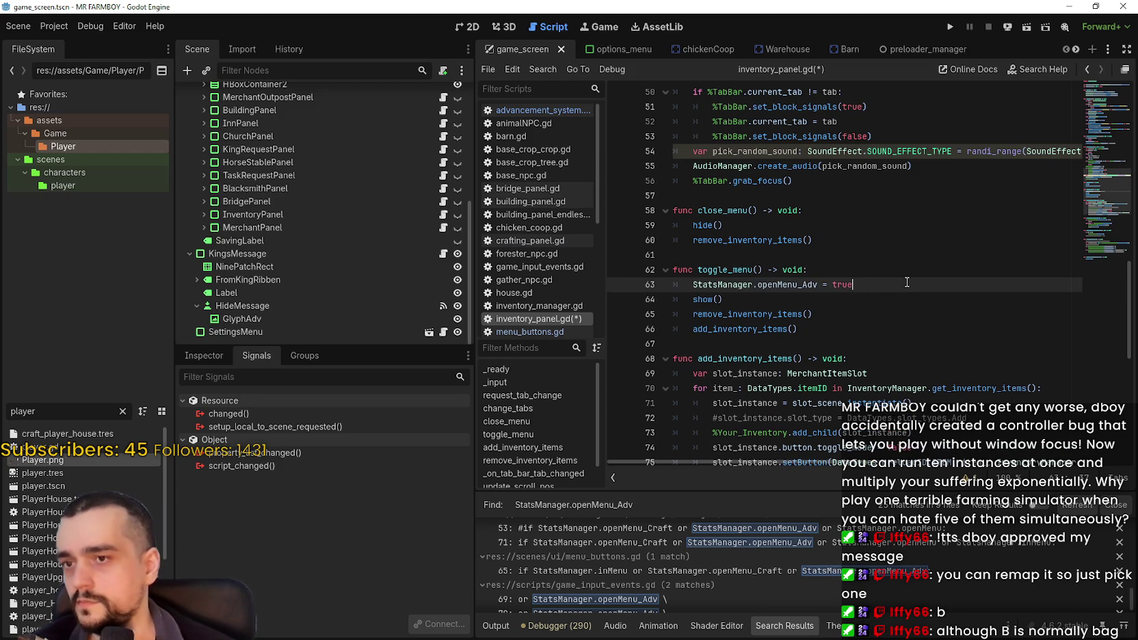
- Add 'StatsManager.openMenu_Adv = false' as the first line of close_menu
click(821, 224)
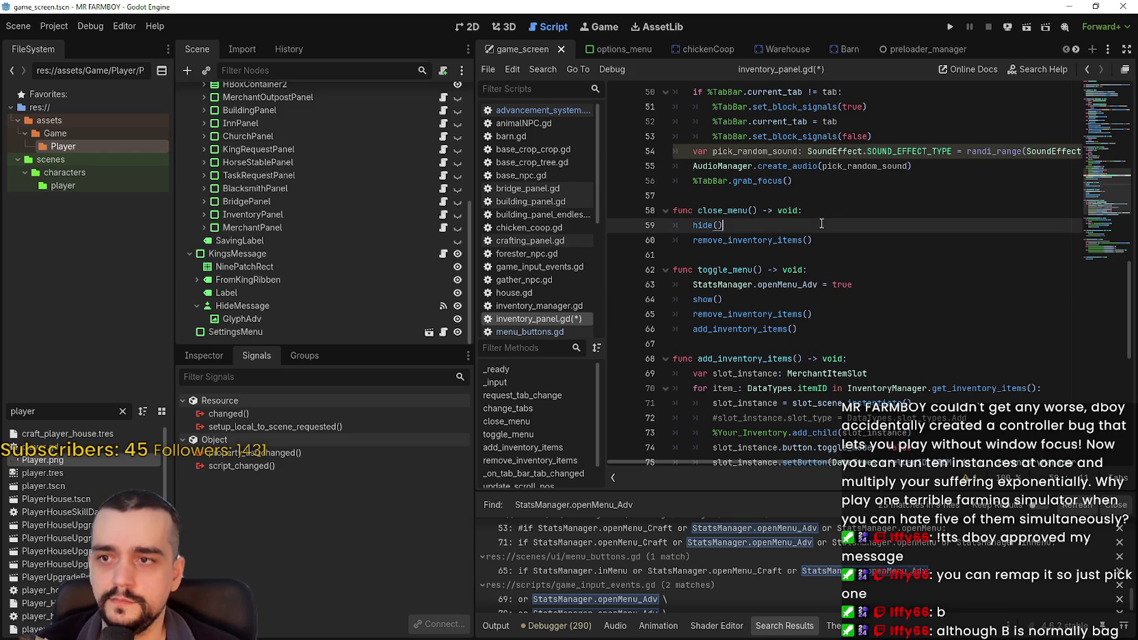
click(851, 206)
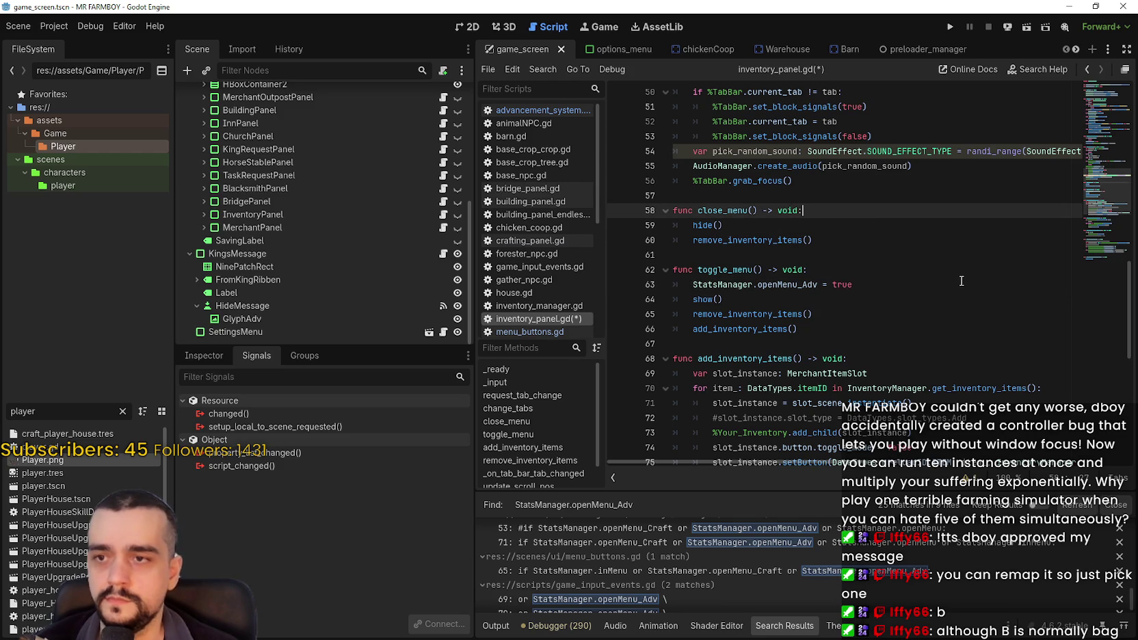
key(Return)
text(StatsManager.openMenu_Adv = false)
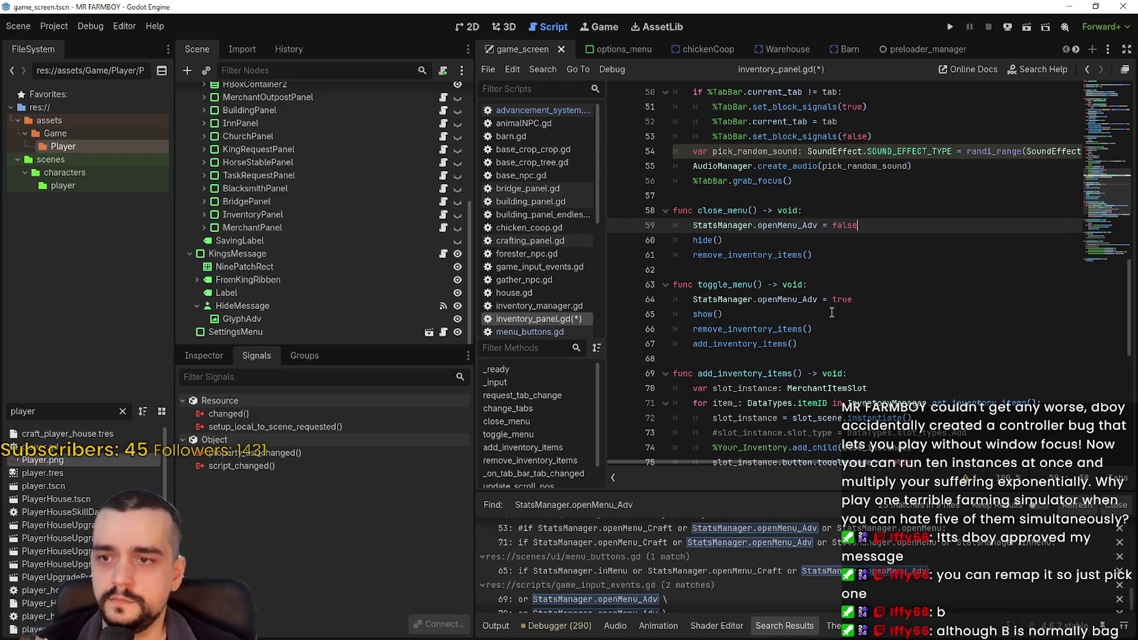
click(863, 342)
- Review the edited toggle_menu call in _input and save inventory_panel.gd
scroll(863, 341, down, 8)
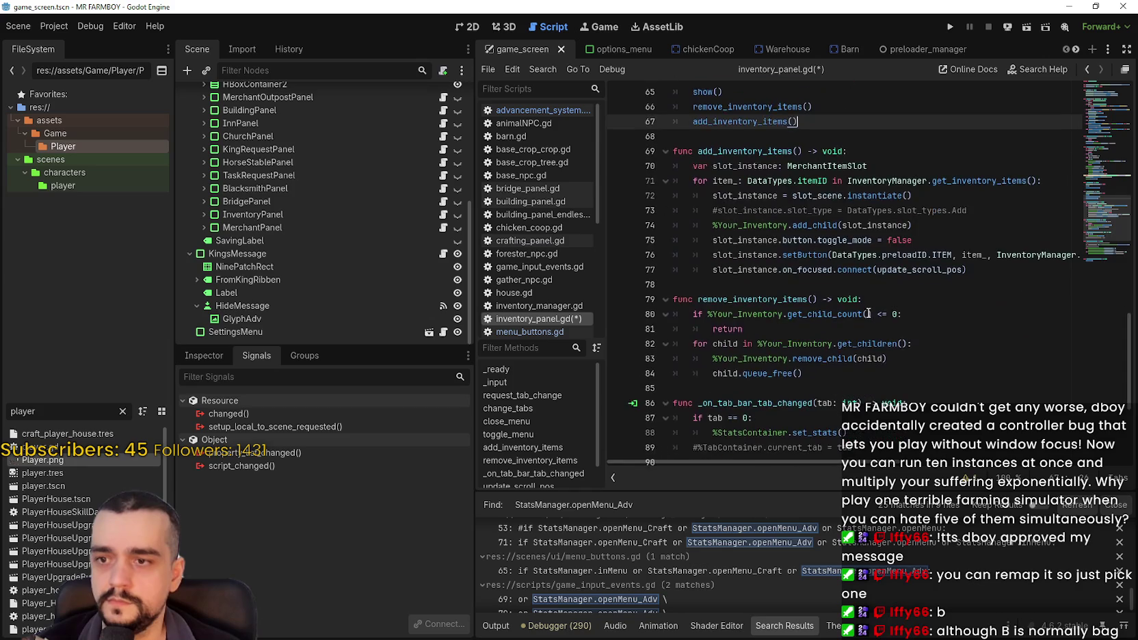
scroll(868, 313, down, 3)
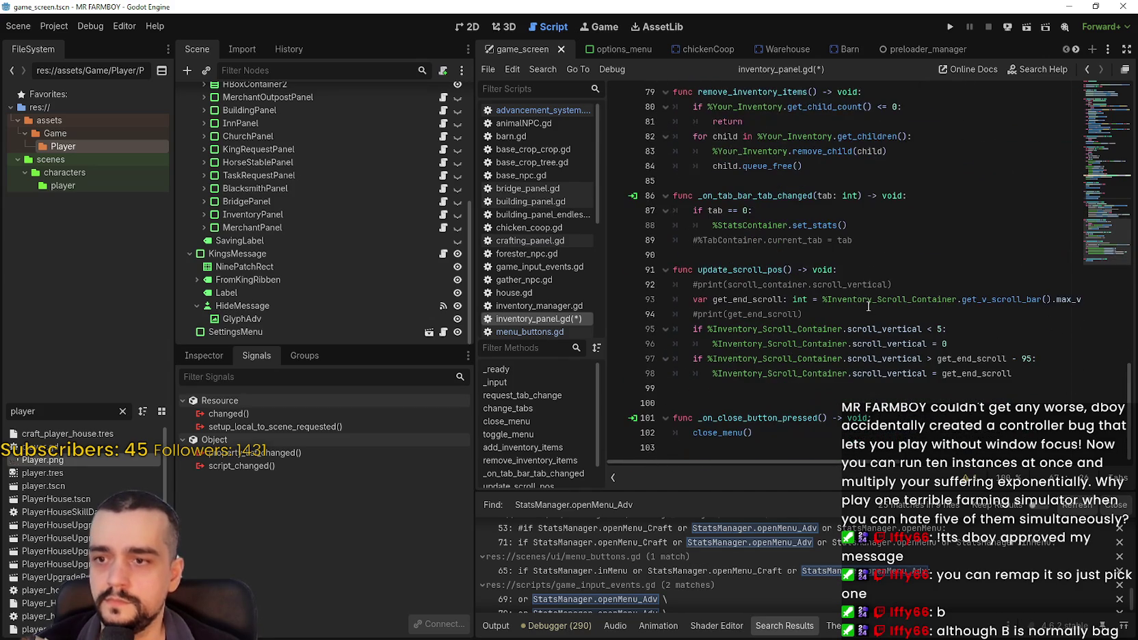
scroll(868, 306, up, 18)
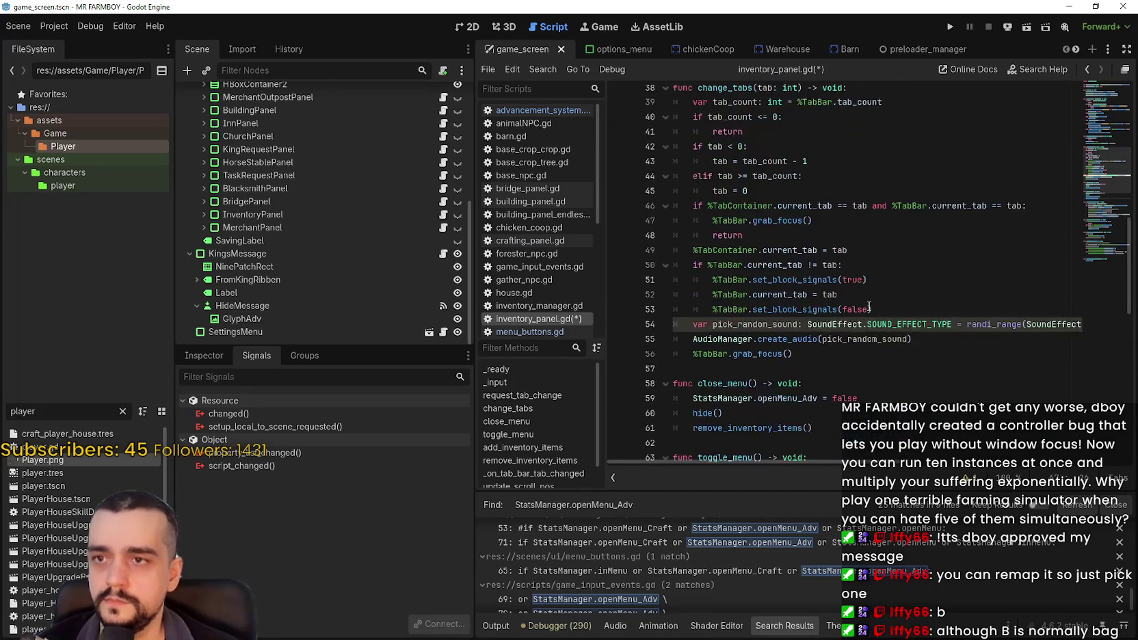
scroll(862, 287, up, 7)
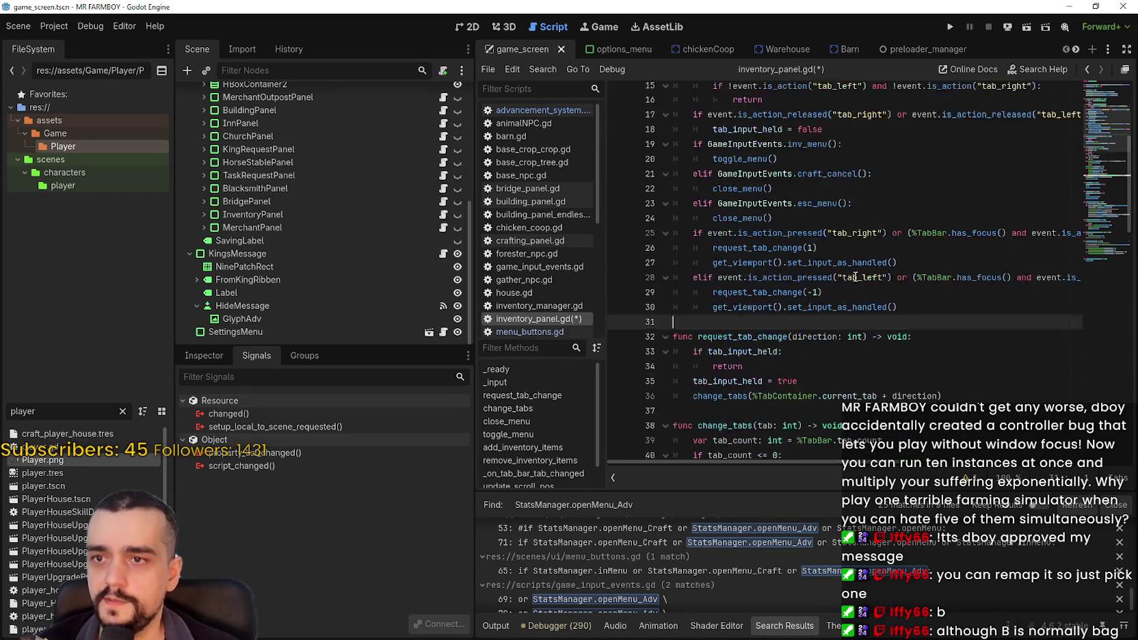
scroll(855, 276, up, 2)
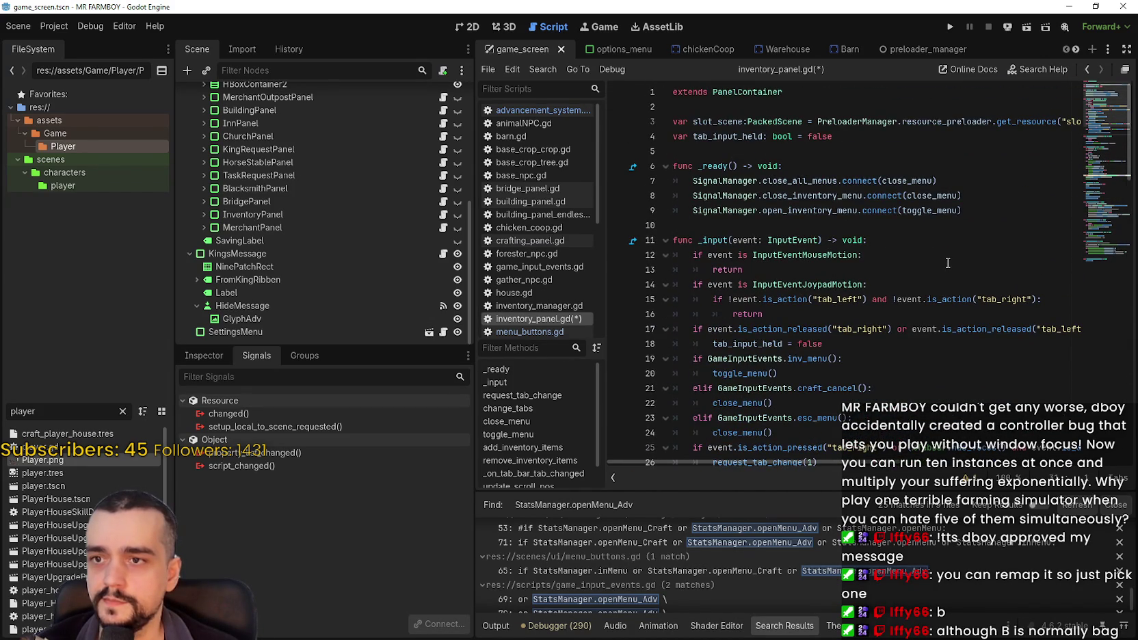
scroll(948, 263, down, 2)
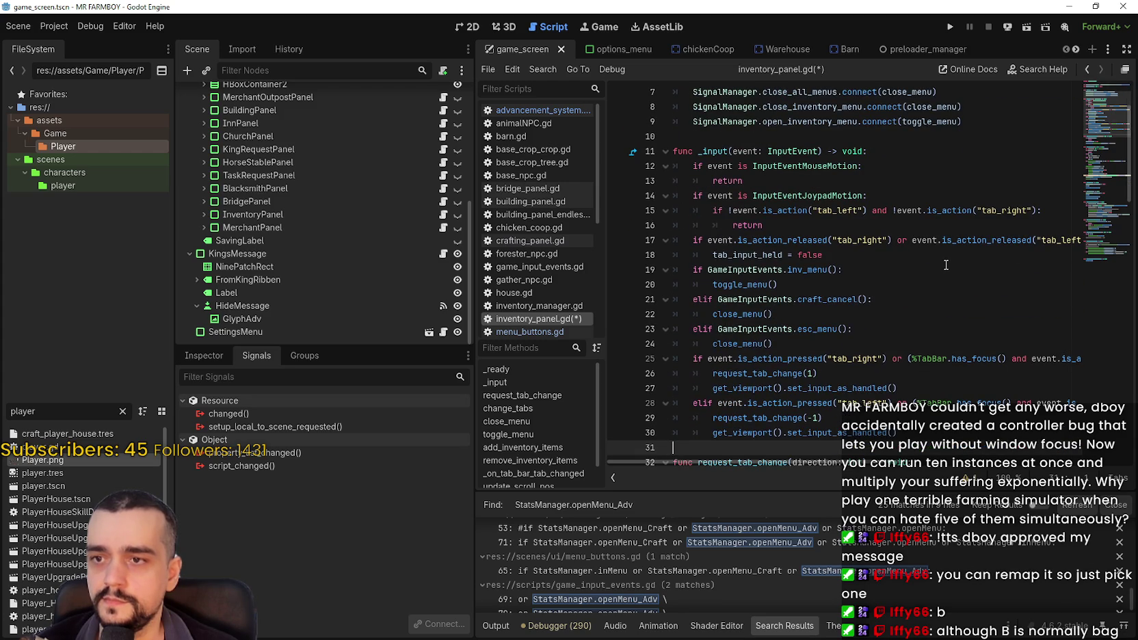
mouse_move(877, 461)
mouse_down()
mouse_move(1085, 461)
mouse_move(684, 461)
mouse_up()
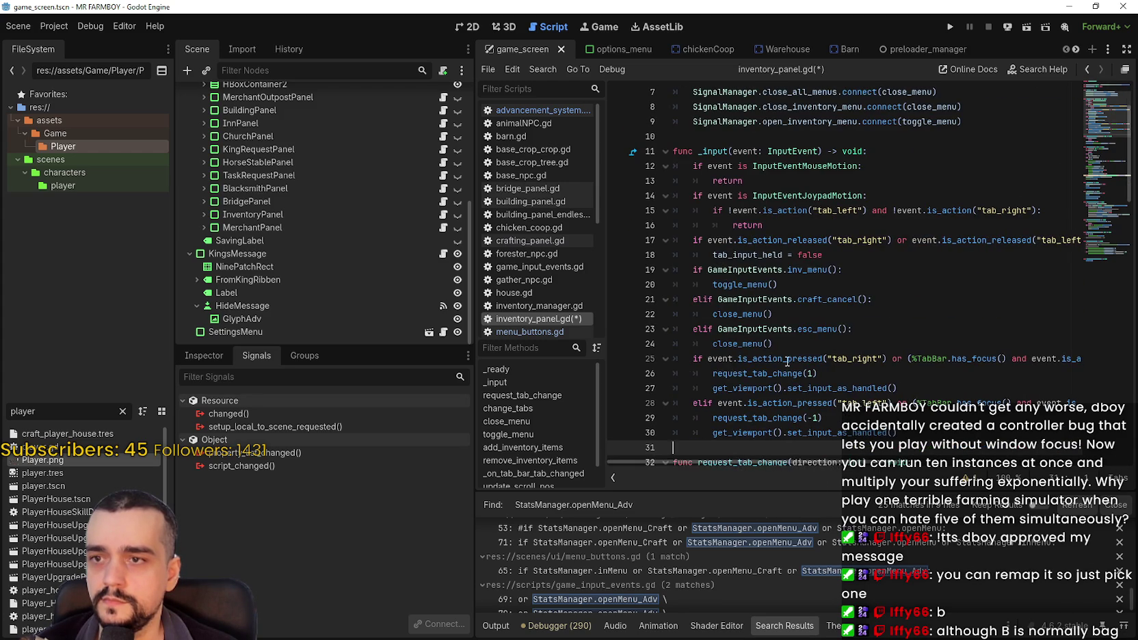
click(810, 284)
key(ctrl+s)
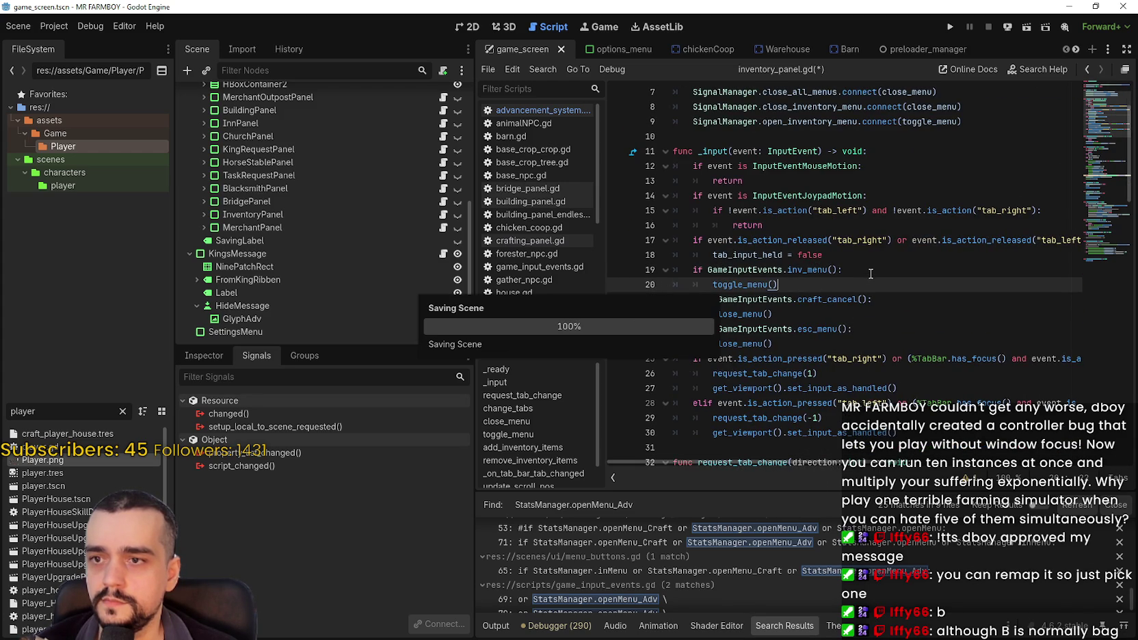
click(833, 318)
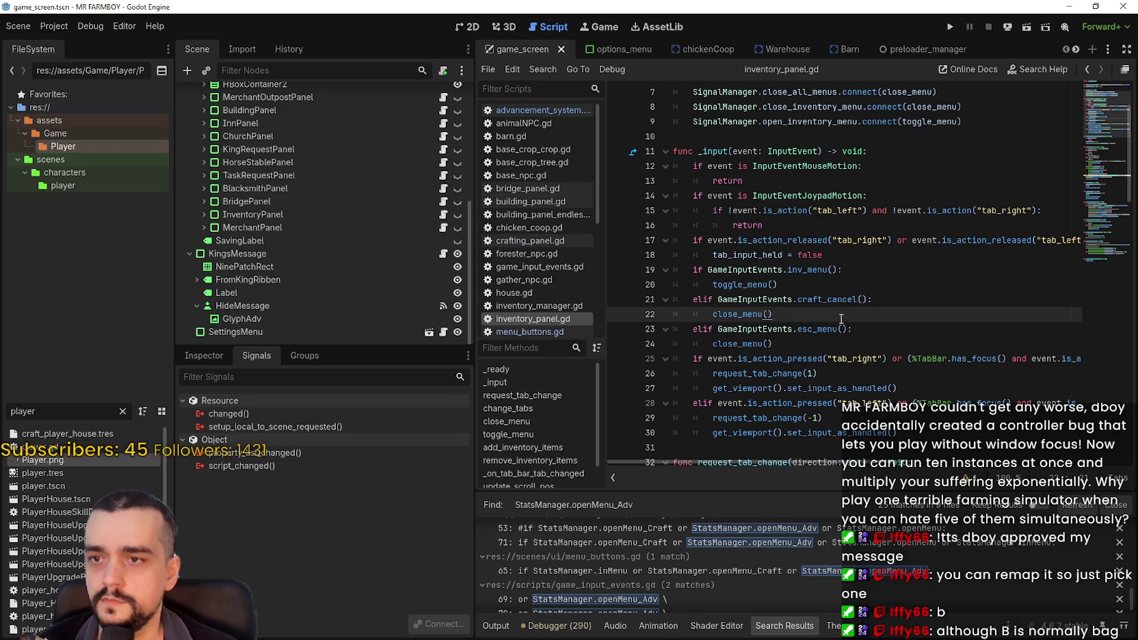
- Look over the joypad and tab-release checks on lines 14–18 of inventory_panel.gd
mouse_move(824, 255)
mouse_down()
mouse_move(680, 255)
mouse_move(647, 204)
mouse_up()
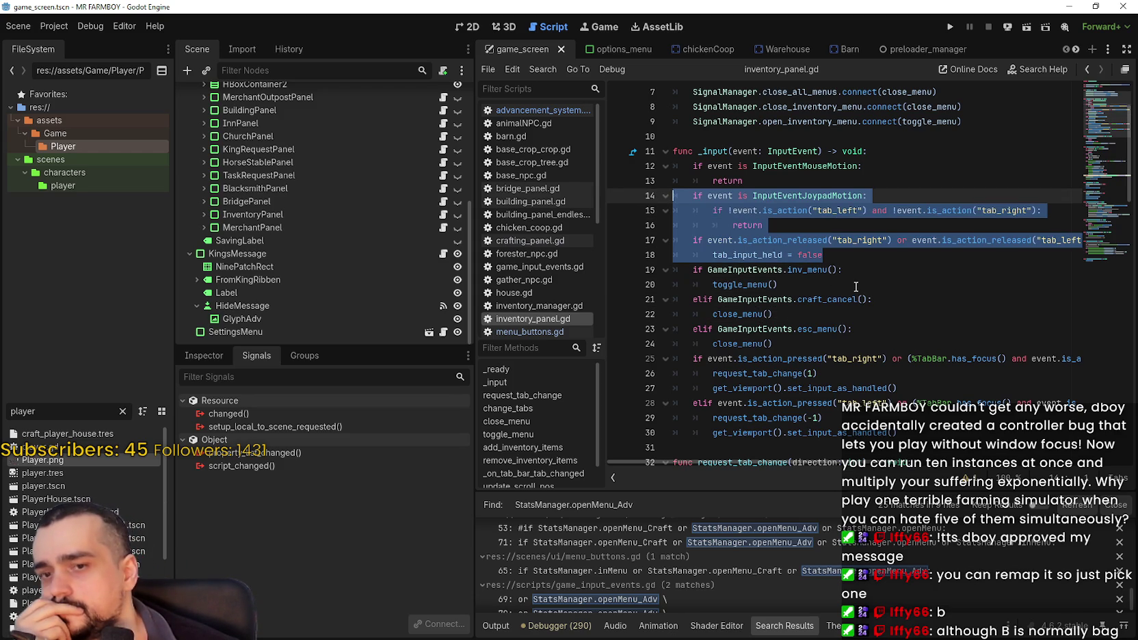
click(857, 284)
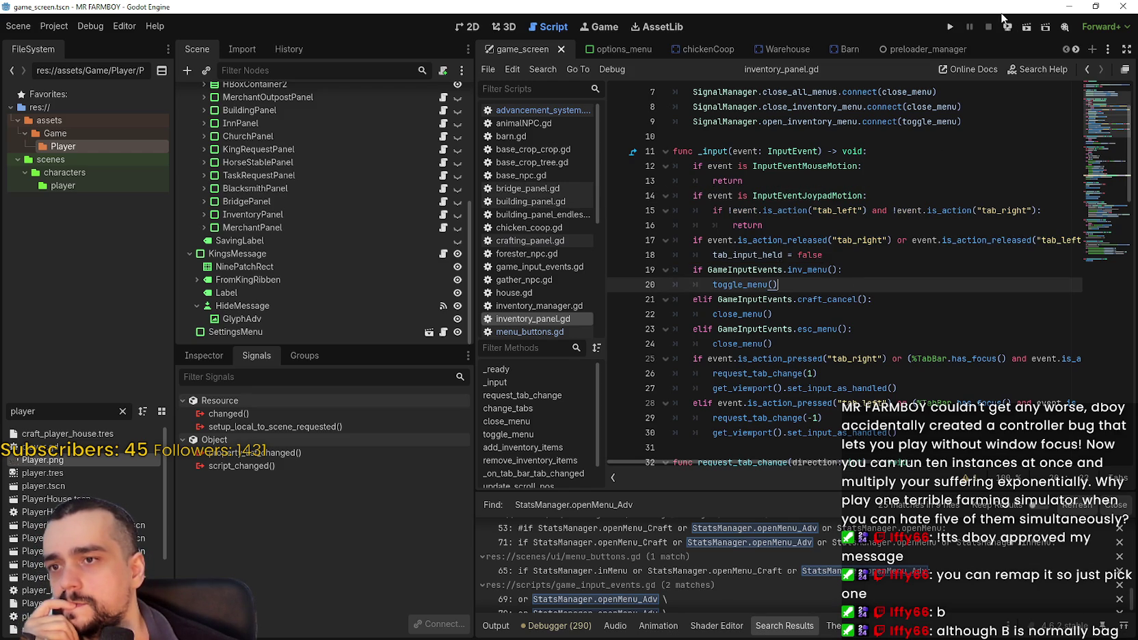
scroll(410, 206, up, 5)
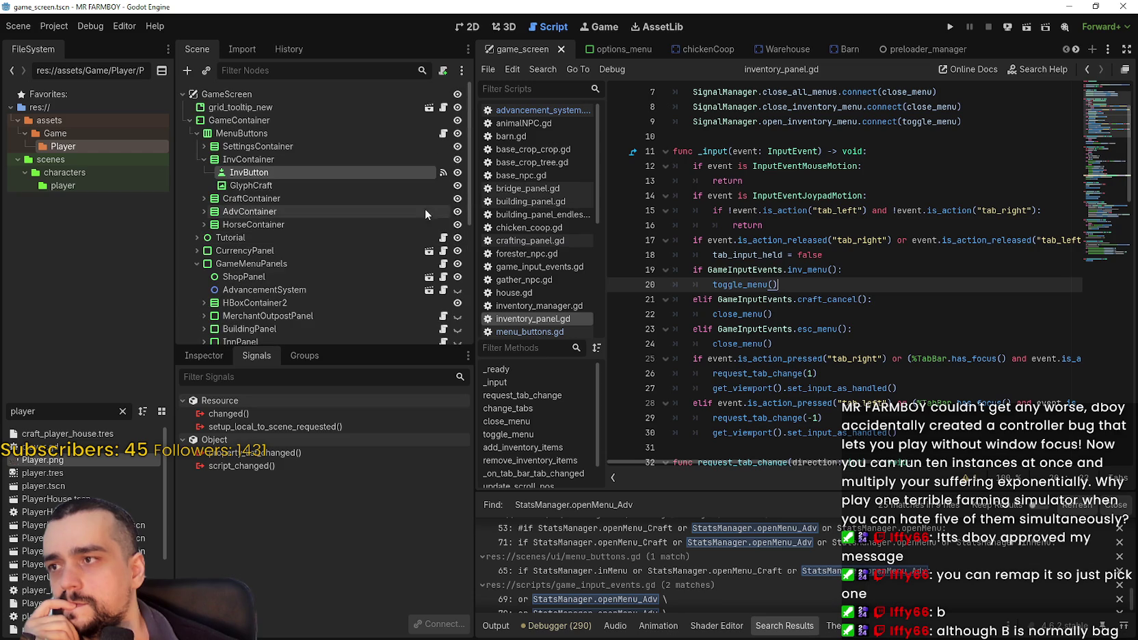
scroll(451, 212, up, 3)
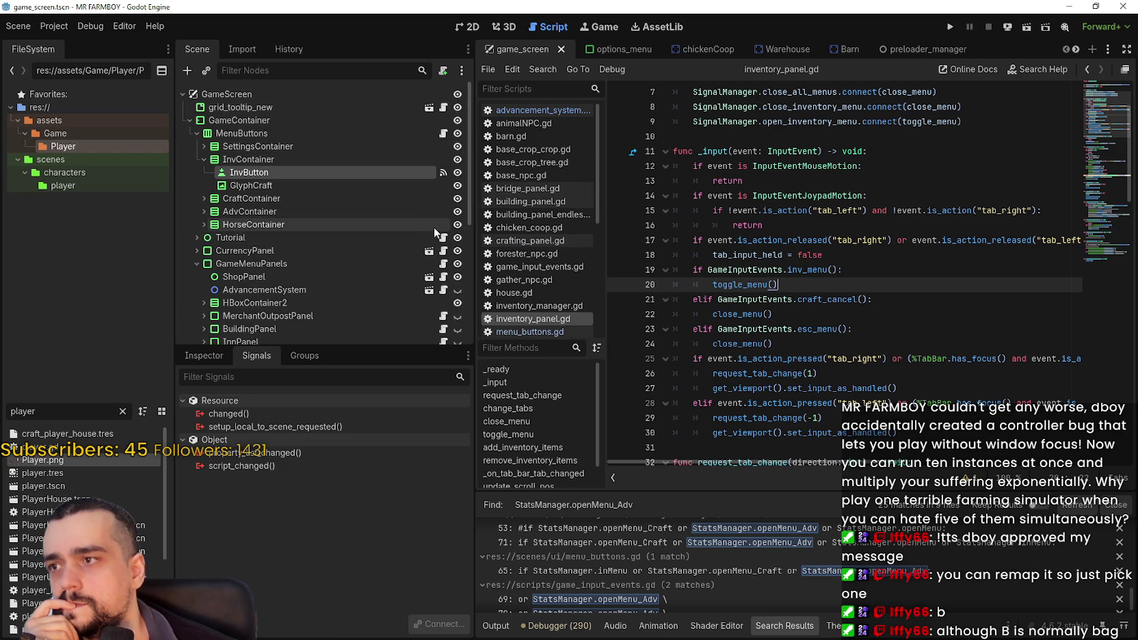
scroll(321, 205, down, 3)
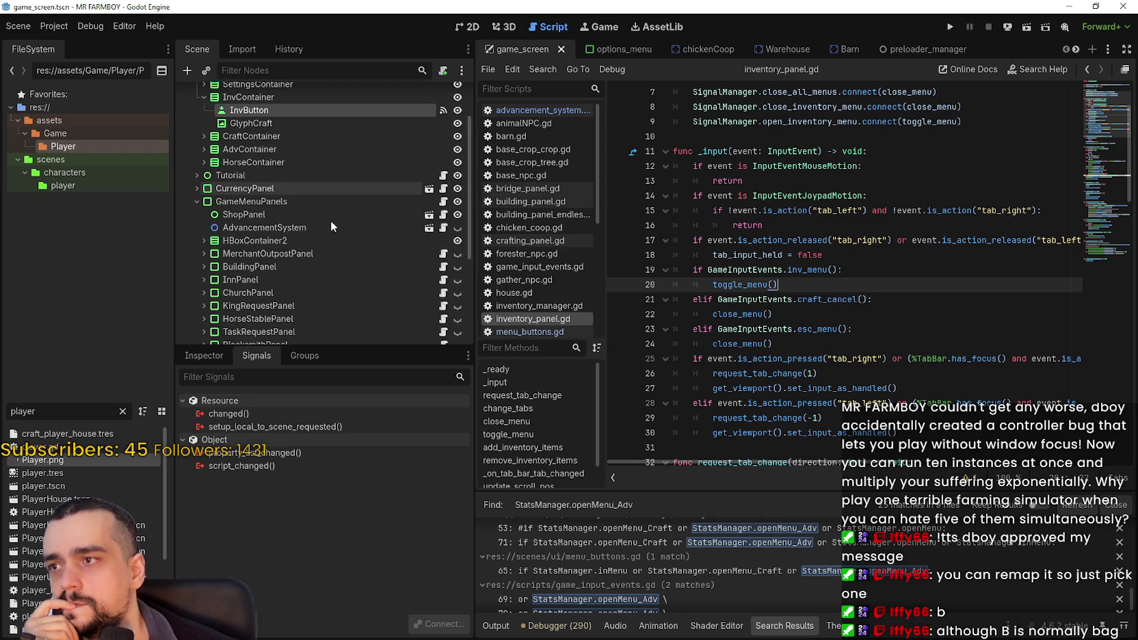
- Open the AdvancementSystem script and inspect the openMenu_Adv checks in tab_right and tab_left
click(443, 227)
scroll(993, 318, up, 5)
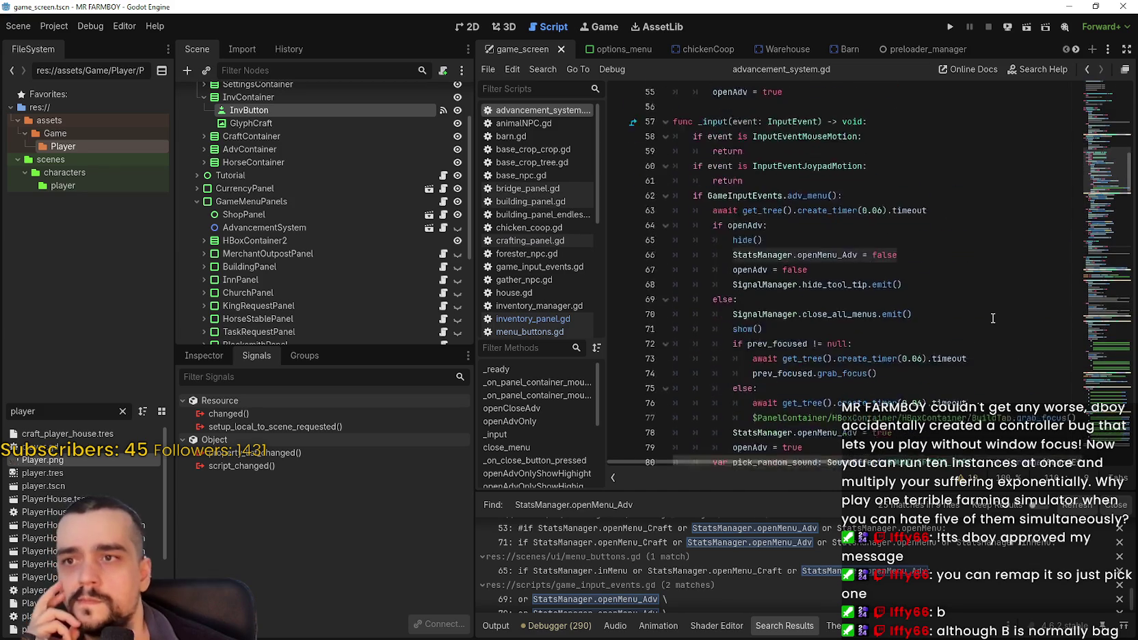
scroll(993, 318, down, 6)
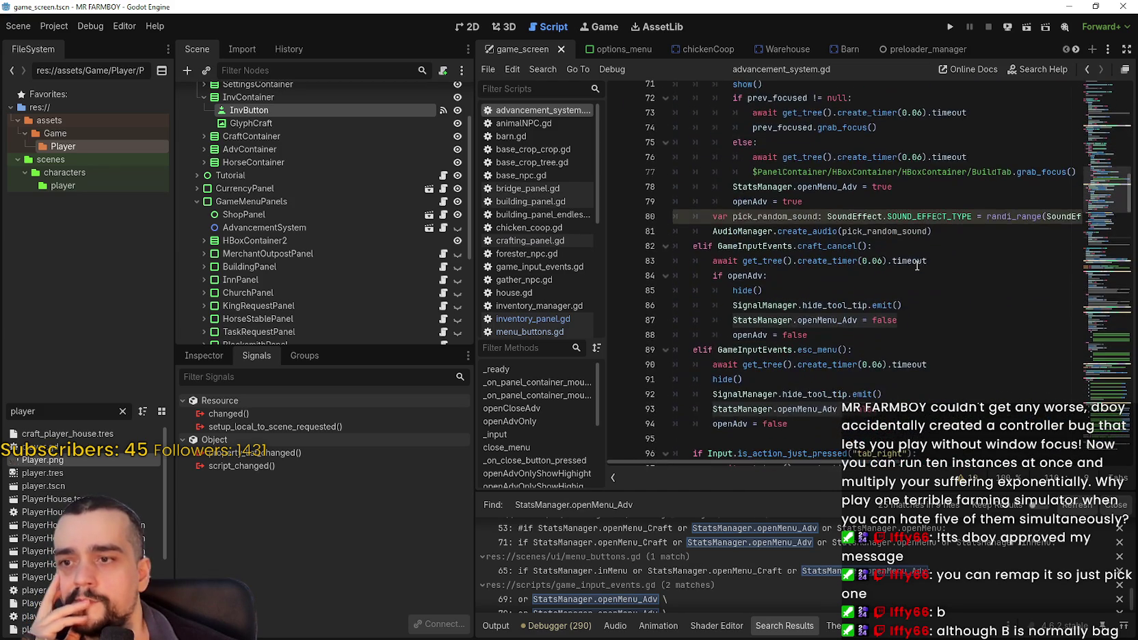
scroll(917, 265, down, 5)
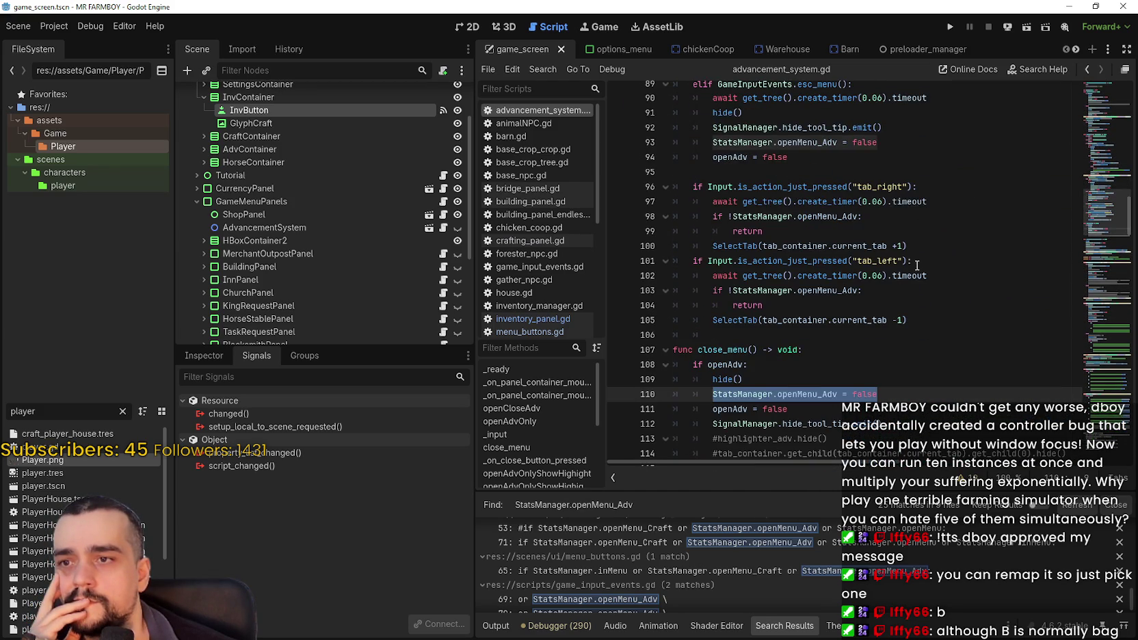
double_click(824, 216)
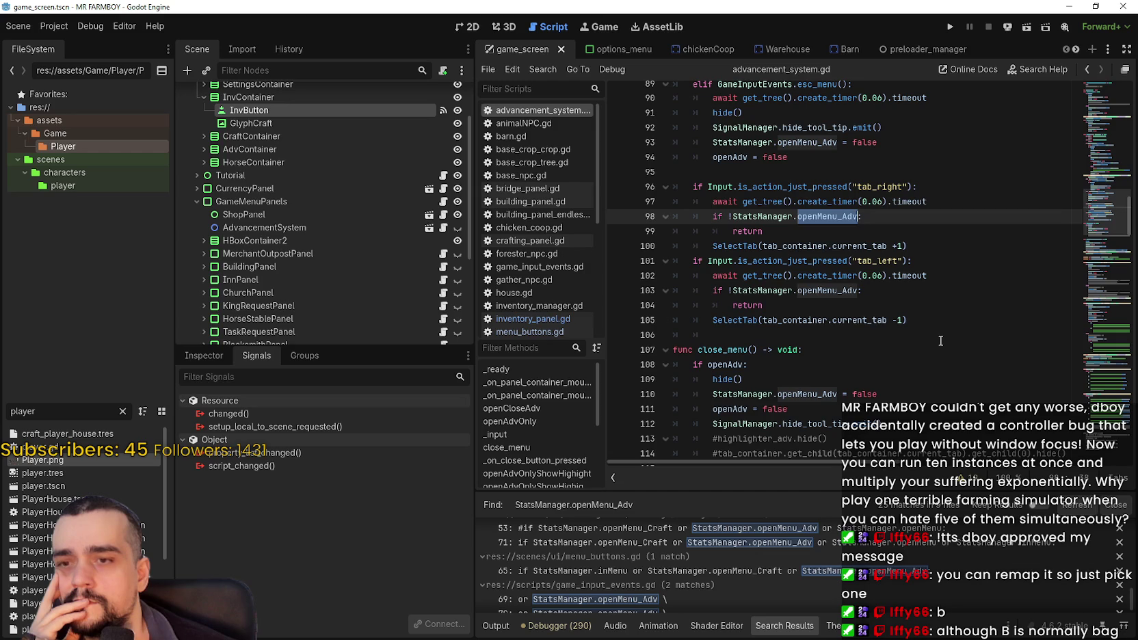
click(934, 303)
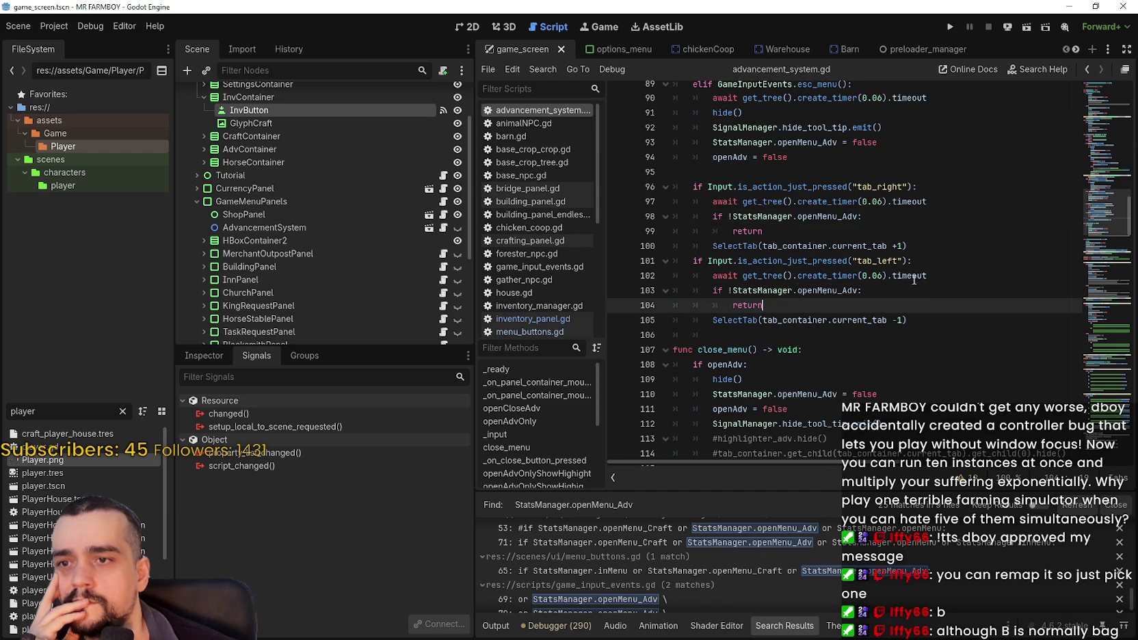
scroll(420, 228, down, 5)
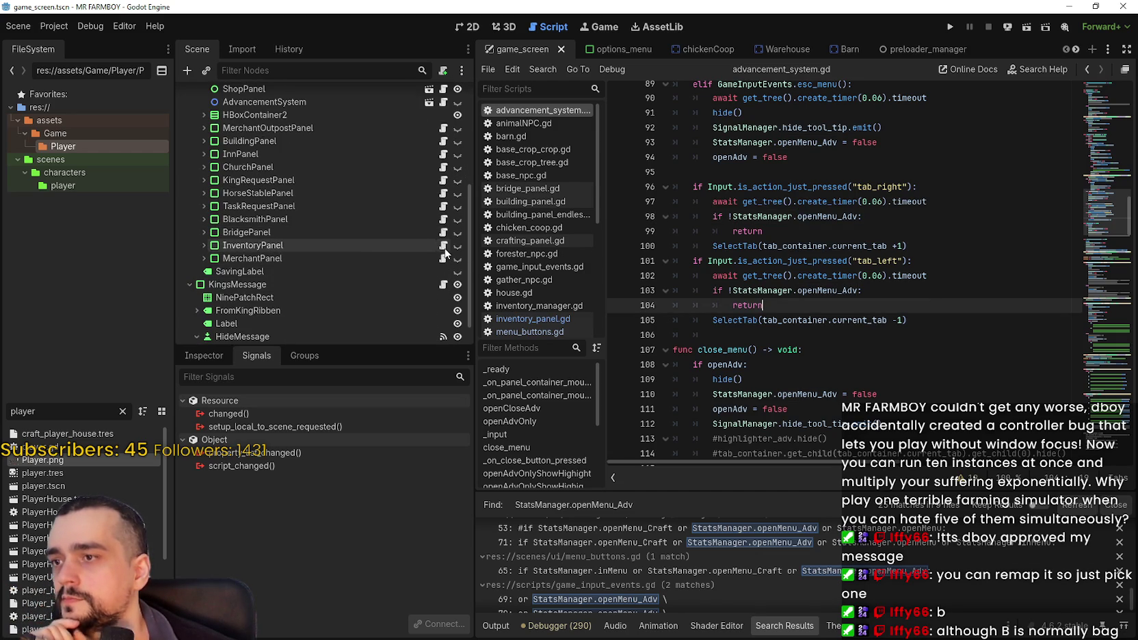
- Switch back to inventory_panel.gd and launch the MR FARMBOY project with Run Project
click(444, 246)
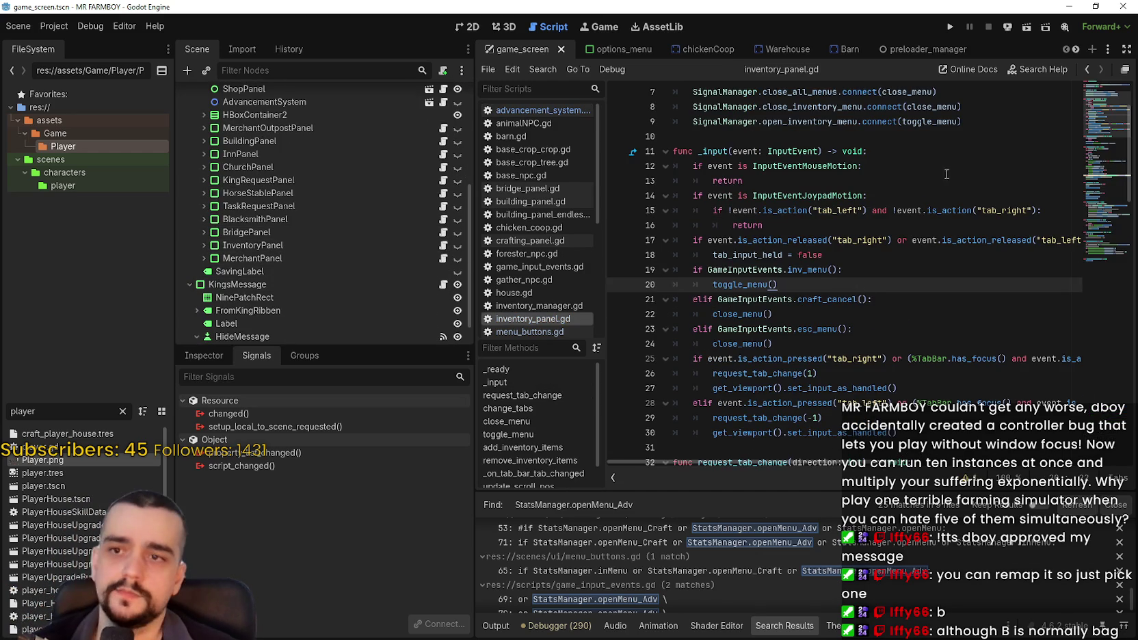
click(950, 26)
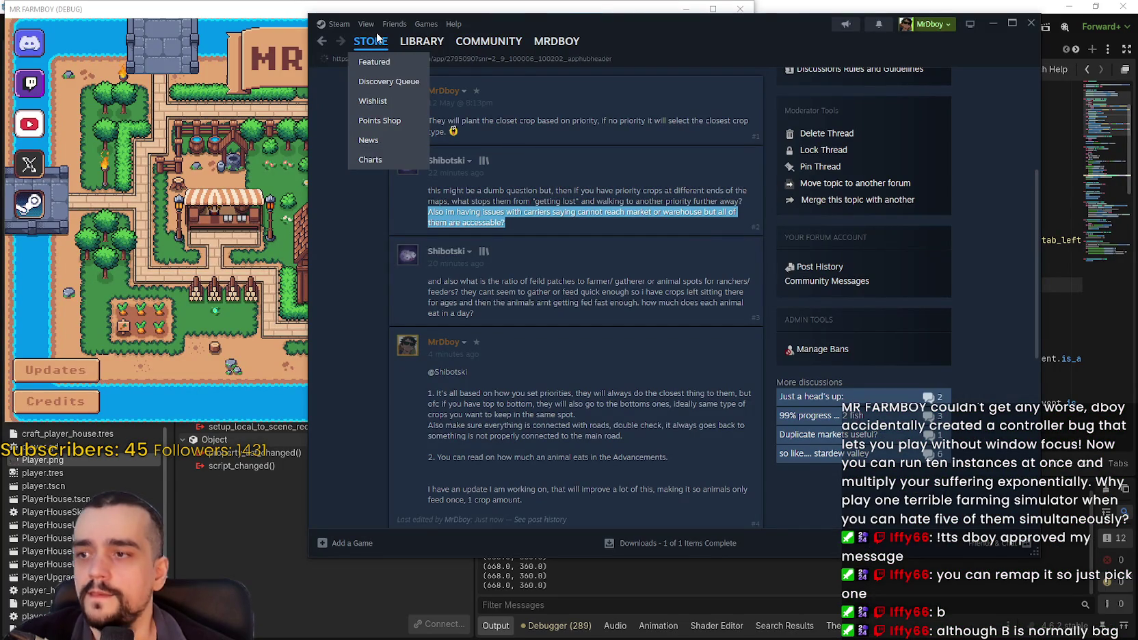
- Search the Steam store for 'forza' and open the Forza Horizon 6 page
click(378, 43)
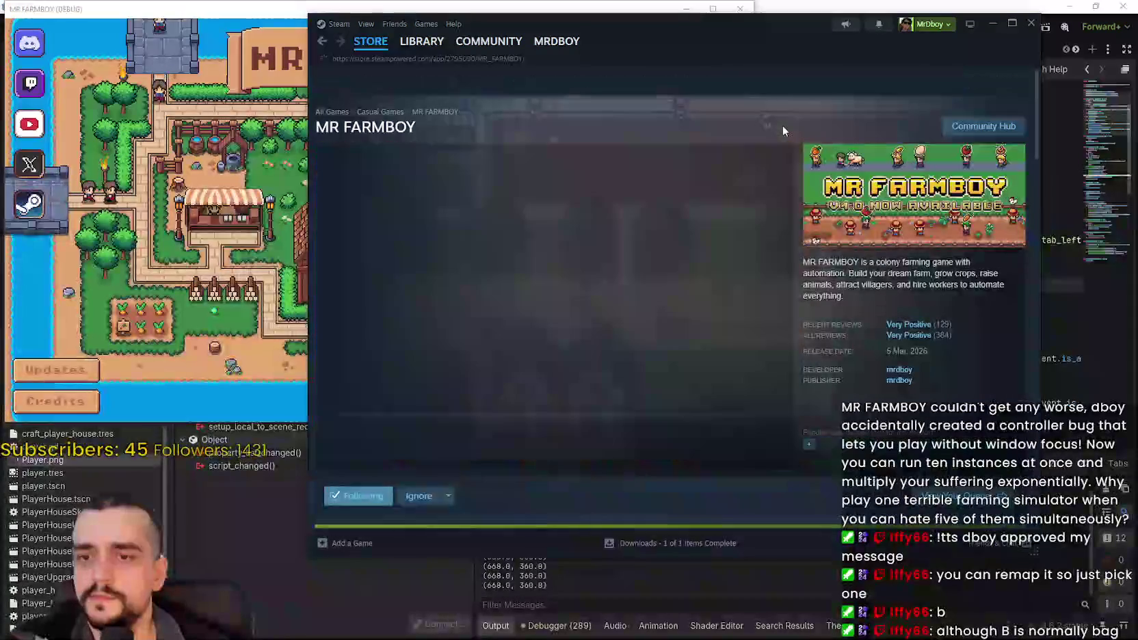
click(814, 82)
text(forza)
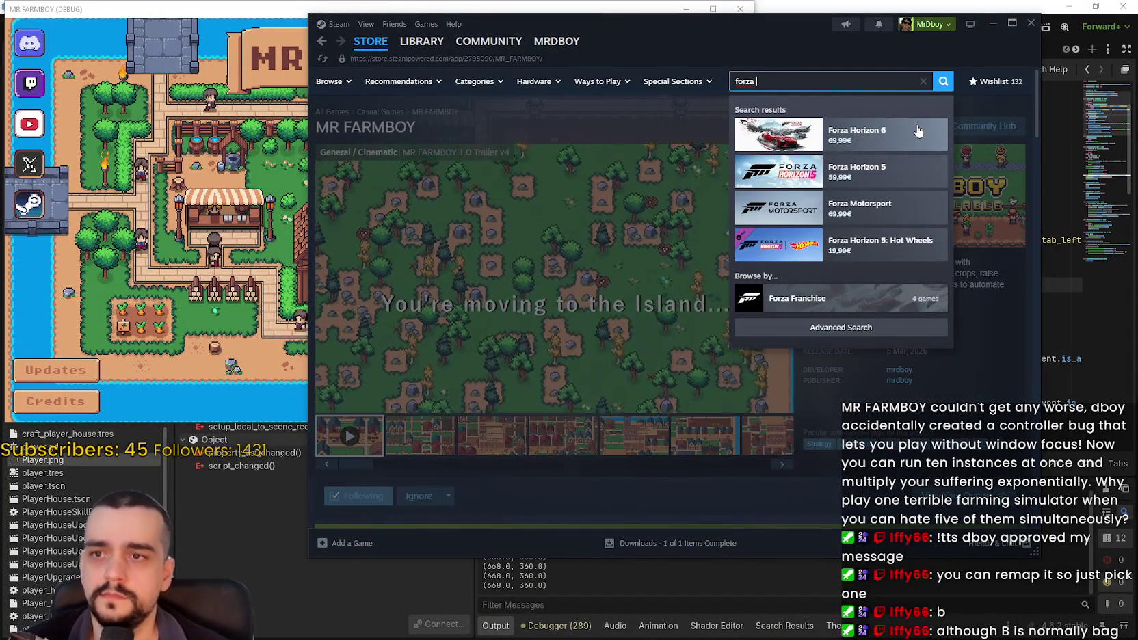
click(860, 140)
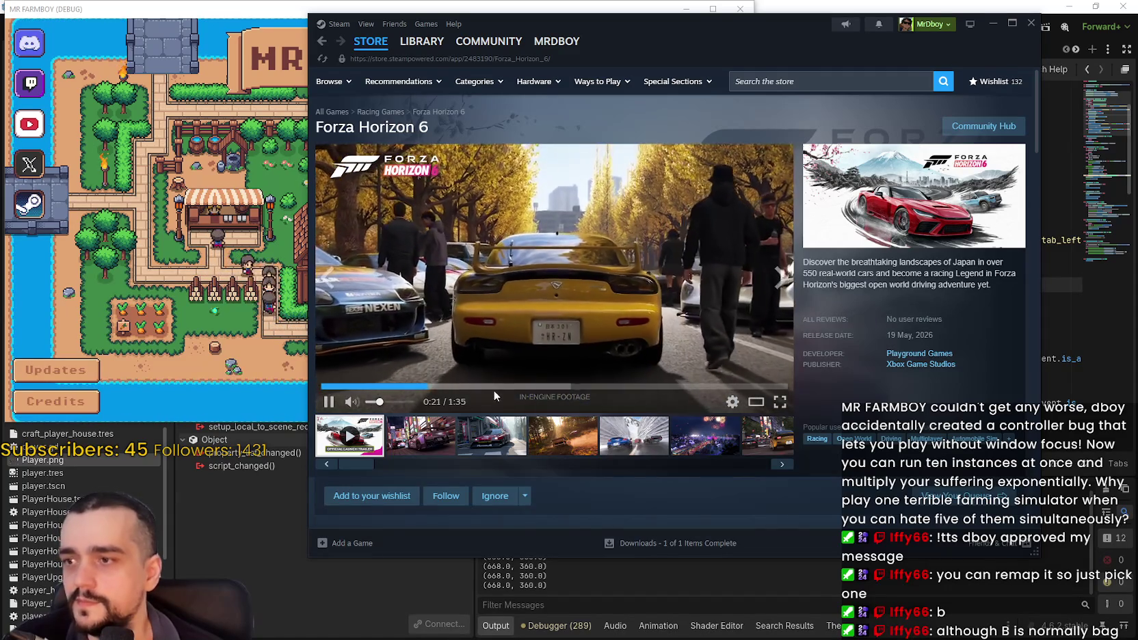
- Skip the Forza Horizon 6 trailer ahead to about 1:10 and view the second screenshot
click(538, 388)
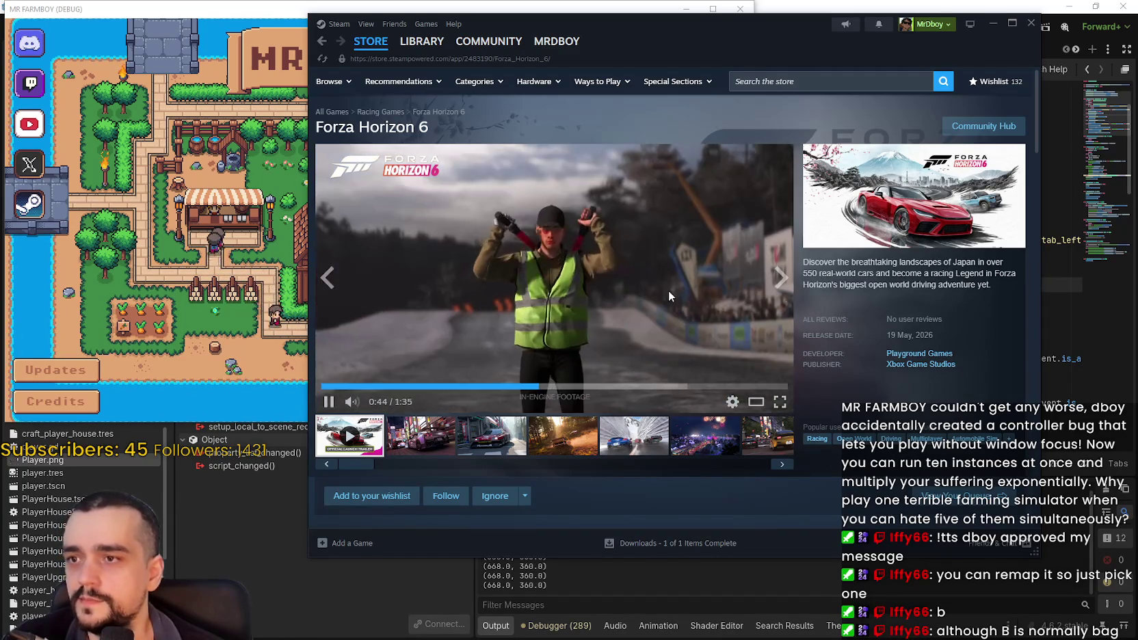
click(667, 393)
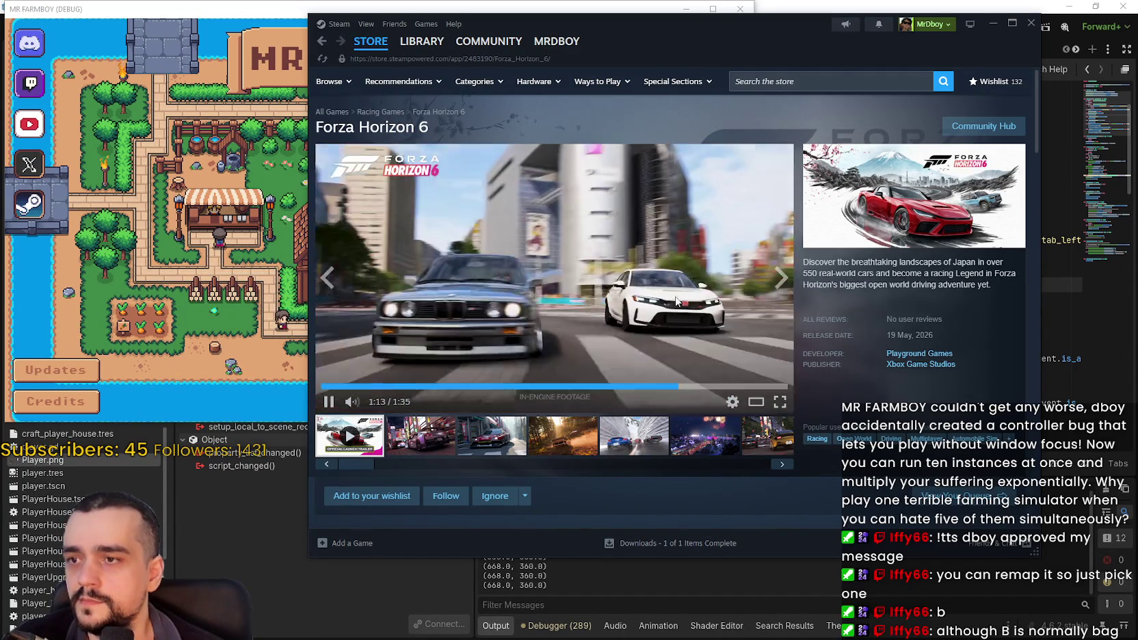
click(451, 439)
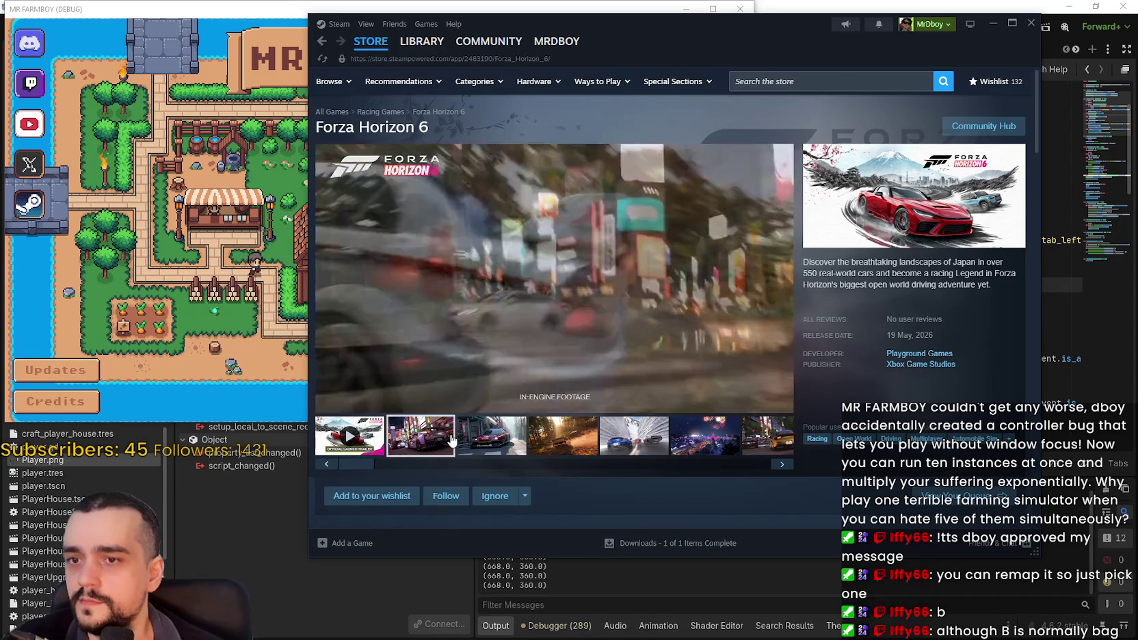
scroll(673, 306, down, 2)
scroll(674, 306, up, 2)
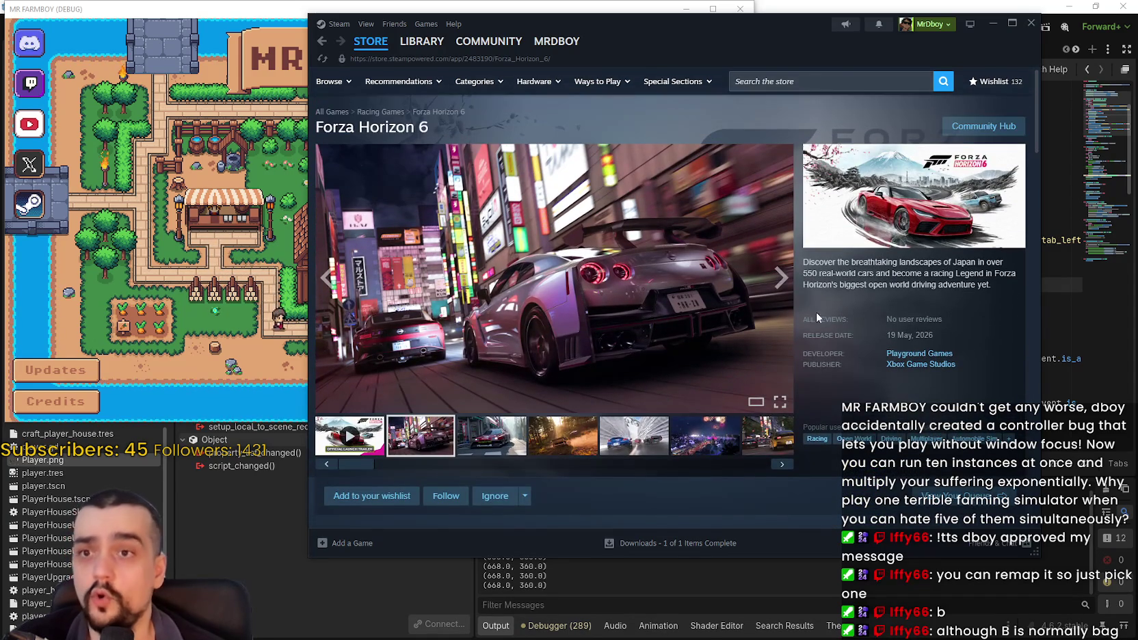
scroll(674, 305, down, 6)
- Check the Premium Edition early access timing and 119,99 price, then bring up the Twitch stream
mouse_move(518, 320)
mouse_down()
mouse_move(669, 313)
mouse_move(675, 322)
mouse_up()
scroll(613, 344, up, 6)
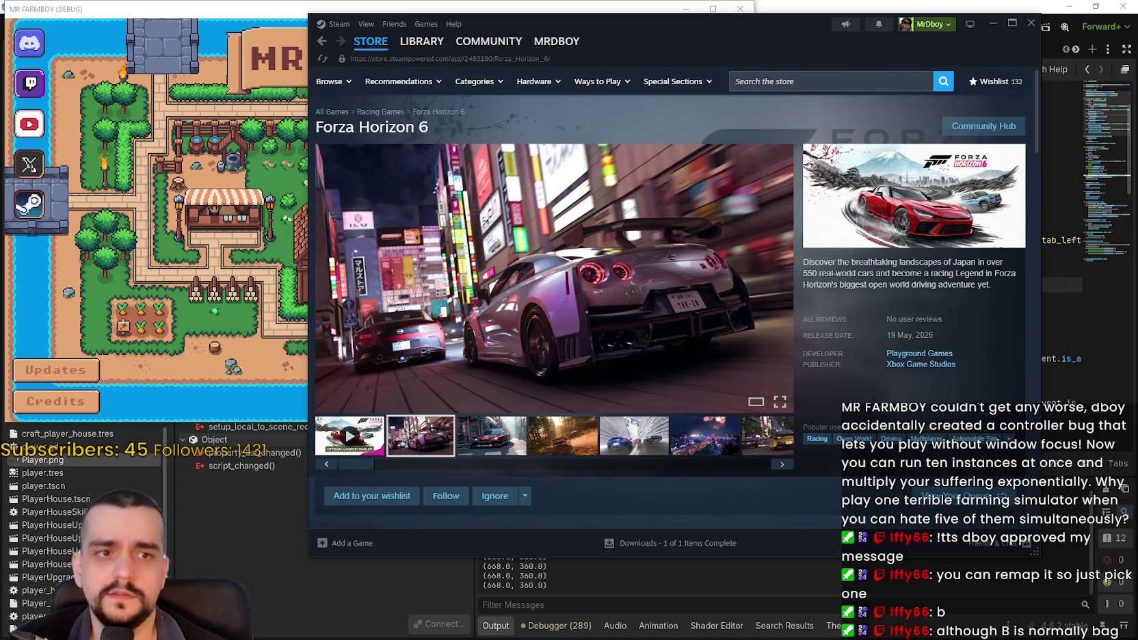
scroll(643, 350, down, 5)
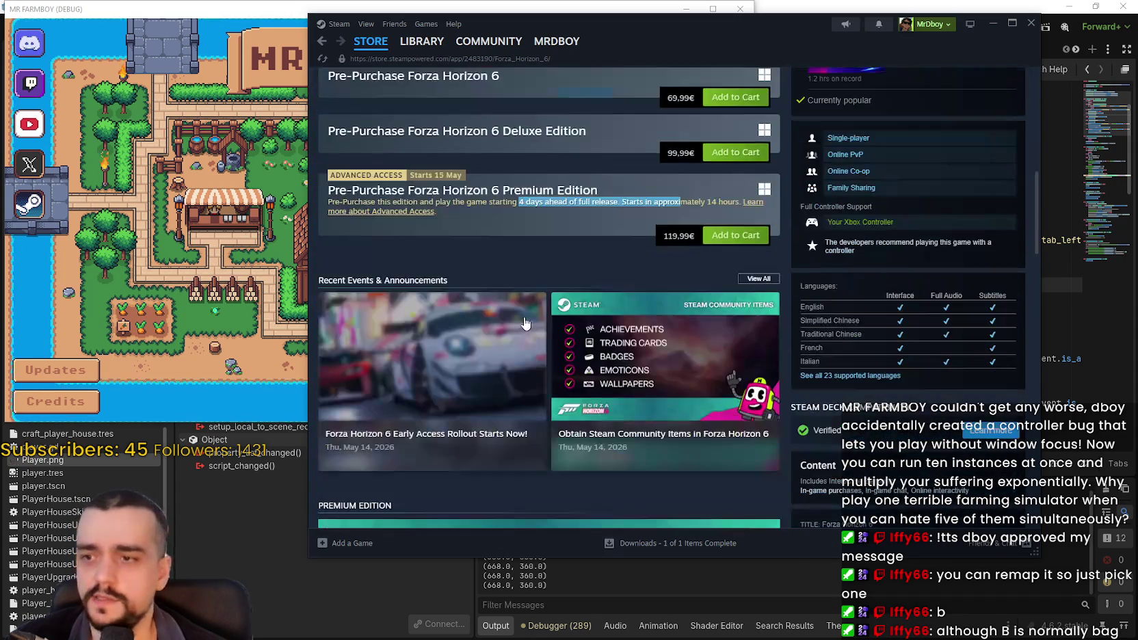
double_click(676, 234)
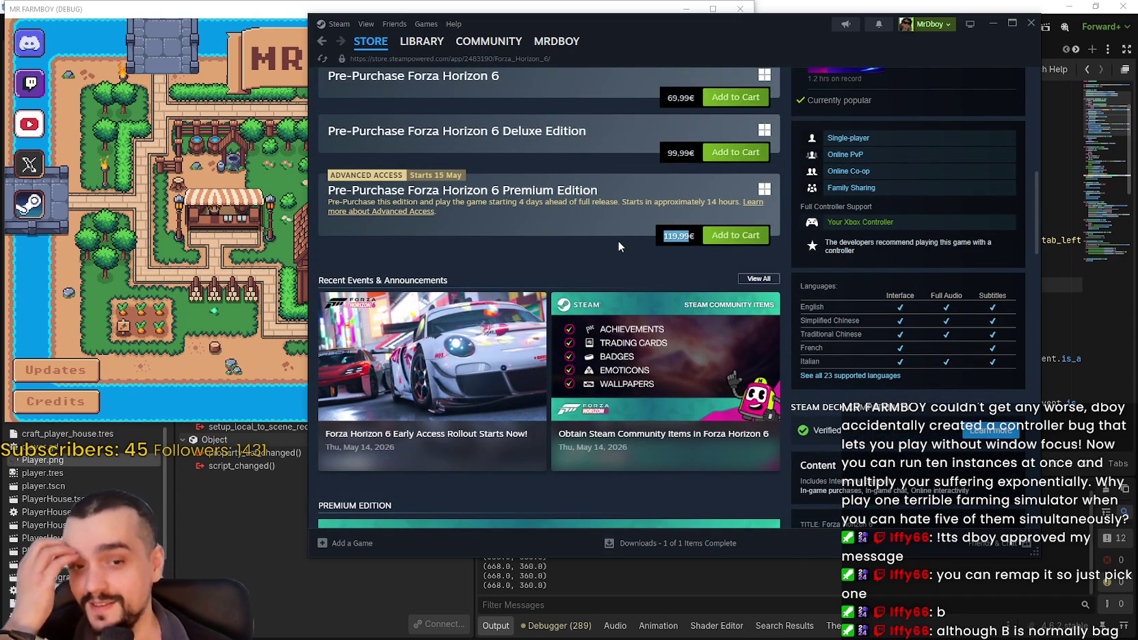
scroll(615, 242, down, 1)
scroll(611, 249, up, 3)
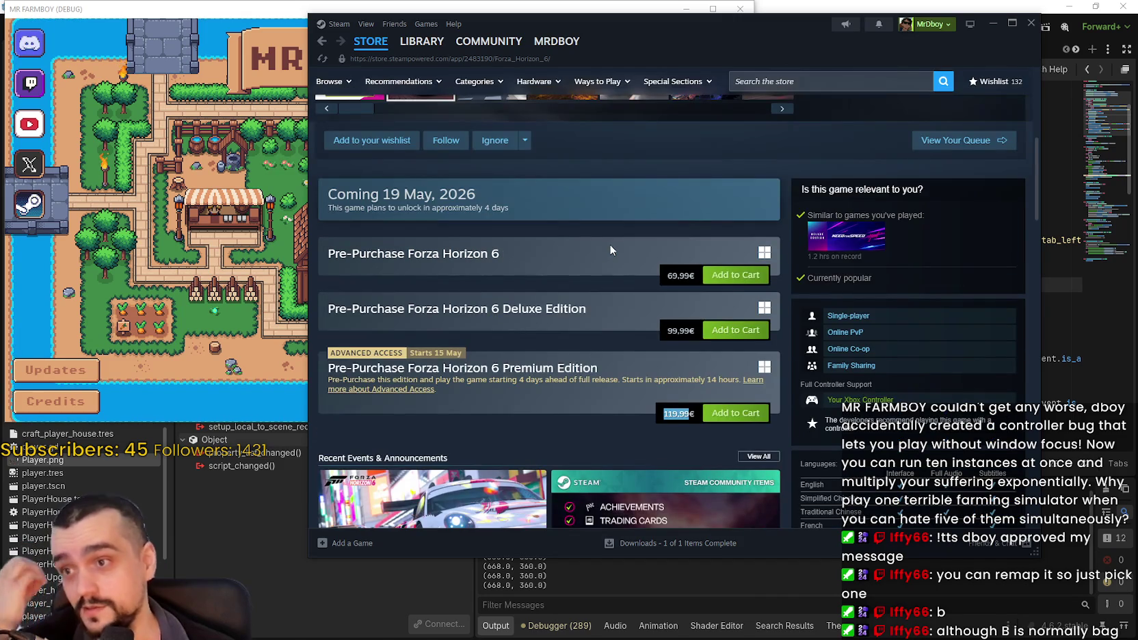
scroll(610, 251, up, 5)
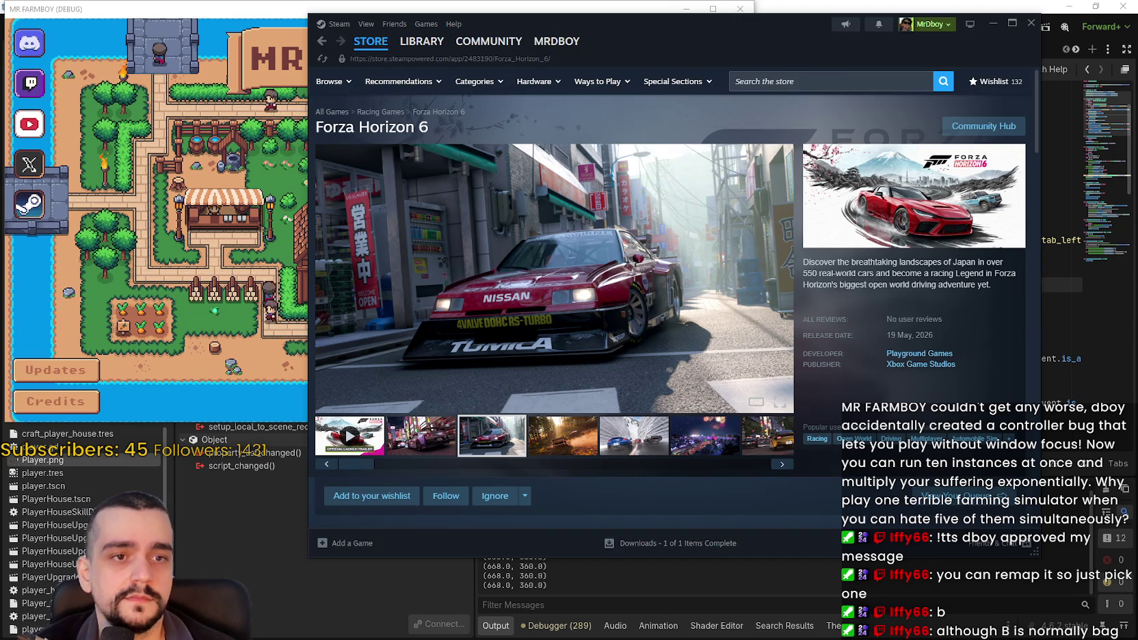
key(alt+Tab)
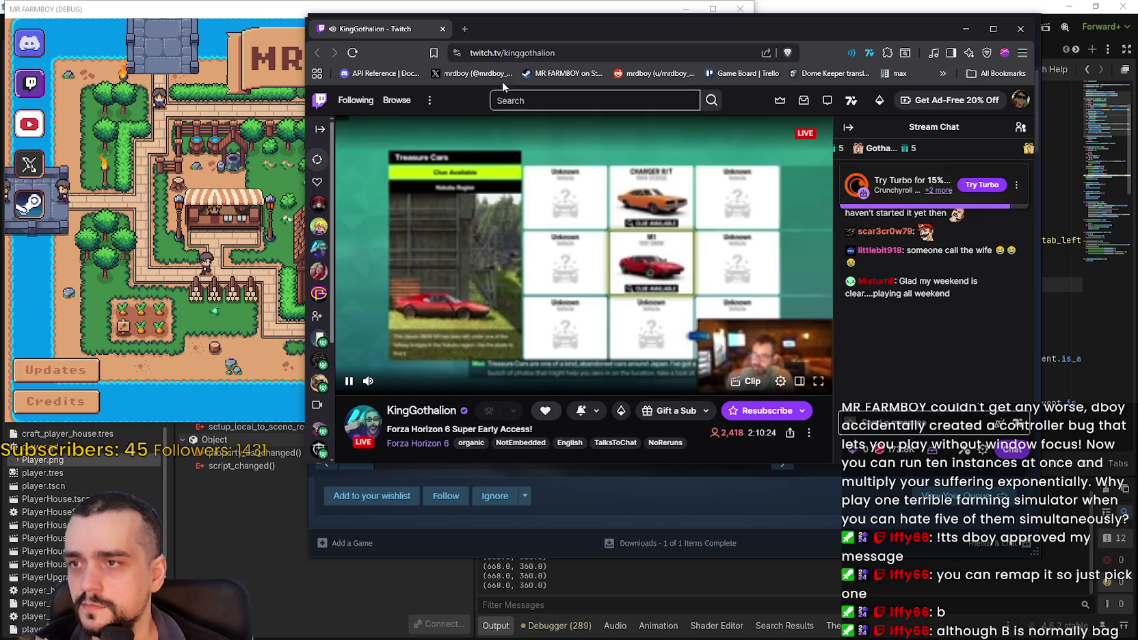
- Nudge the Twitch stream window down and return to the Steam store window
mouse_move(494, 25)
mouse_down()
mouse_move(487, 59)
mouse_move(502, 49)
mouse_up()
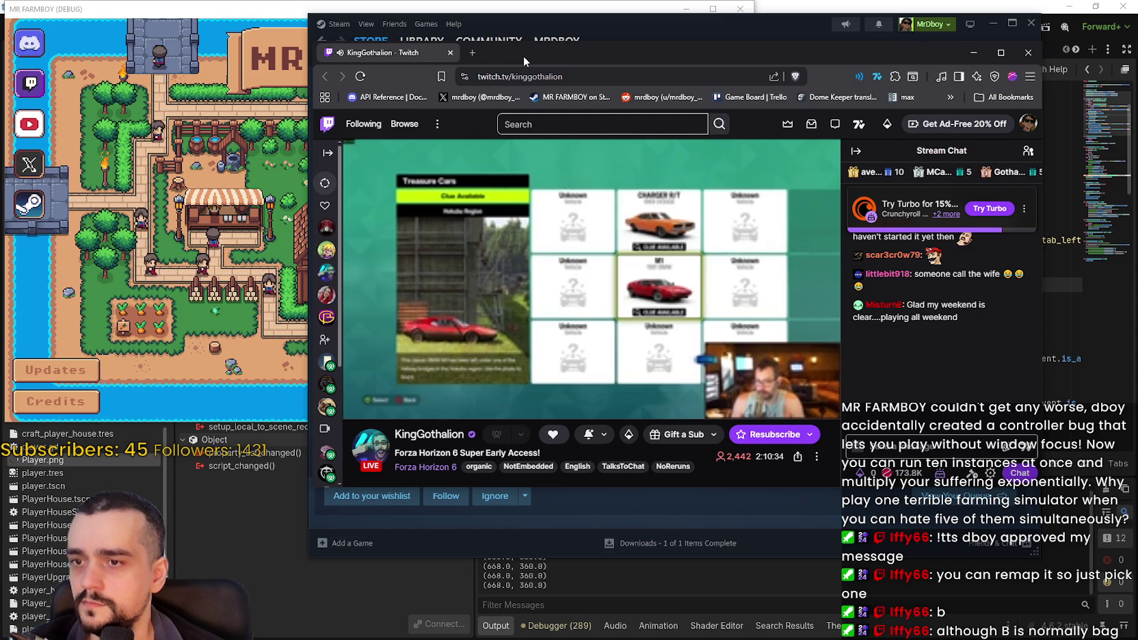
key(alt+Tab)
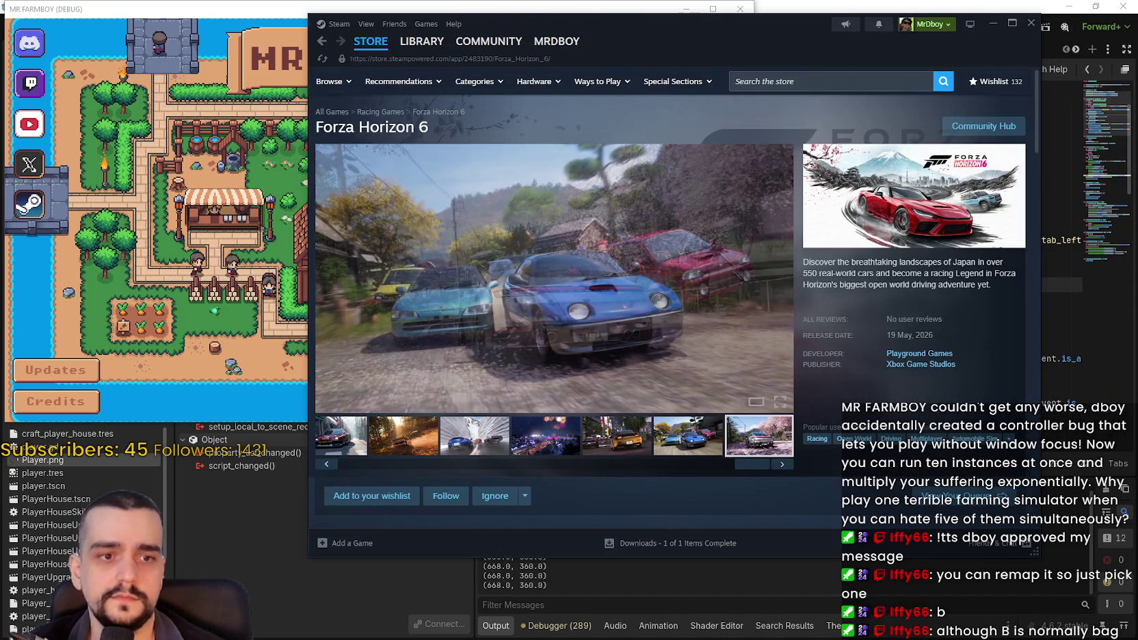
- In MR FARMBOY, choose a save under Continue and load it, triggering the null save_data_nodes error
key(alt+Tab)
click(397, 188)
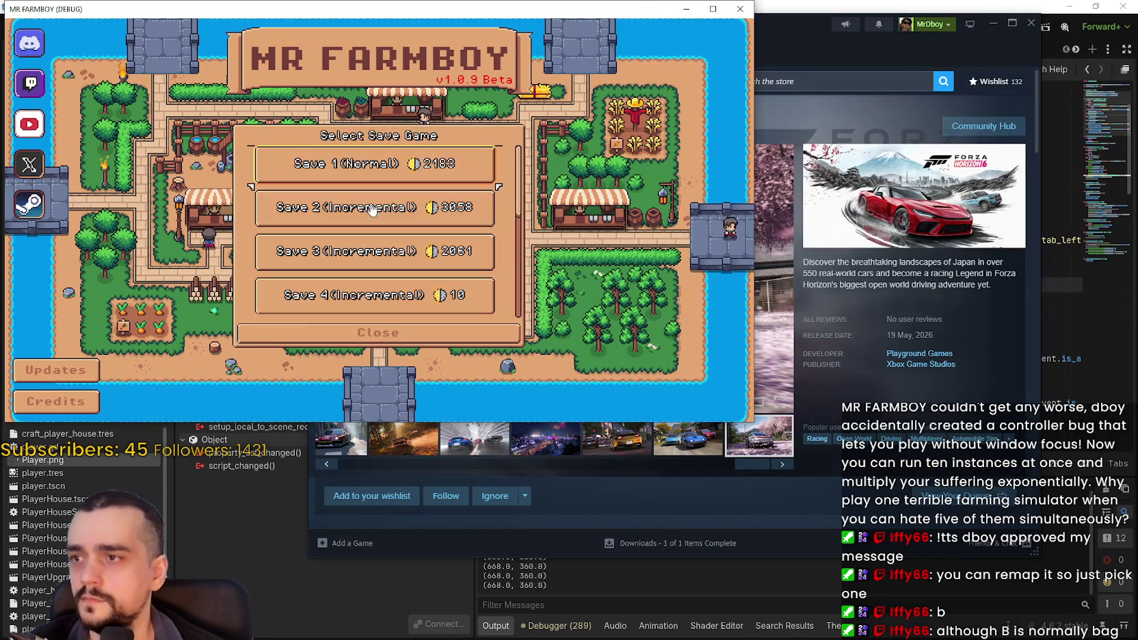
scroll(366, 255, down, 2)
click(366, 236)
click(328, 241)
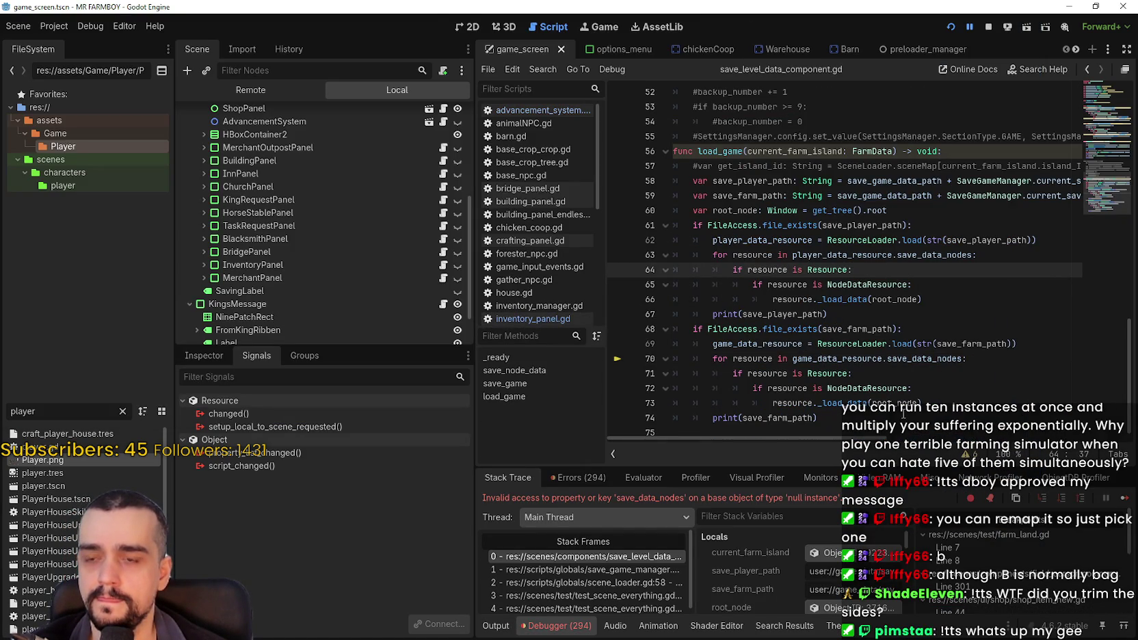
- Select the failing save_data_nodes loop on line 70 of save_level_data_component.gd
mouse_move(903, 409)
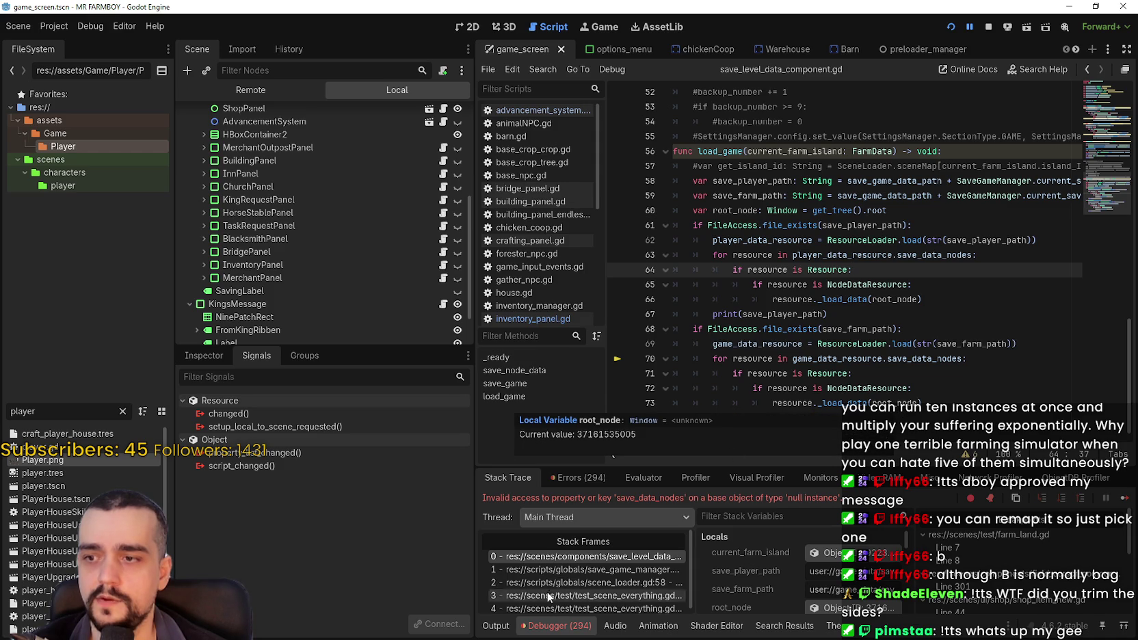
scroll(615, 578, down, 1)
scroll(902, 410, down, 1)
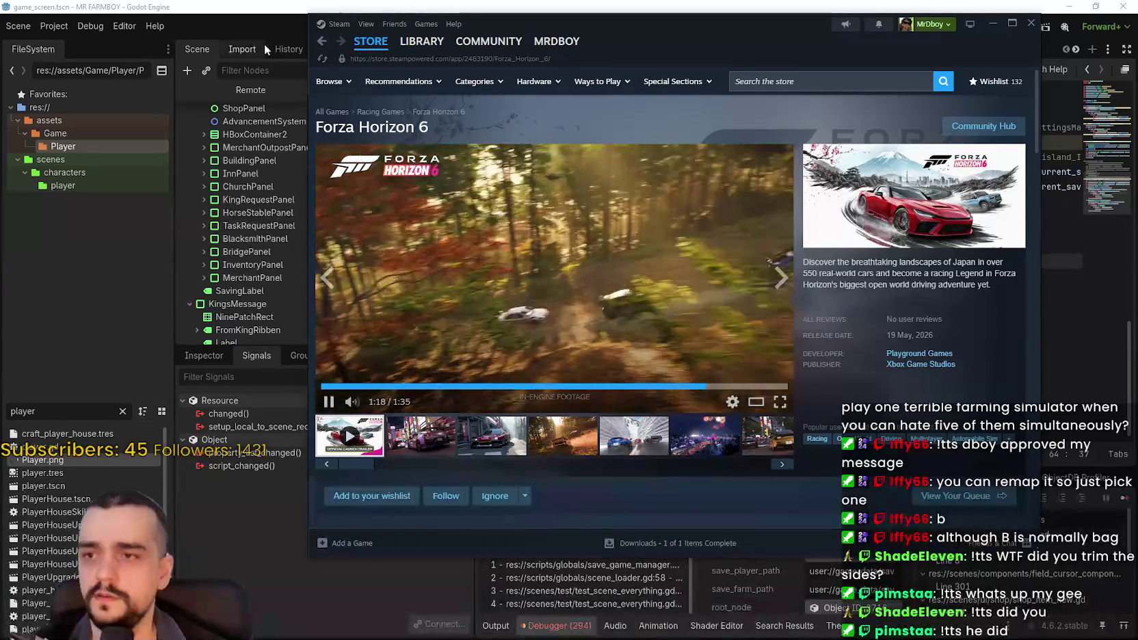
click(540, 4)
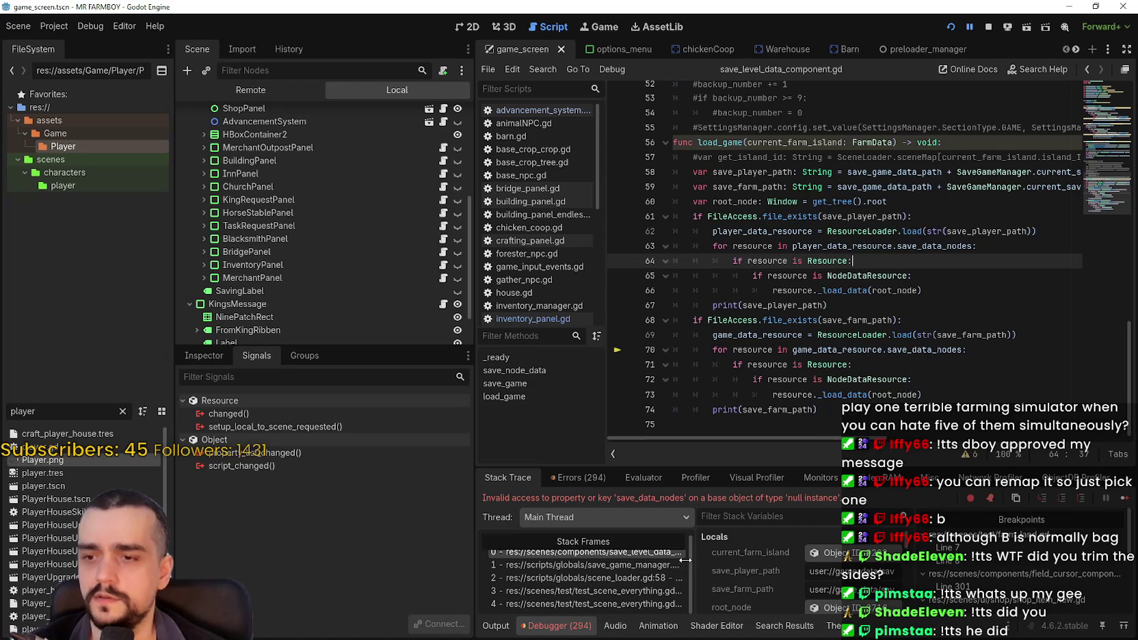
scroll(656, 593, up, 1)
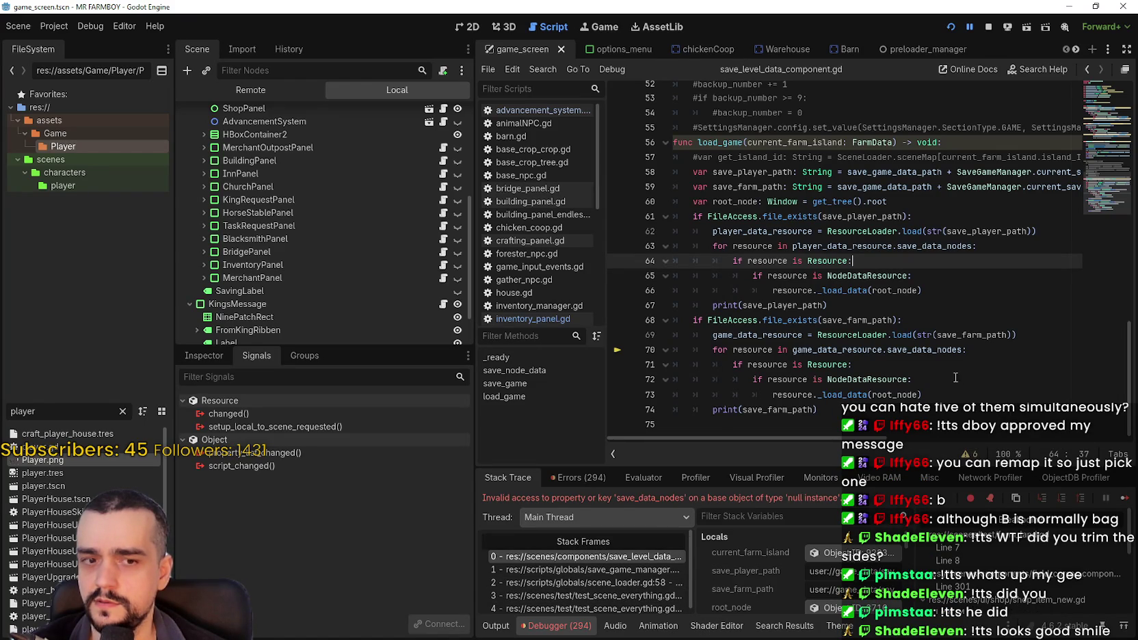
click(964, 349)
mouse_move(968, 349)
mouse_down()
mouse_move(677, 338)
mouse_move(664, 353)
mouse_up()
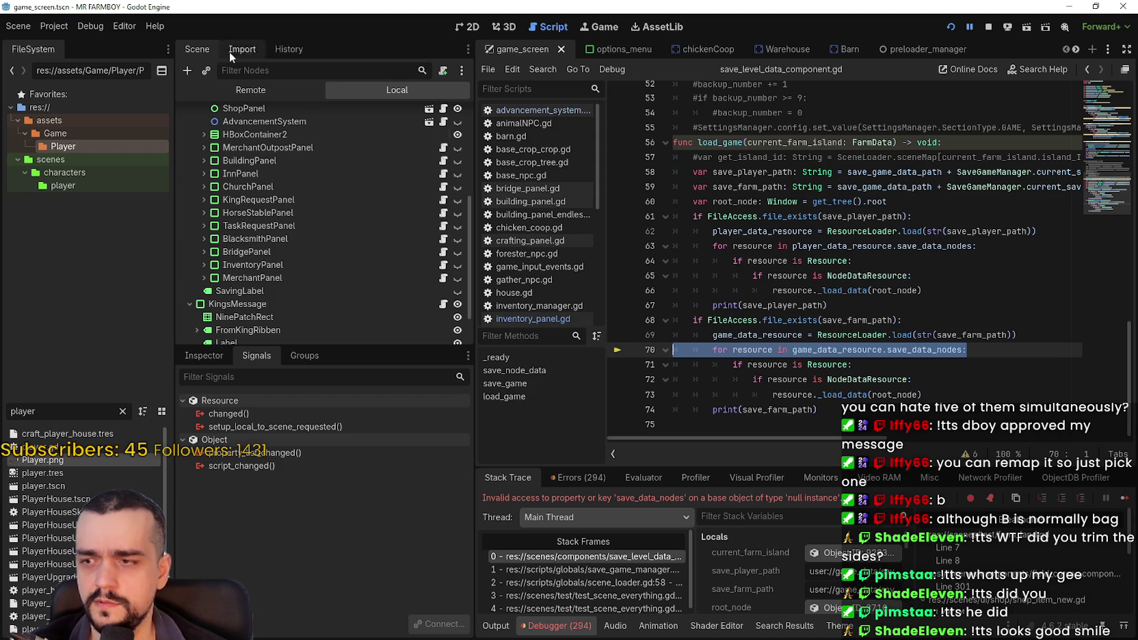
- Glance at the Project menu, then open the game_data save_7 folder in File Explorer
click(62, 30)
key(Escape)
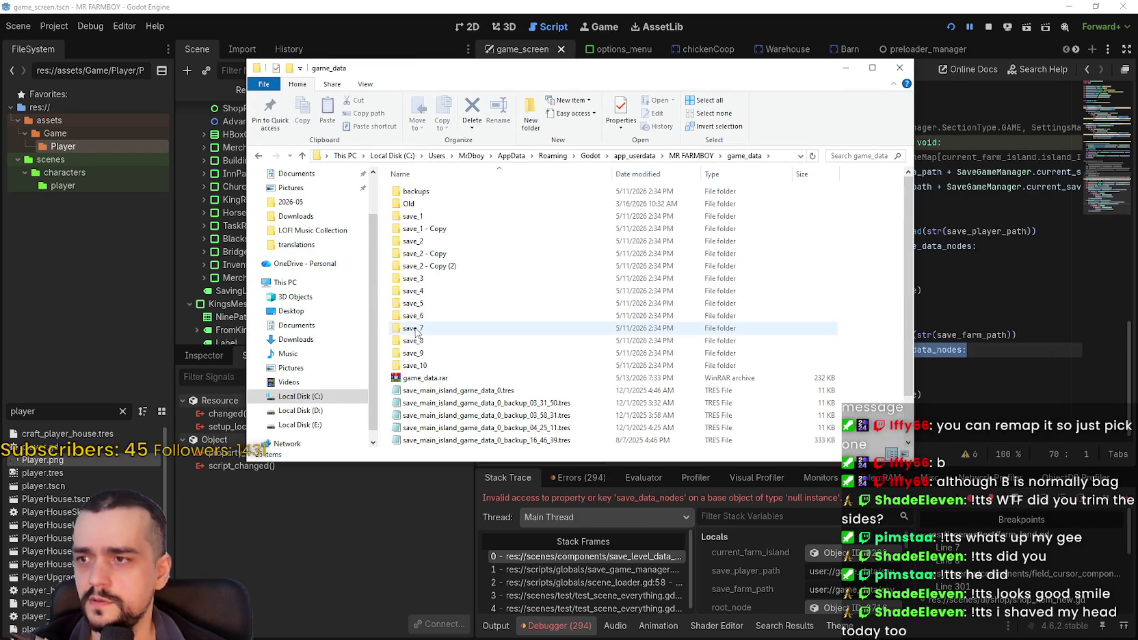
double_click(440, 258)
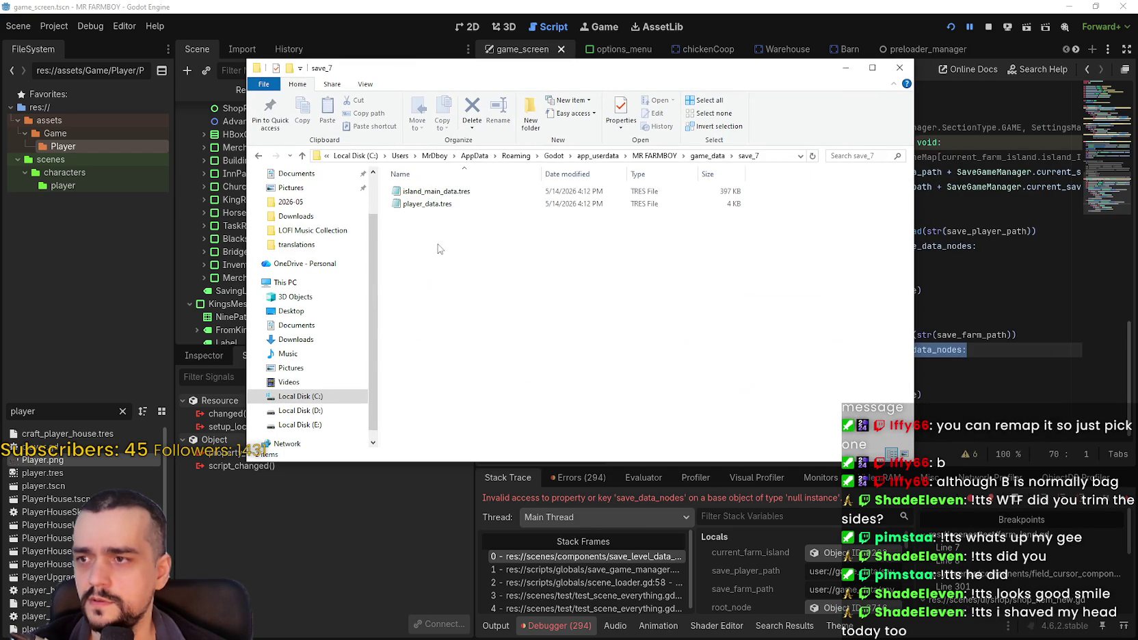
- Read through island_main_data.tres in Notepad, then close Notepad and the save_7 folder window
double_click(430, 192)
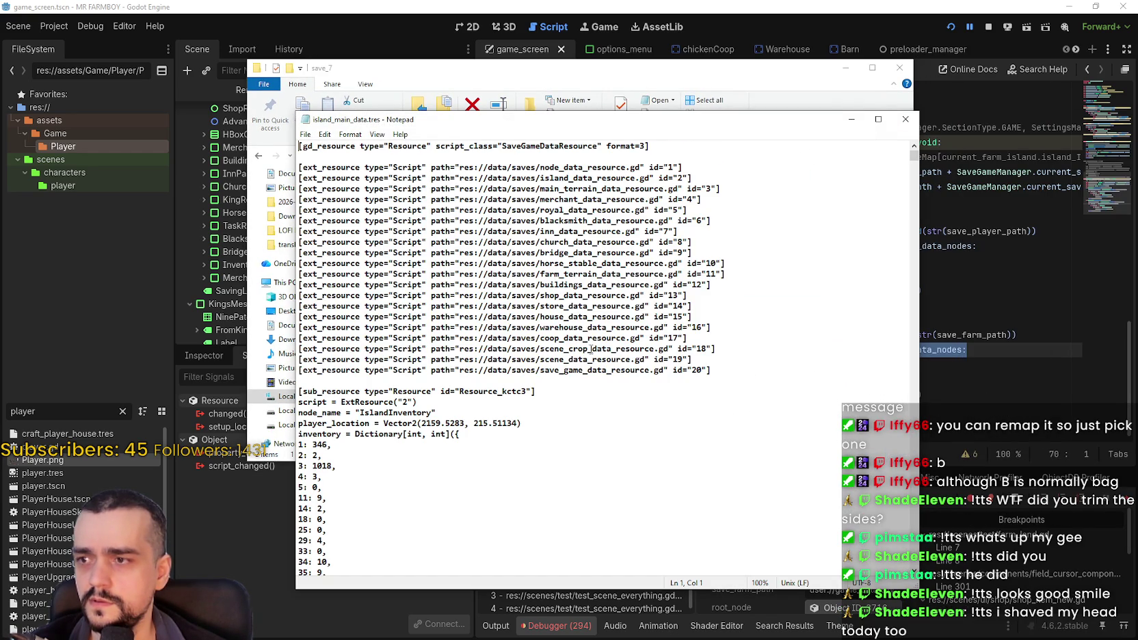
scroll(595, 345, down, 2)
scroll(628, 336, down, 5)
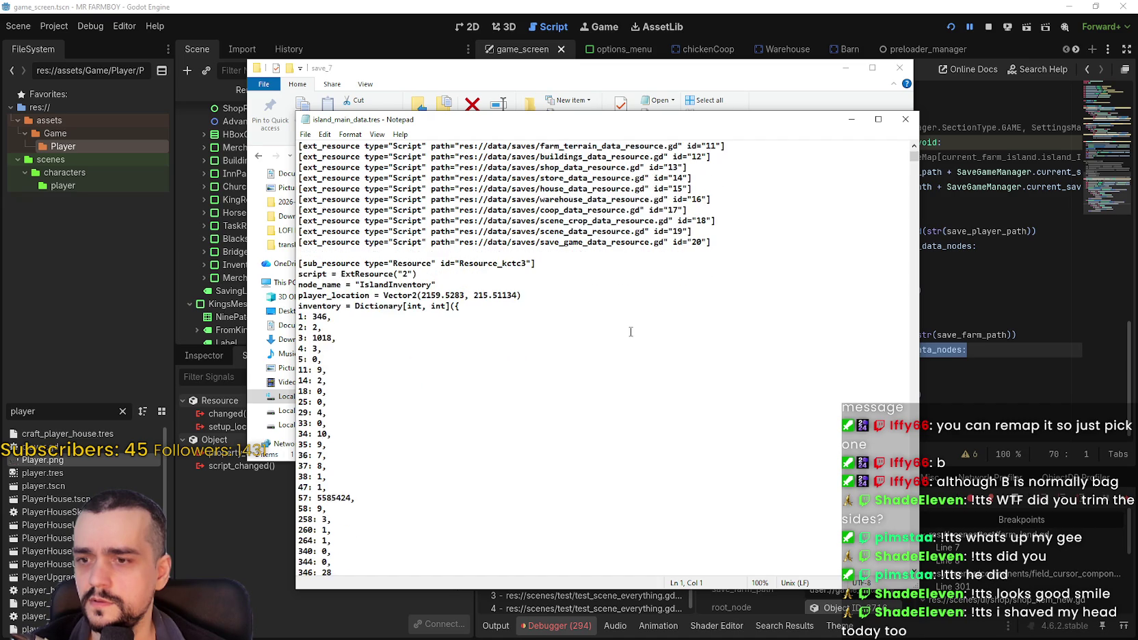
mouse_move(917, 168)
mouse_down()
mouse_move(900, 368)
mouse_move(905, 147)
mouse_up()
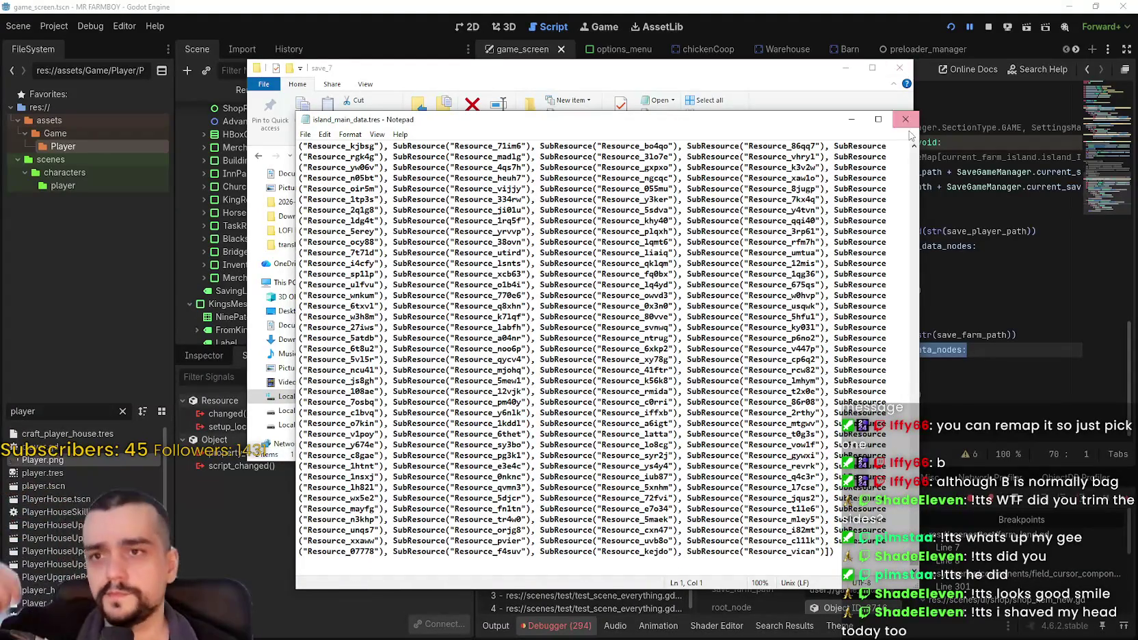
click(905, 119)
click(981, 27)
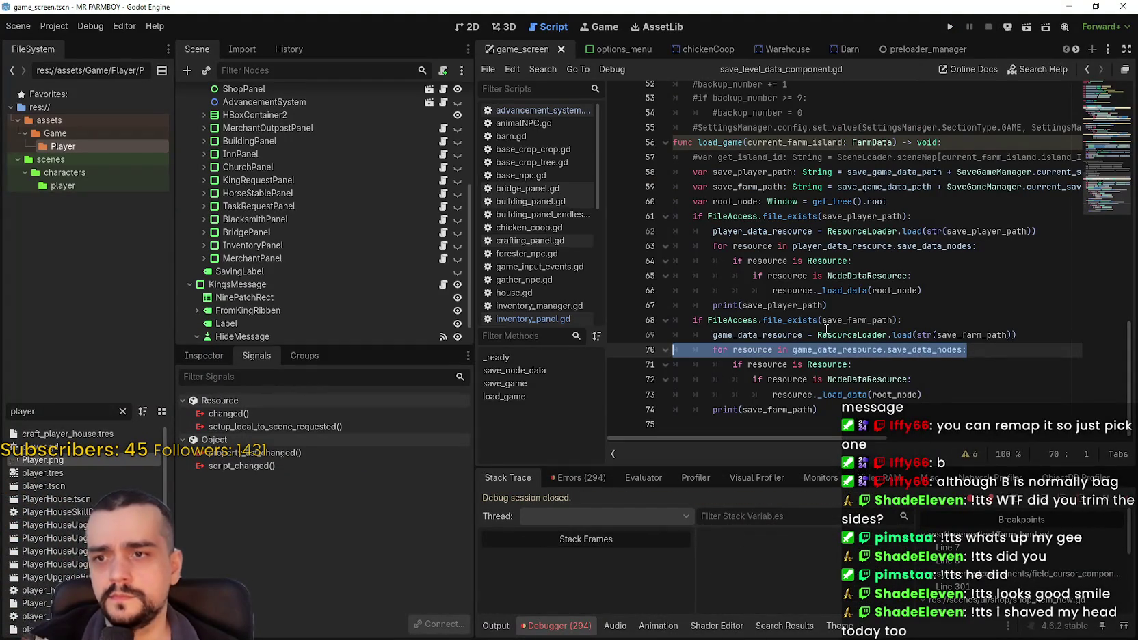
key(alt+Tab)
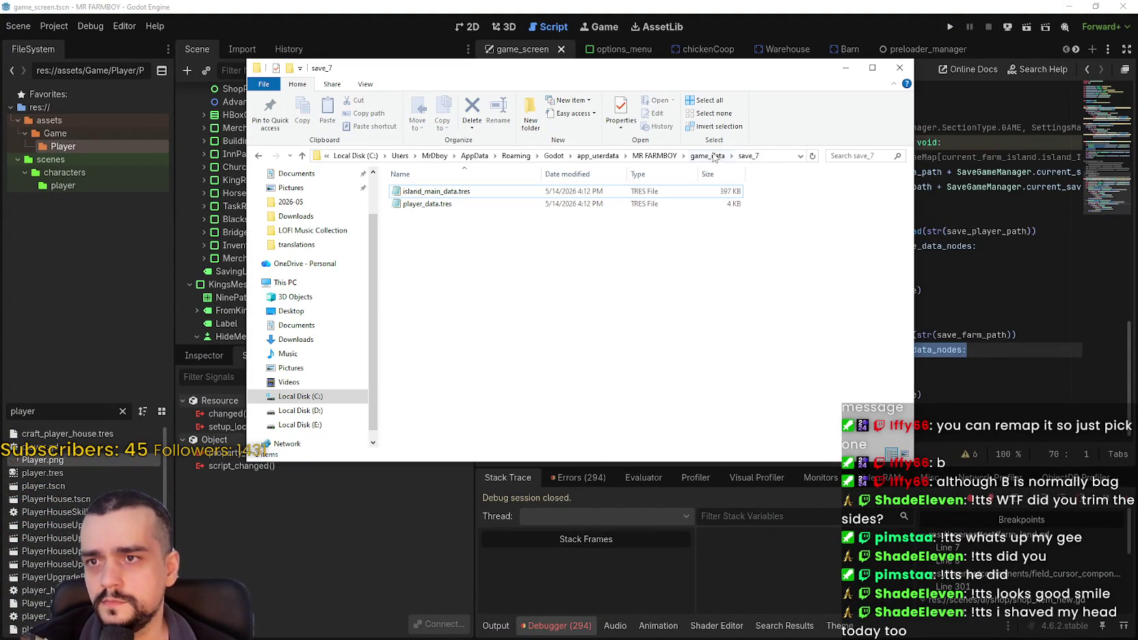
click(714, 156)
key(alt+Tab)
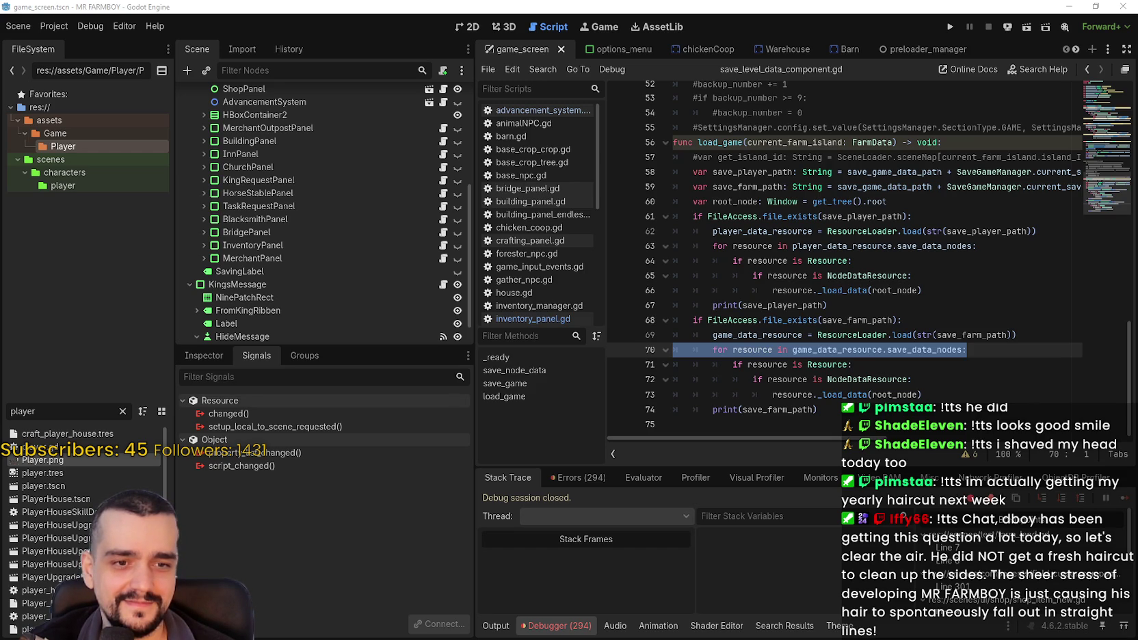
key(alt+F4)
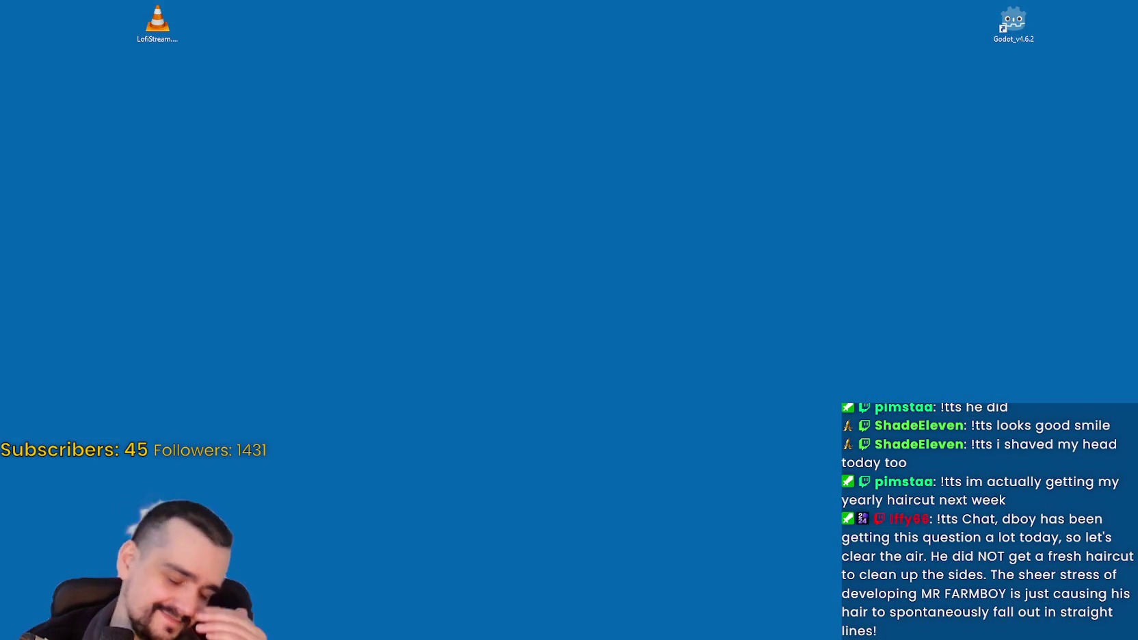
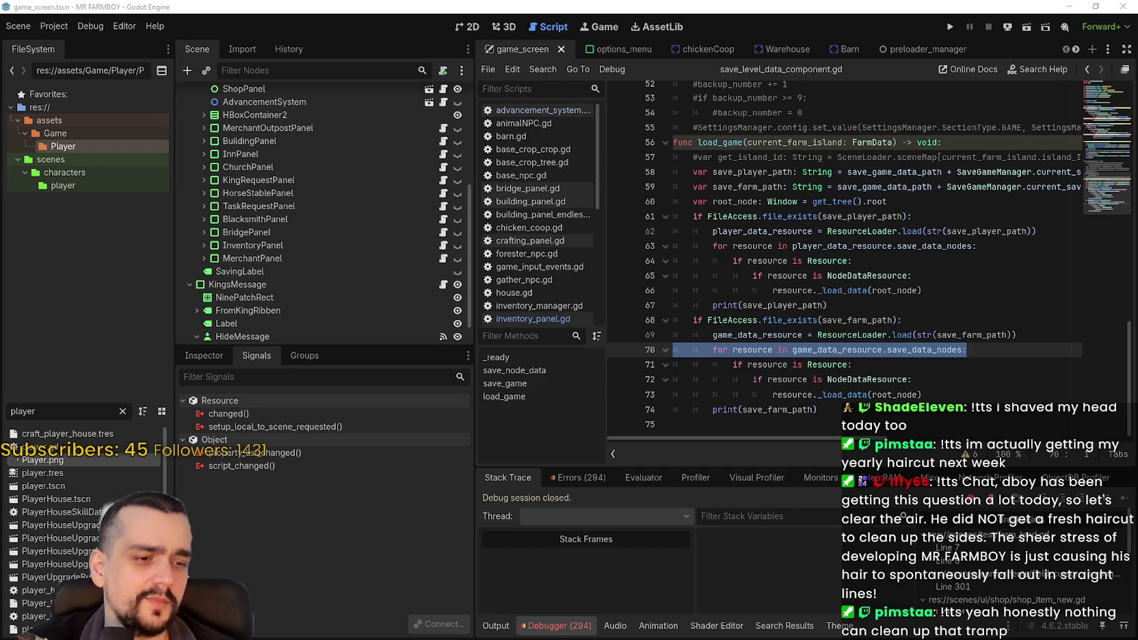
- Check the Godot Engine process and its windows in Task Manager
key(ctrl+shift+Escape)
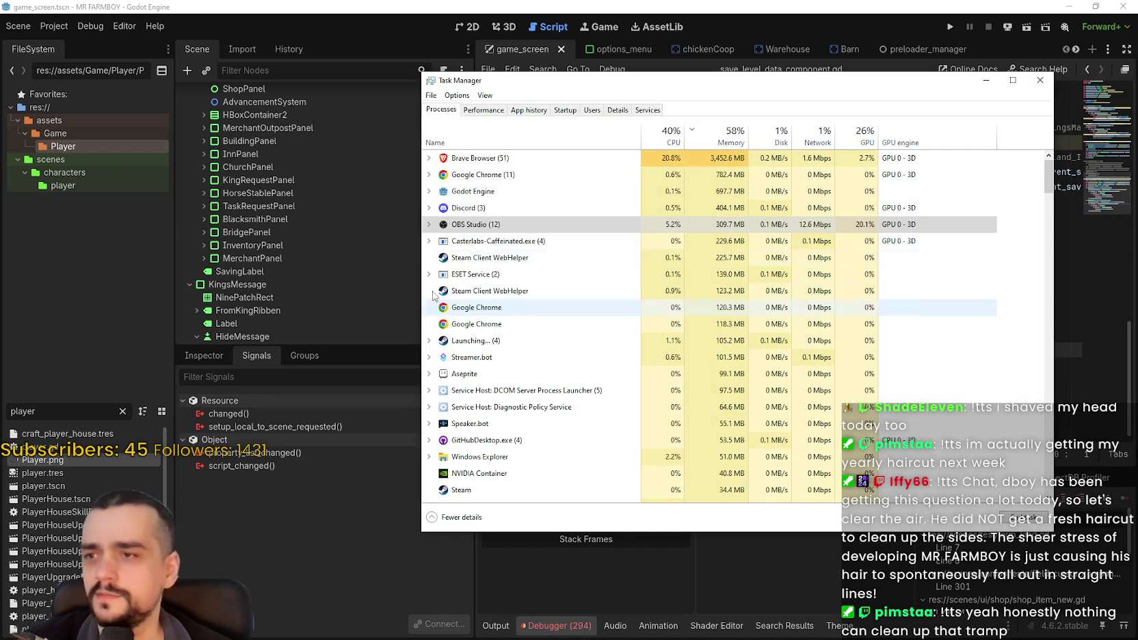
click(428, 192)
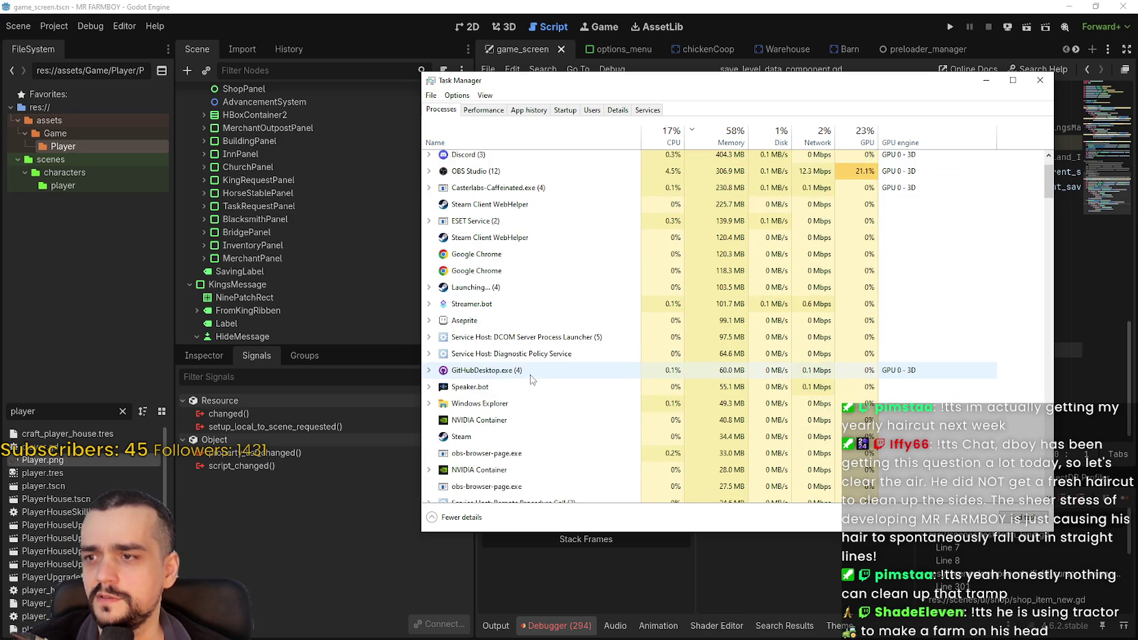
click(1041, 80)
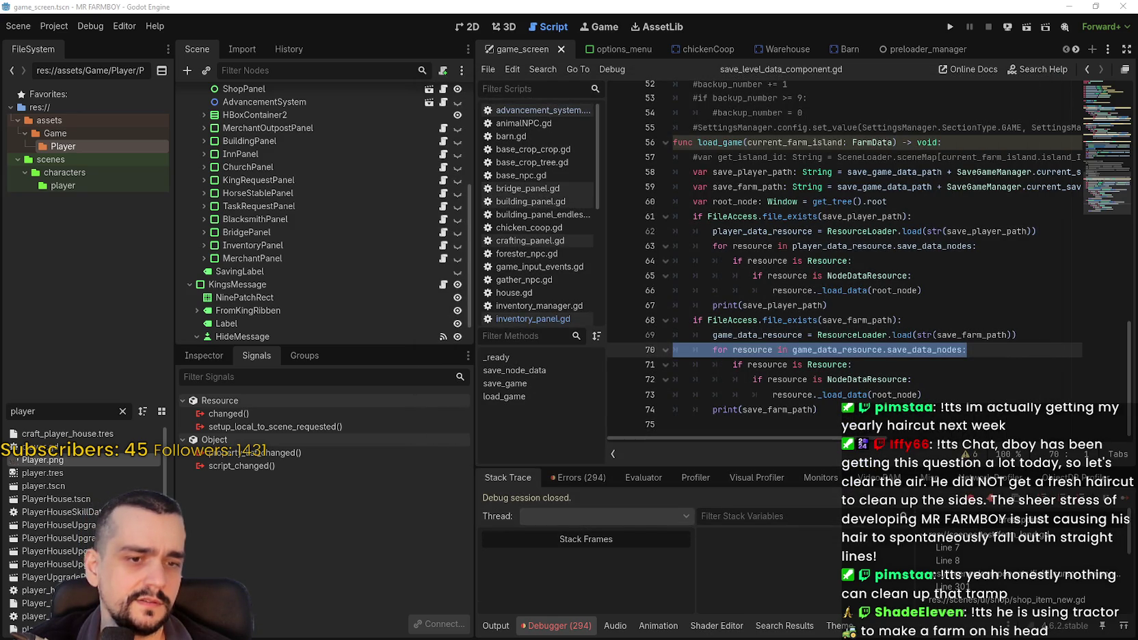
key(ctrl+shift+Escape)
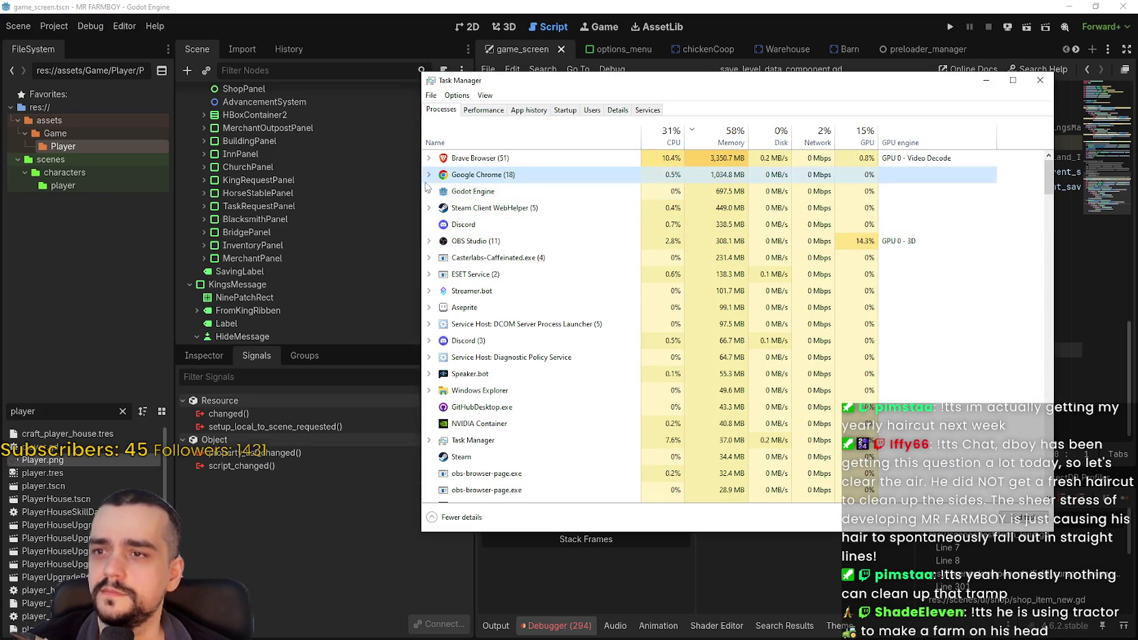
click(429, 191)
click(428, 193)
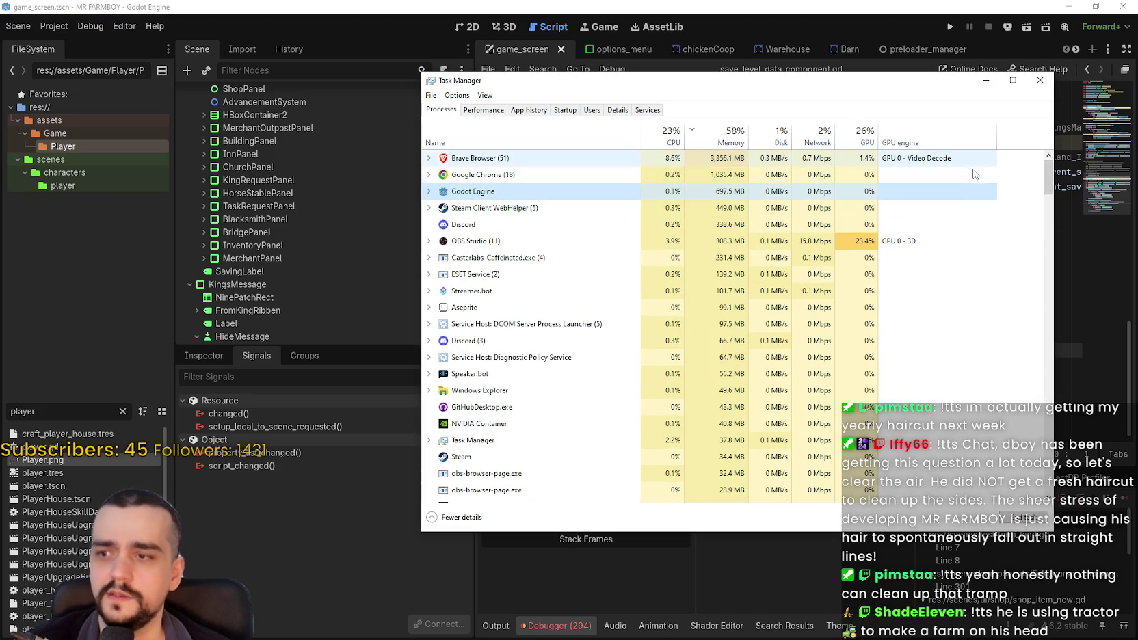
- Close Task Manager and run the MR FARMBOY project from Godot
click(1039, 80)
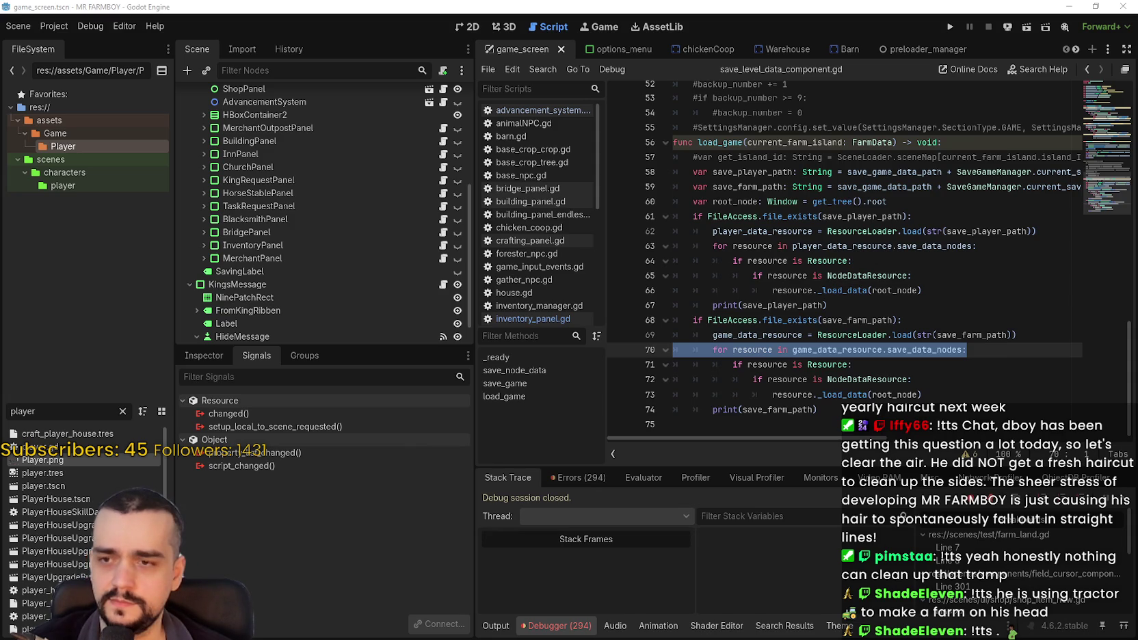
click(878, 276)
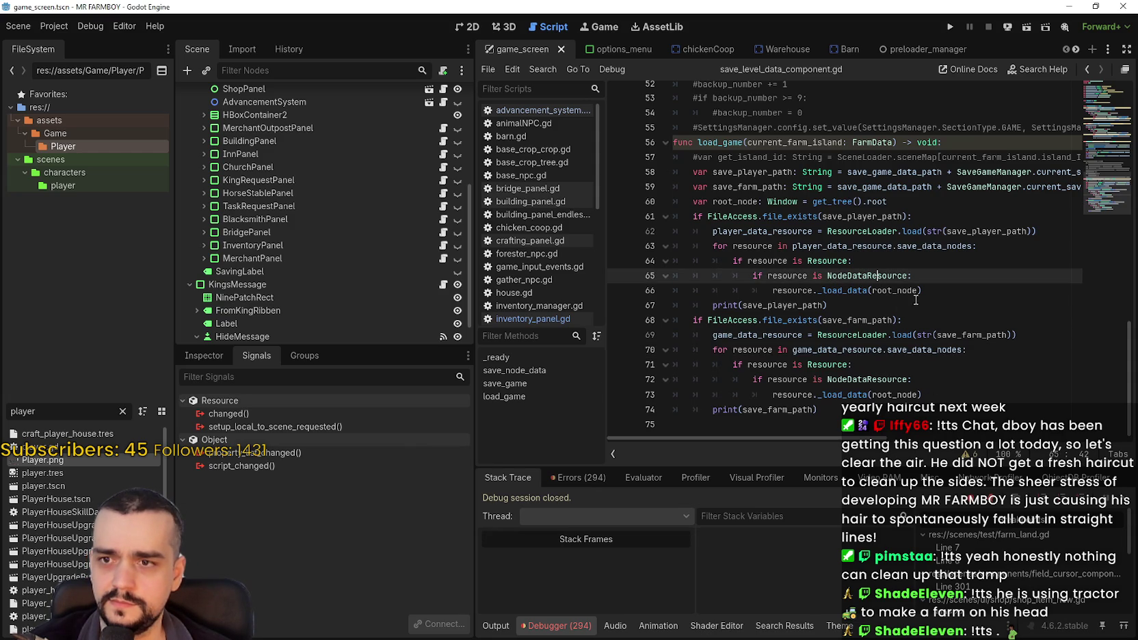
click(949, 26)
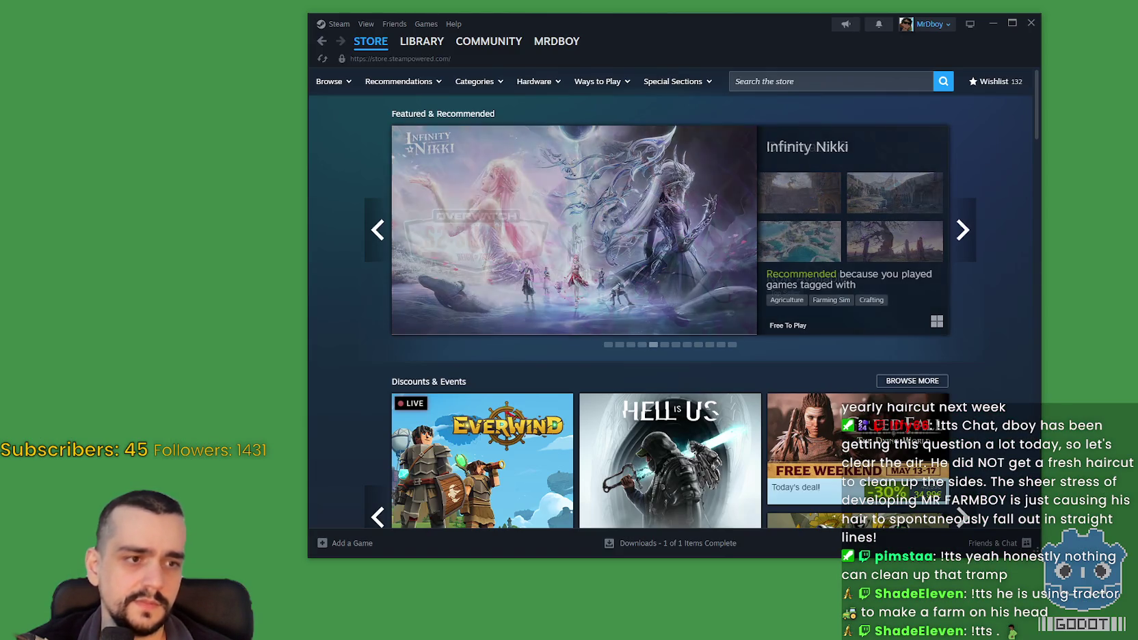
- Launch MR FARMBOY from the Steam library and load Save 7 from the save list
mouse_move(373, 42)
click(421, 41)
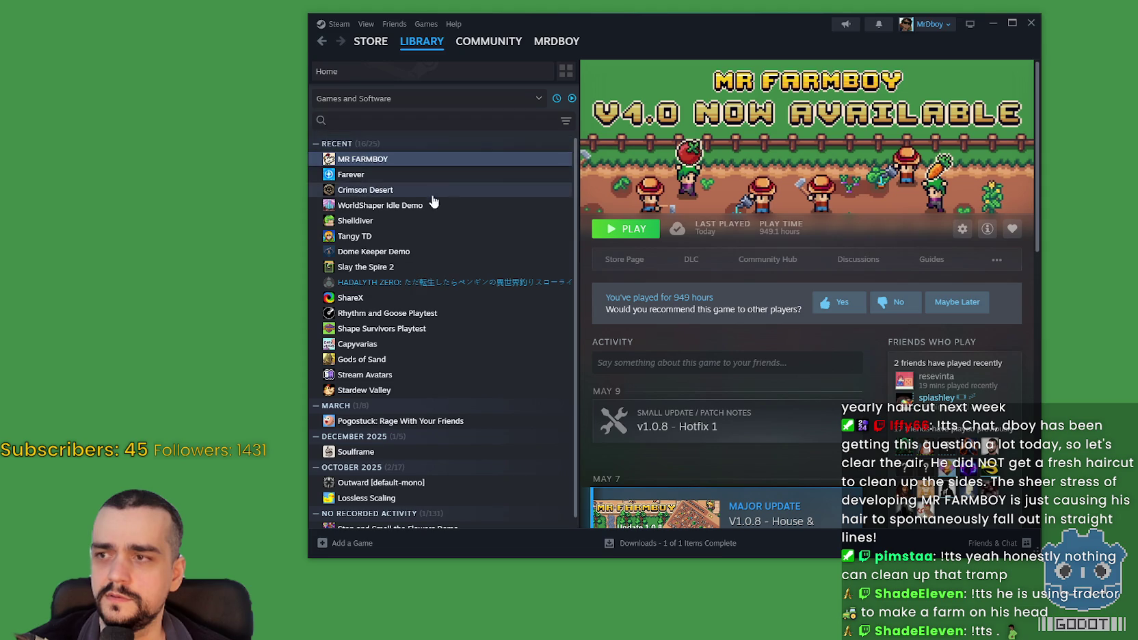
double_click(402, 165)
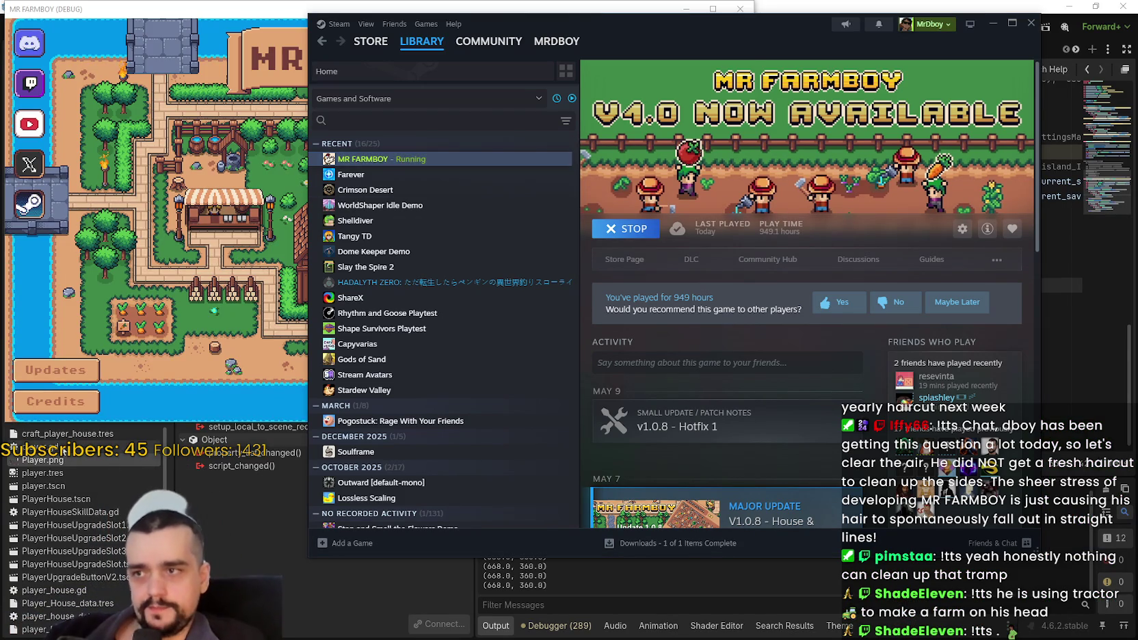
click(394, 216)
scroll(370, 226, down, 5)
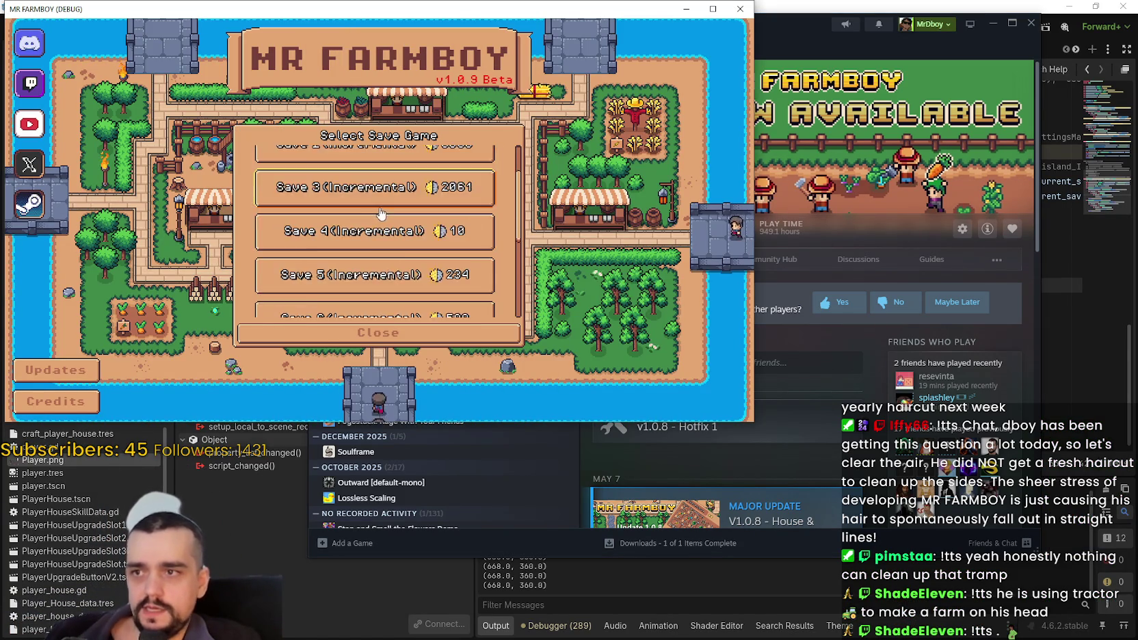
click(340, 245)
click(340, 243)
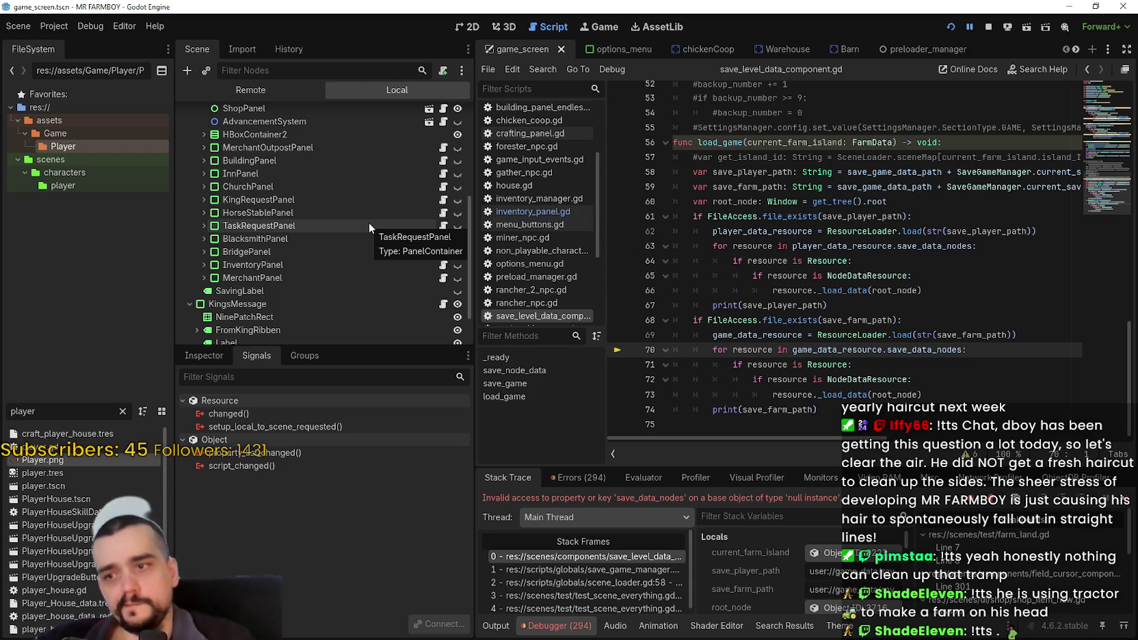
- Review the red load_game errors, jump to line 69, then switch to the game_data folder
click(592, 481)
scroll(656, 560, down, 5)
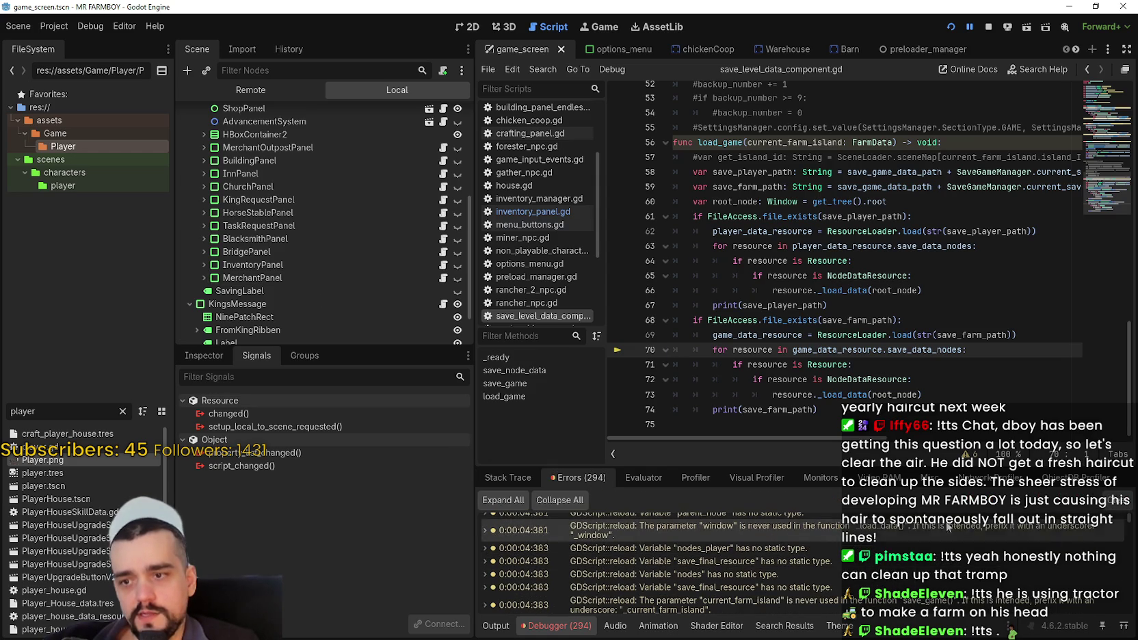
scroll(656, 561, down, 5)
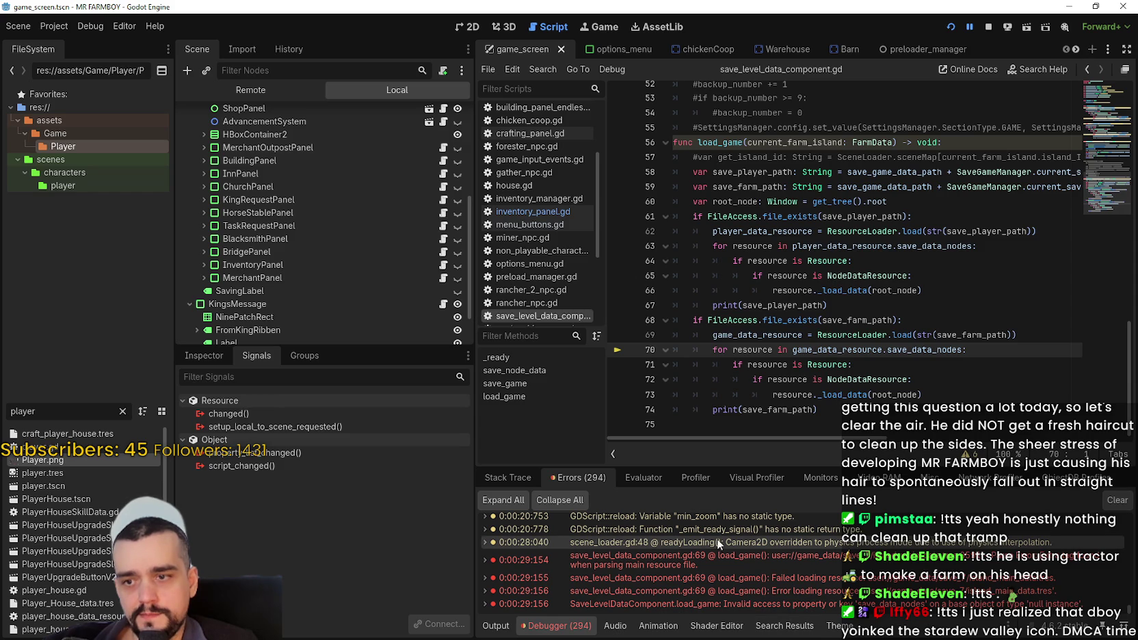
mouse_move(714, 554)
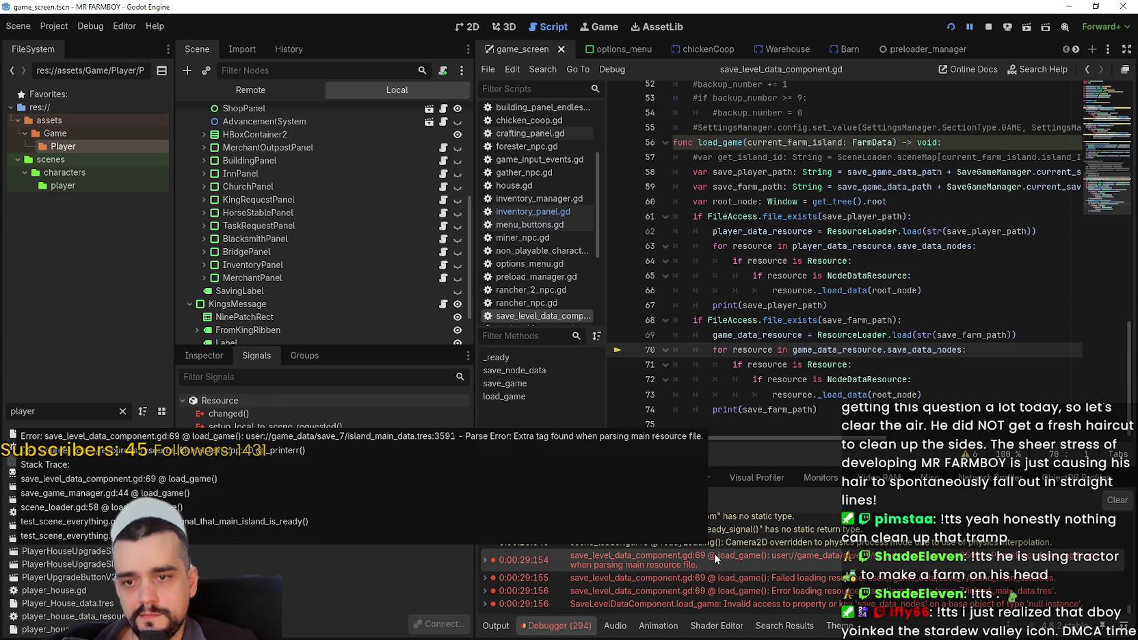
click(714, 554)
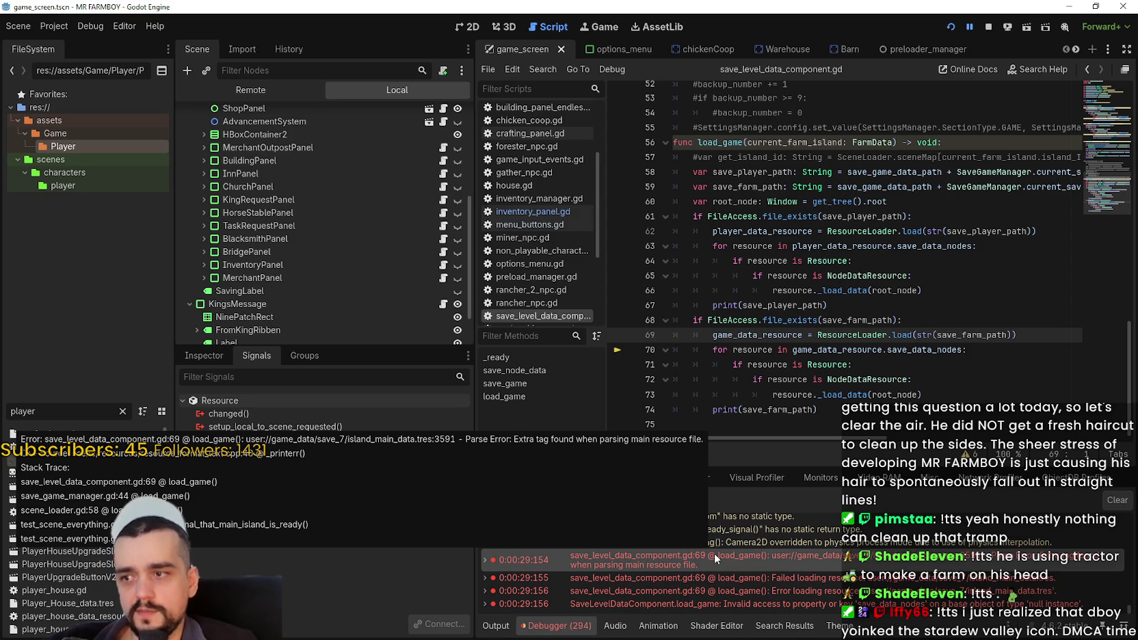
click(509, 473)
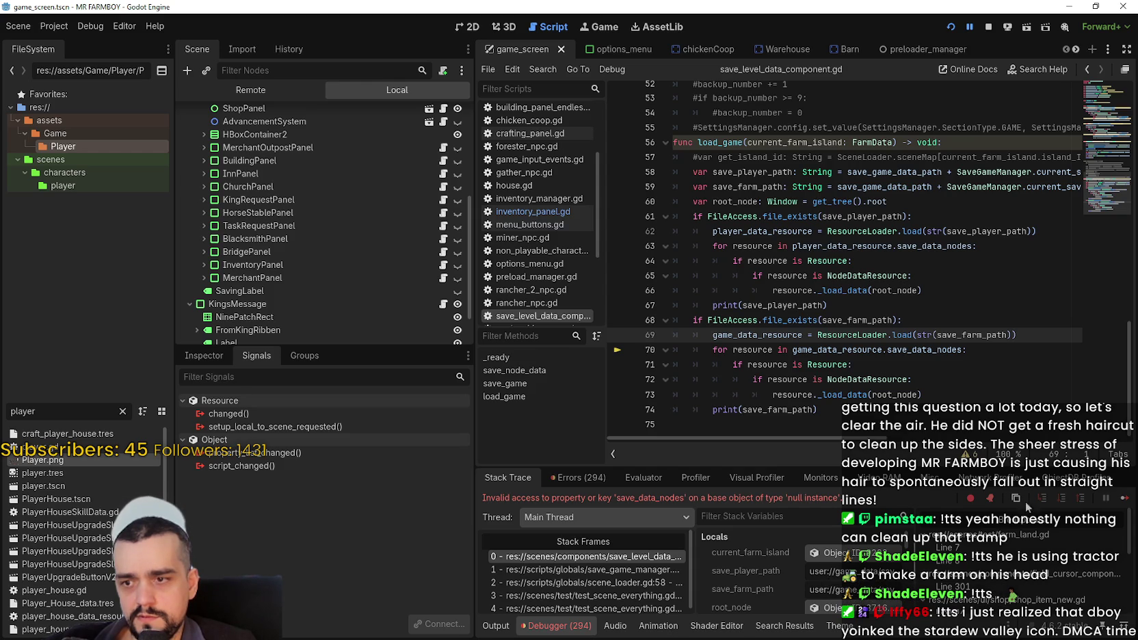
key(alt+Tab)
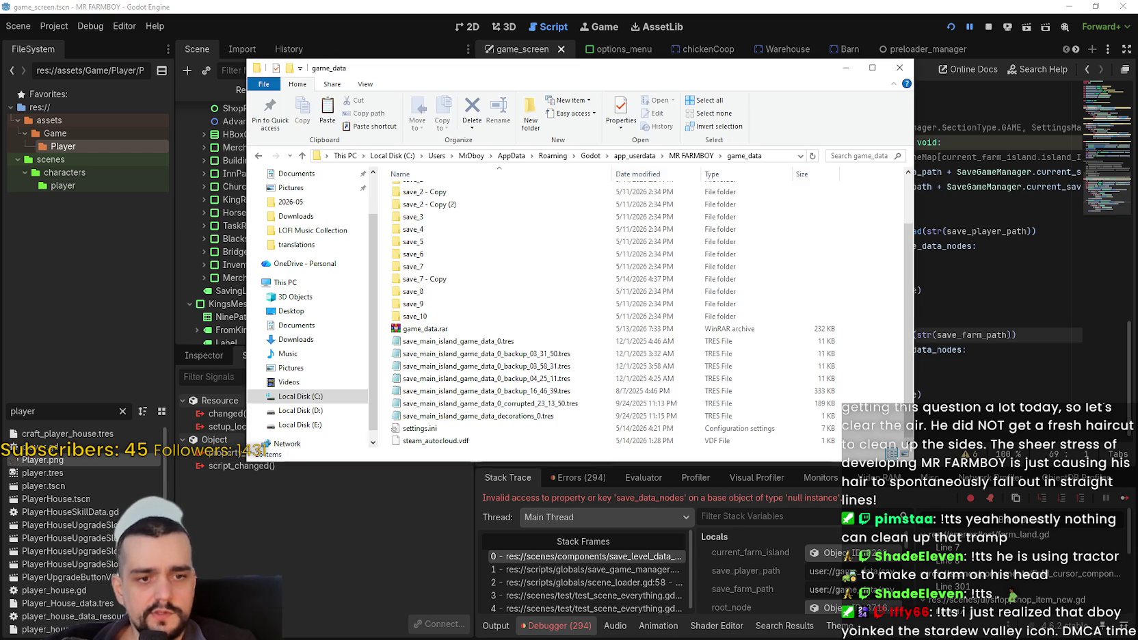
- Read save_7's player_data.tres in Notepad, then view stack frame 1 in save_game_manager.gd
double_click(447, 270)
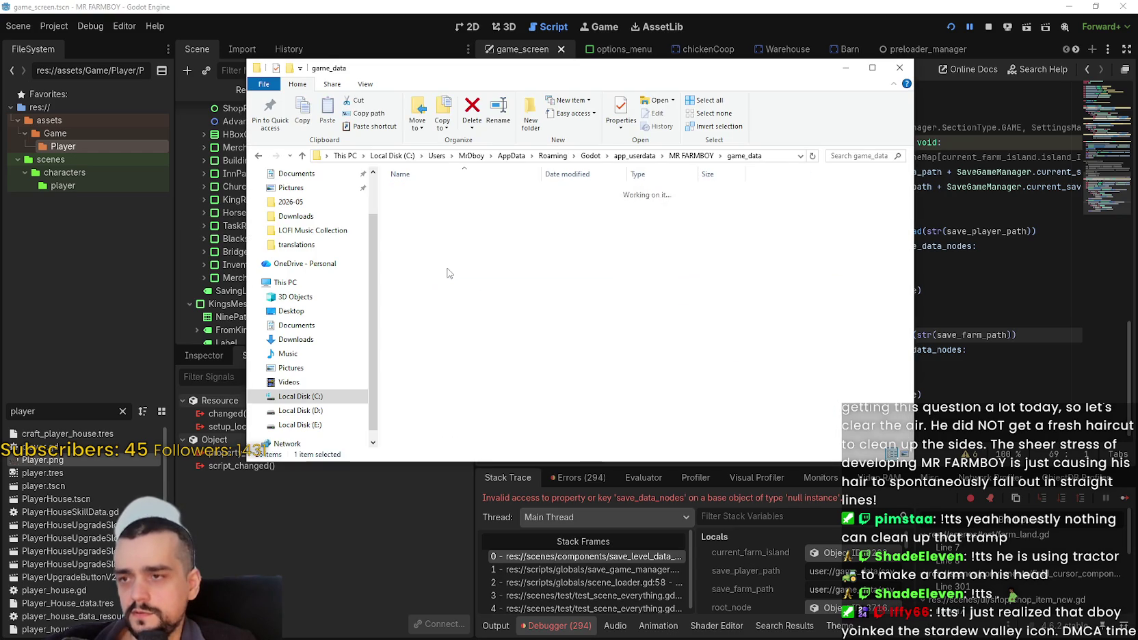
double_click(438, 204)
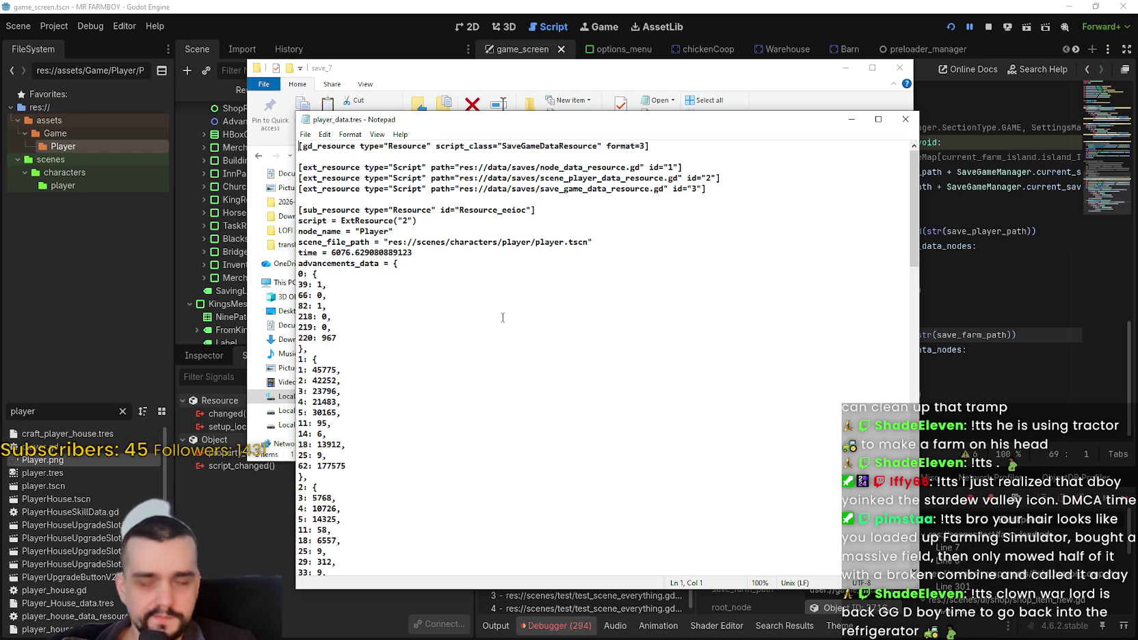
scroll(471, 424, down, 18)
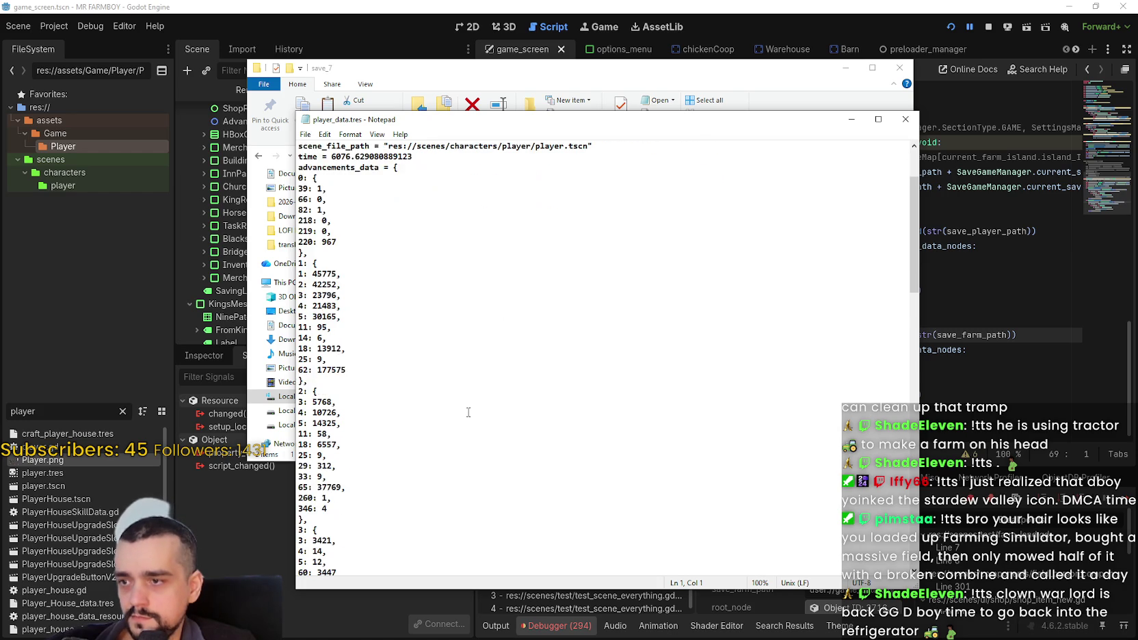
scroll(461, 396, down, 15)
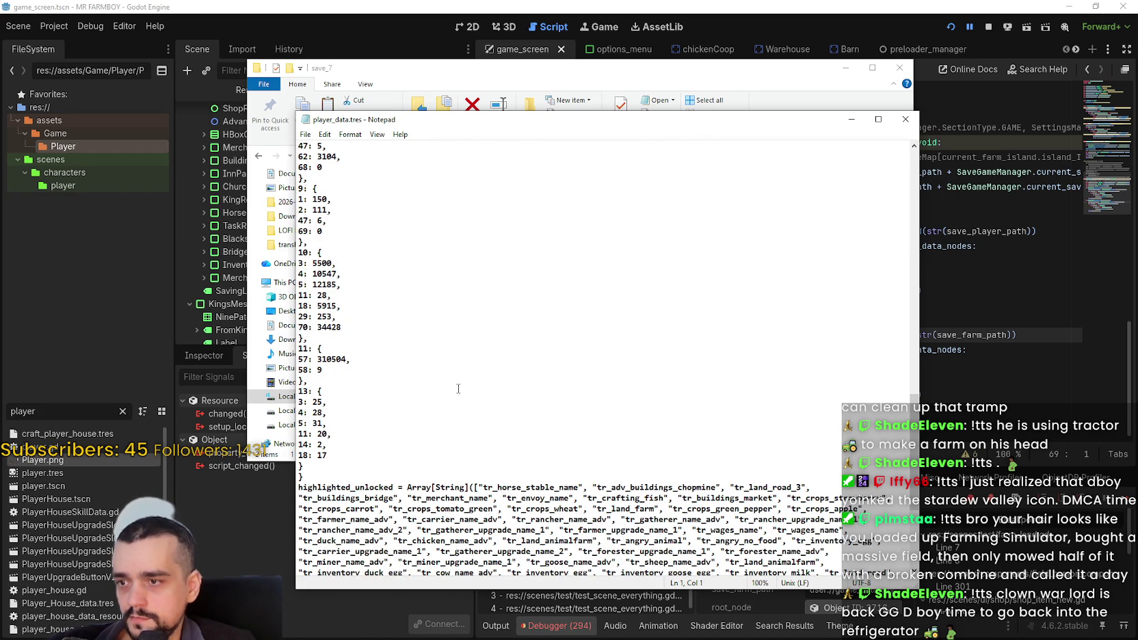
scroll(458, 388, down, 6)
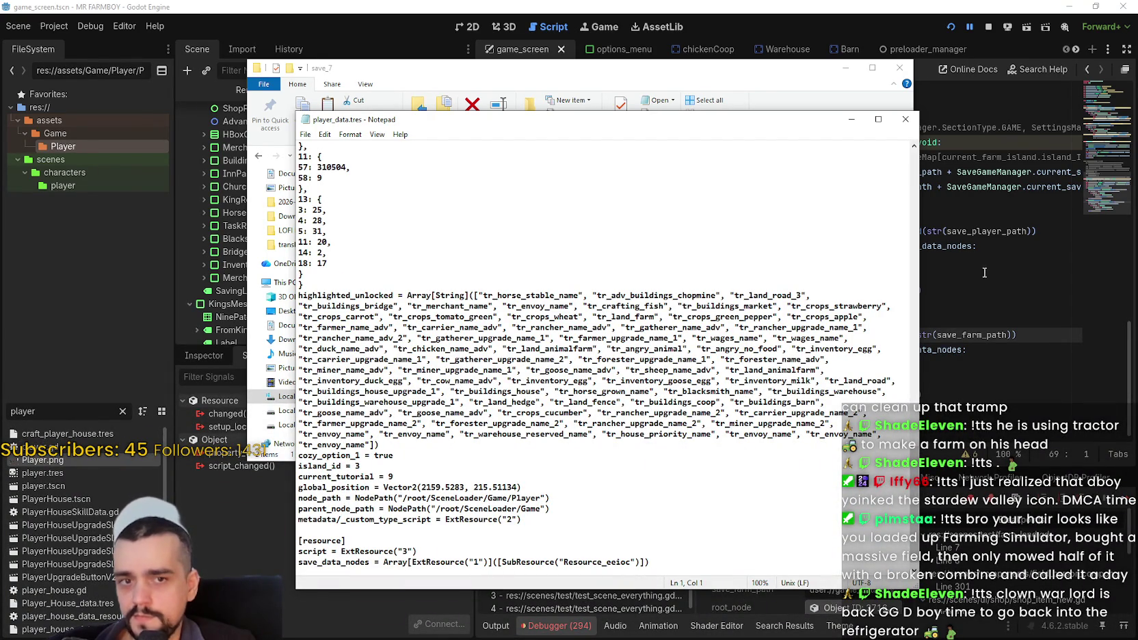
scroll(494, 492, down, 1)
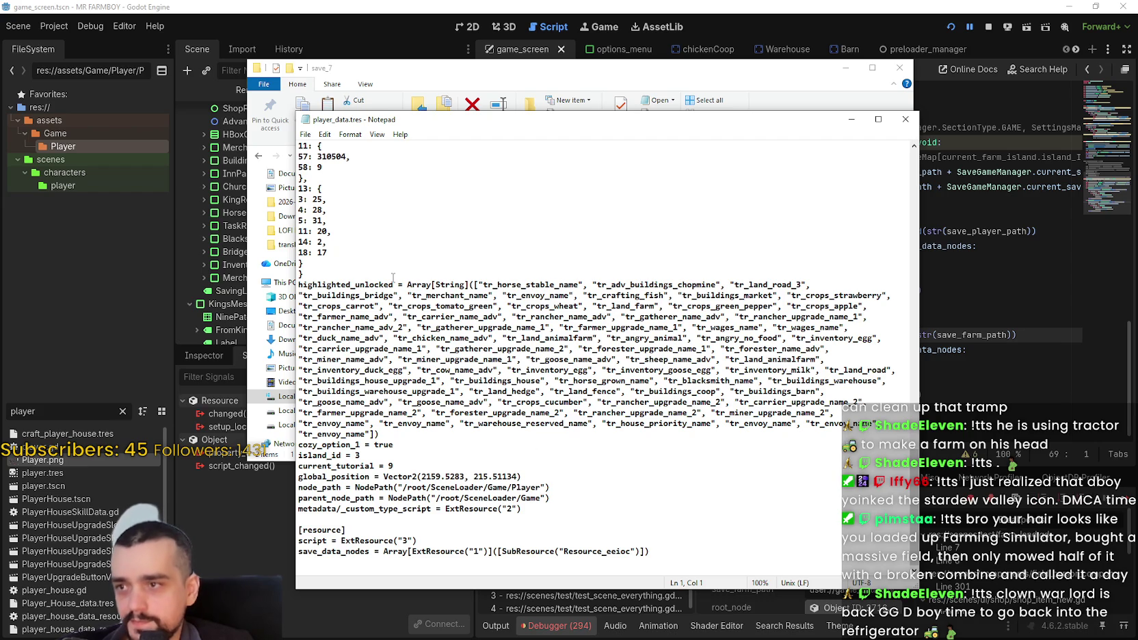
key(alt+Tab)
click(614, 565)
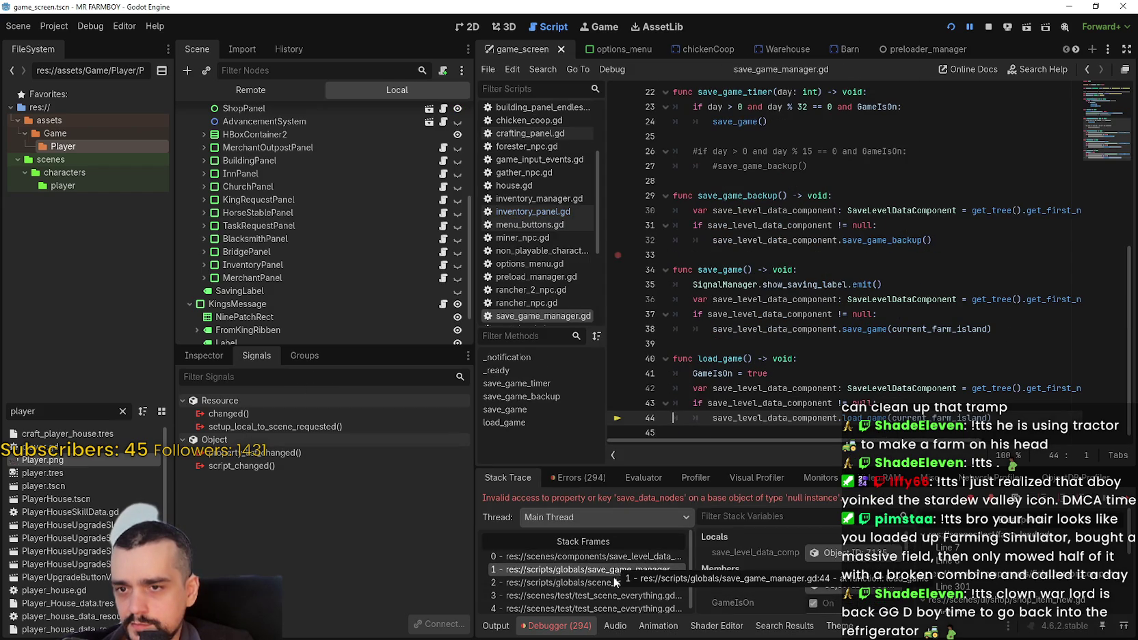
- Inspect stack frames 2–4 (scene_loader.gd, test_scene_everything.gd, _ready), then return to frame 0
click(619, 583)
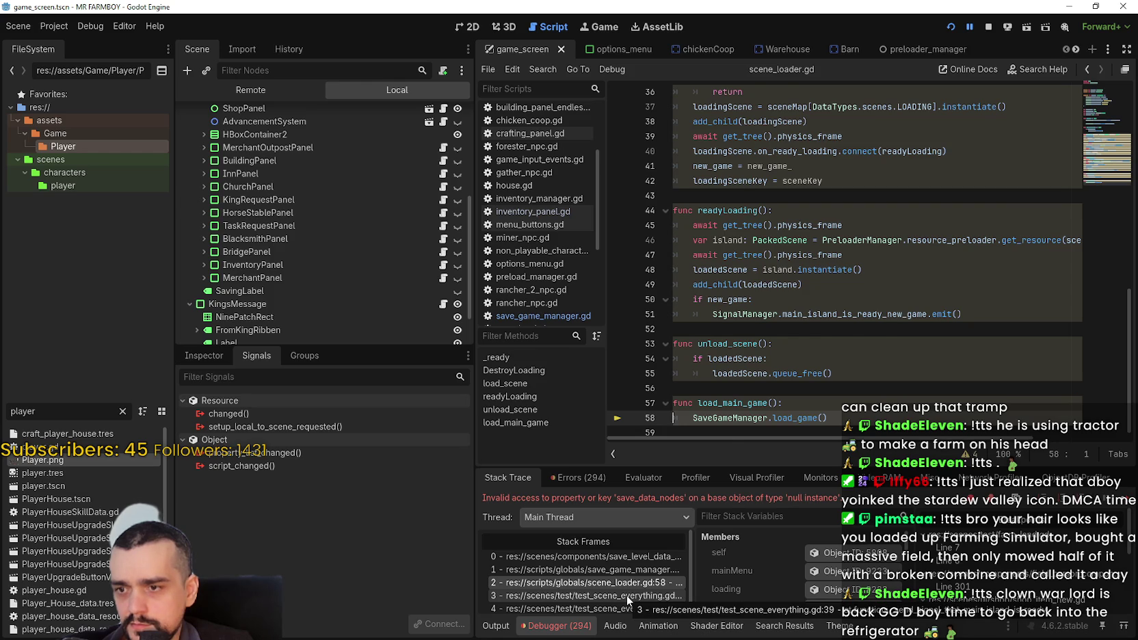
click(626, 595)
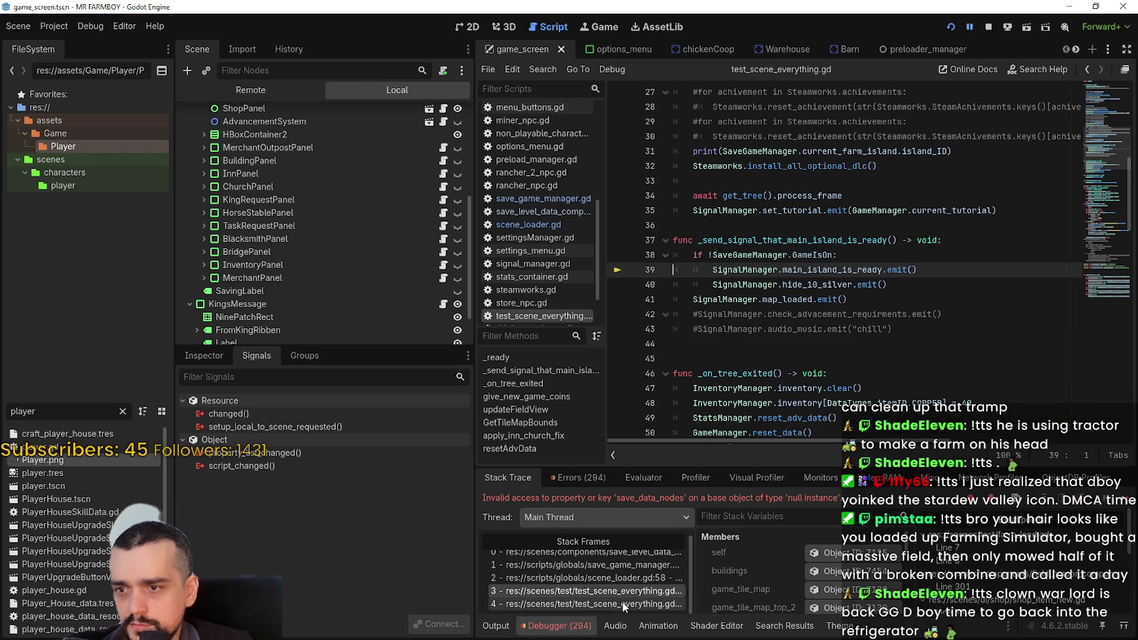
click(625, 604)
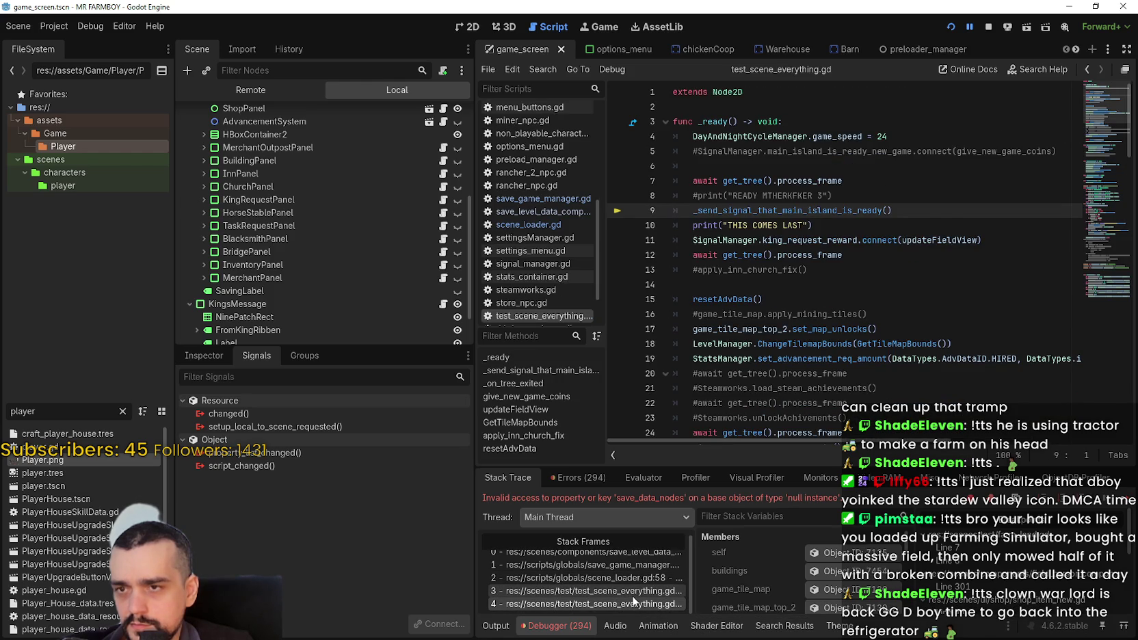
scroll(633, 601, up, 1)
click(634, 556)
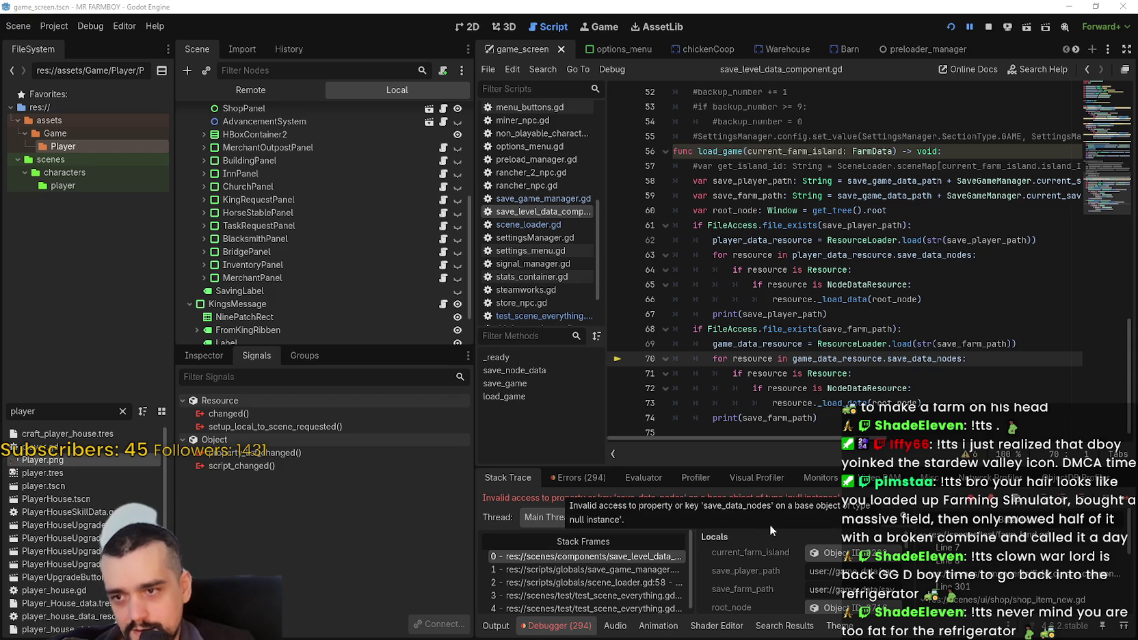
- Inspect the live SaveLevelDataComponent in the Remote tree under SceneLoader > Game
scroll(866, 559, down, 1)
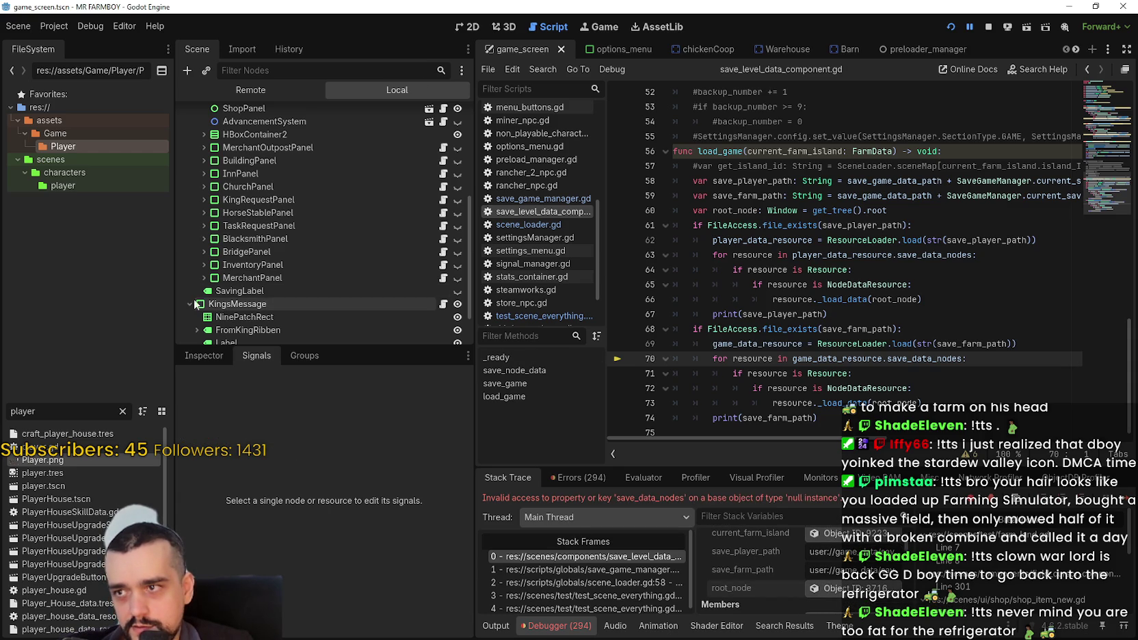
click(204, 355)
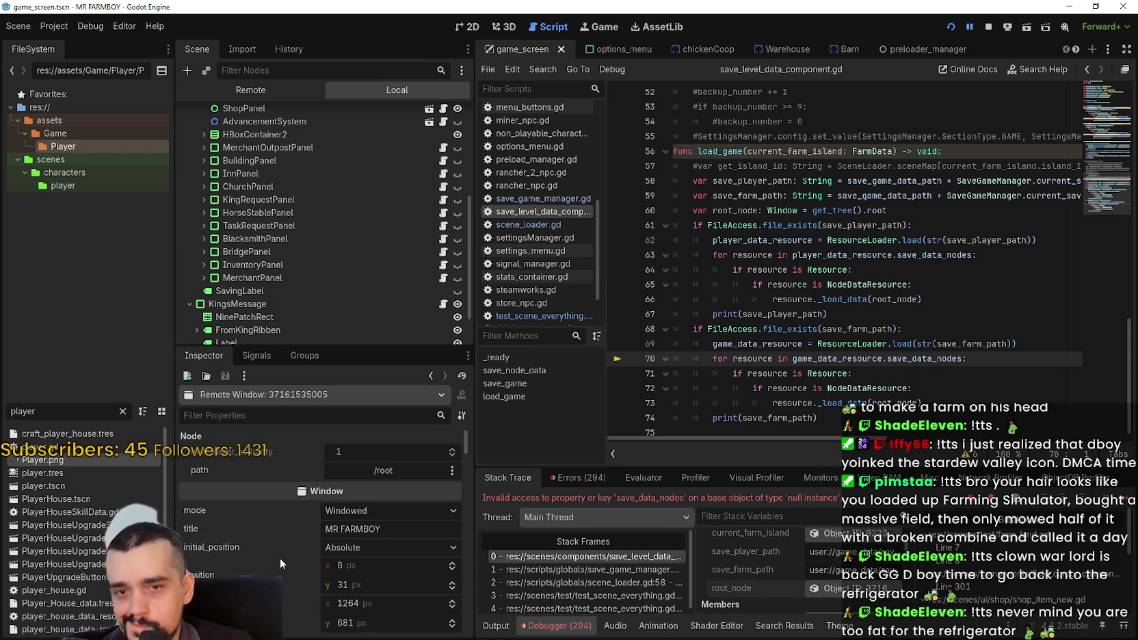
scroll(280, 558, down, 5)
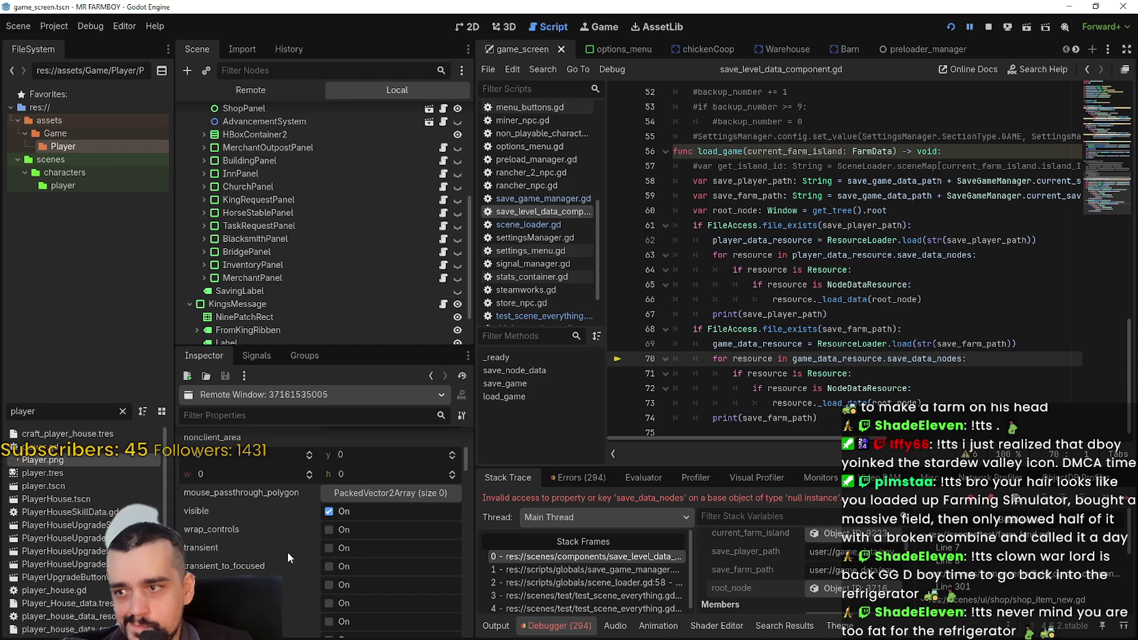
scroll(287, 552, up, 5)
click(281, 87)
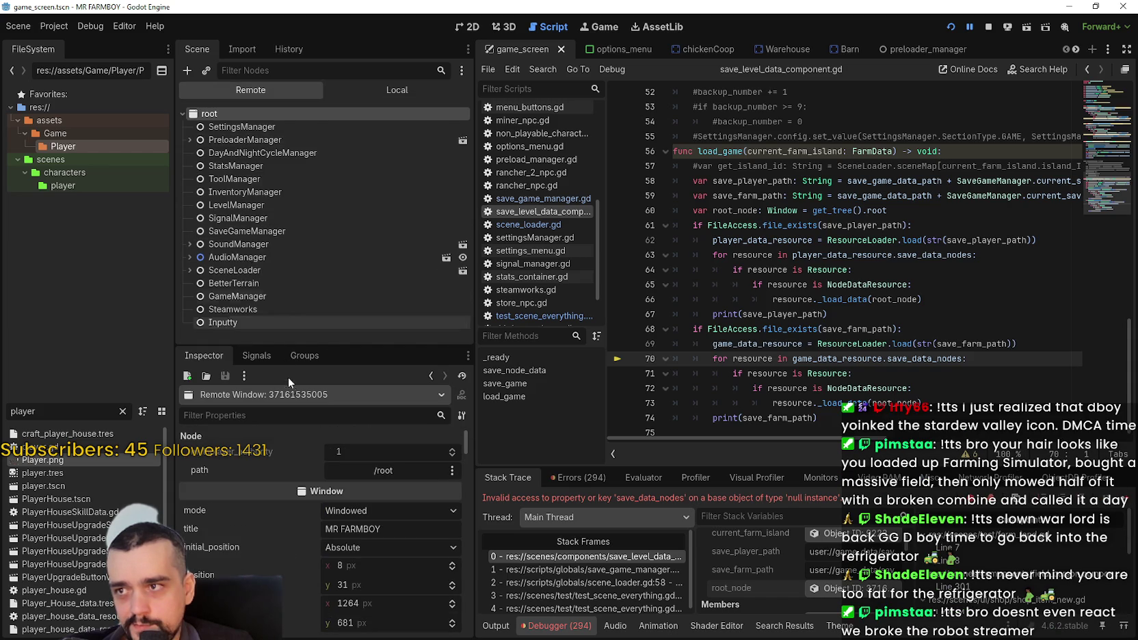
click(188, 270)
click(197, 296)
scroll(235, 320, down, 3)
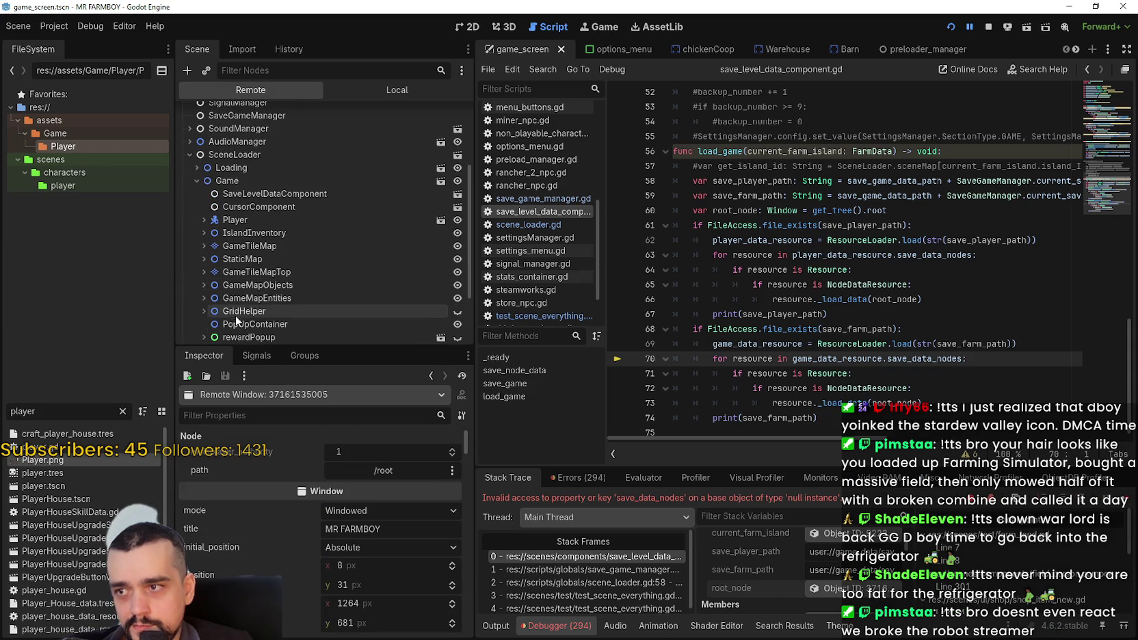
click(270, 193)
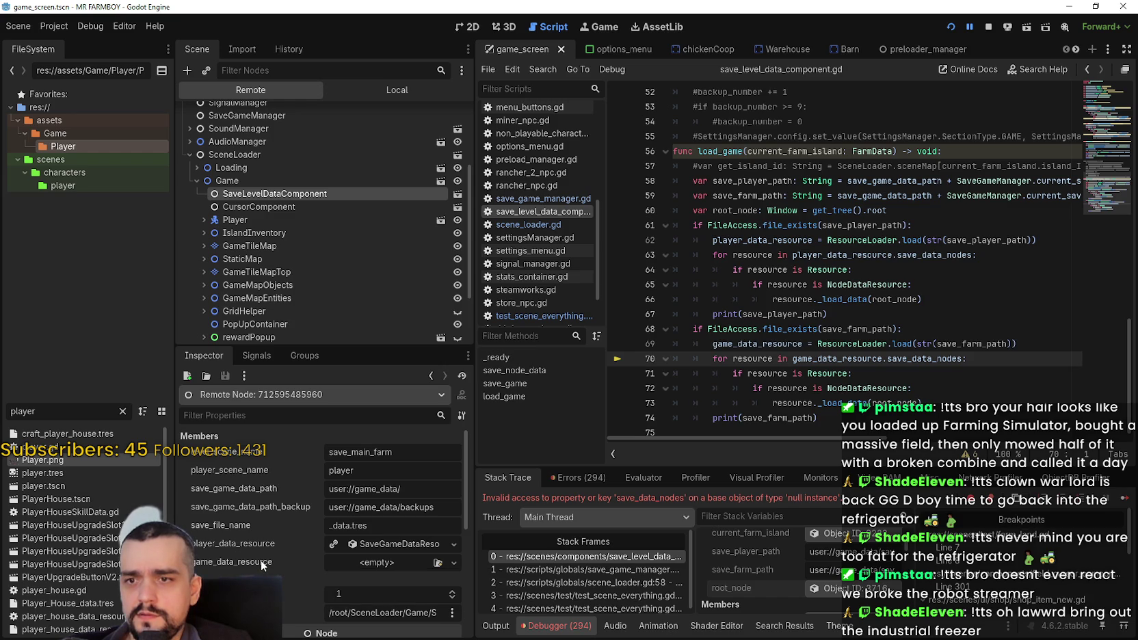
- Check game_data_resource and save_farm_path on lines 69–70, then stop the game
double_click(837, 358)
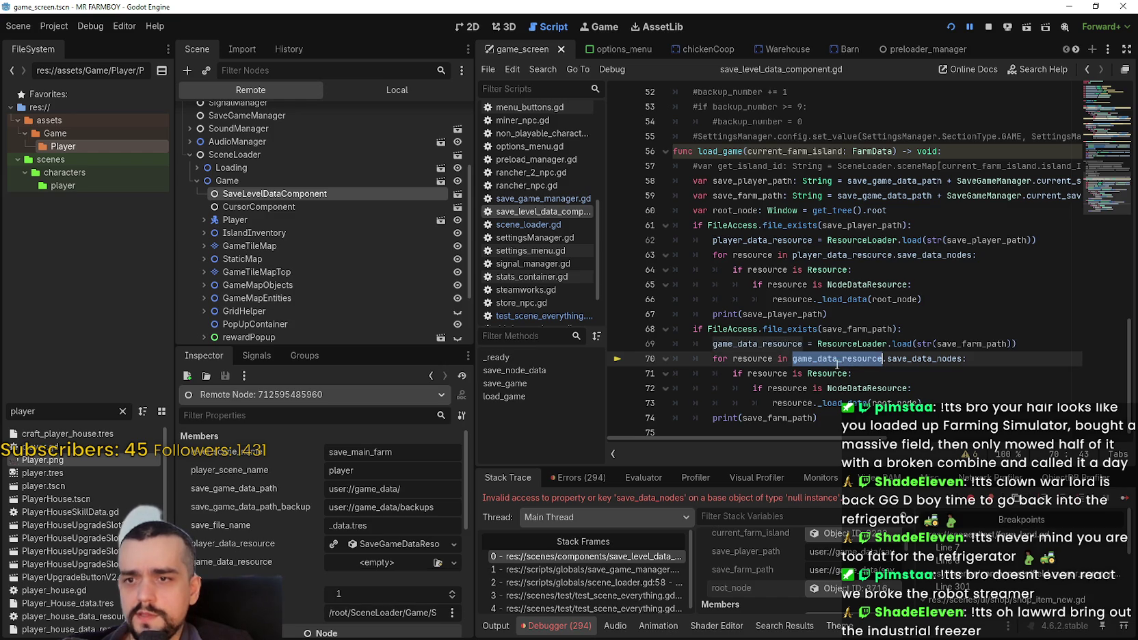
double_click(994, 345)
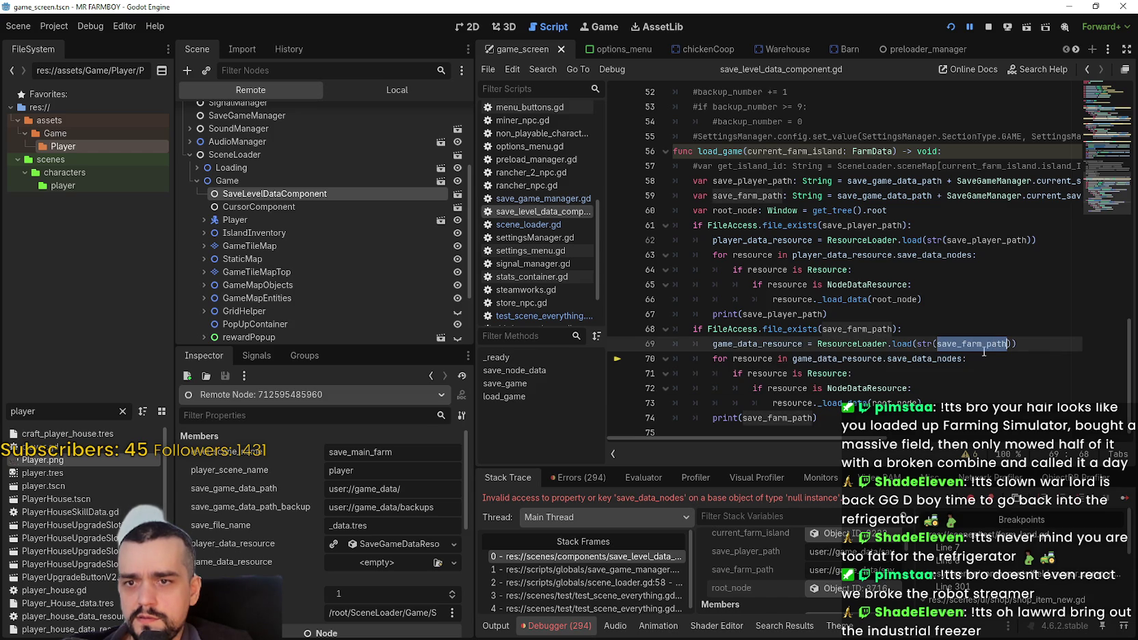
mouse_move(831, 569)
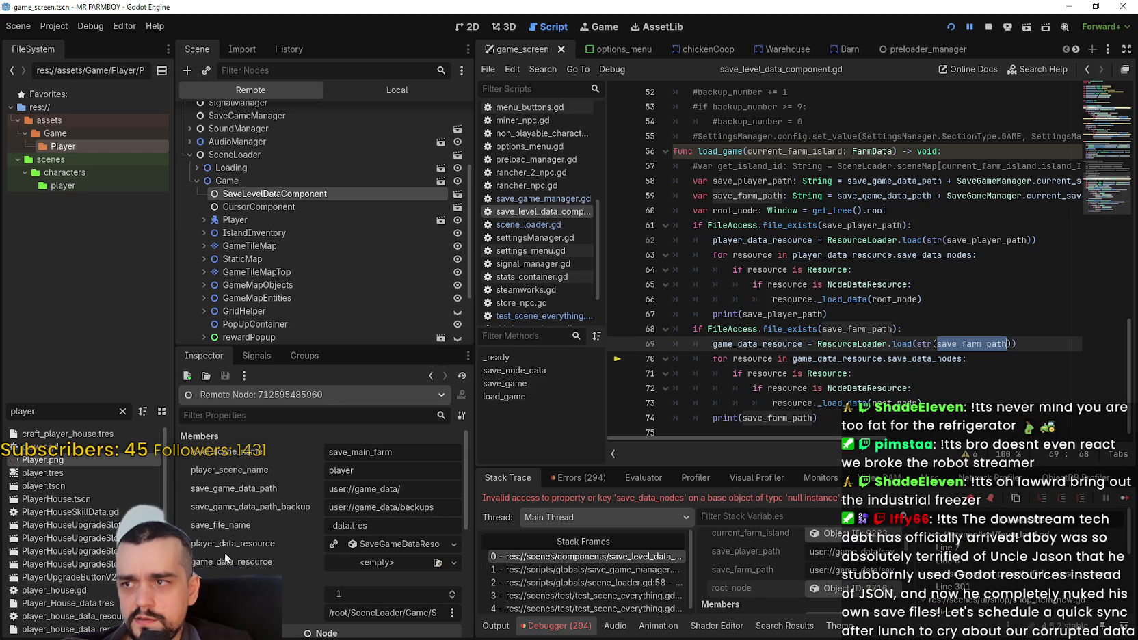
click(989, 27)
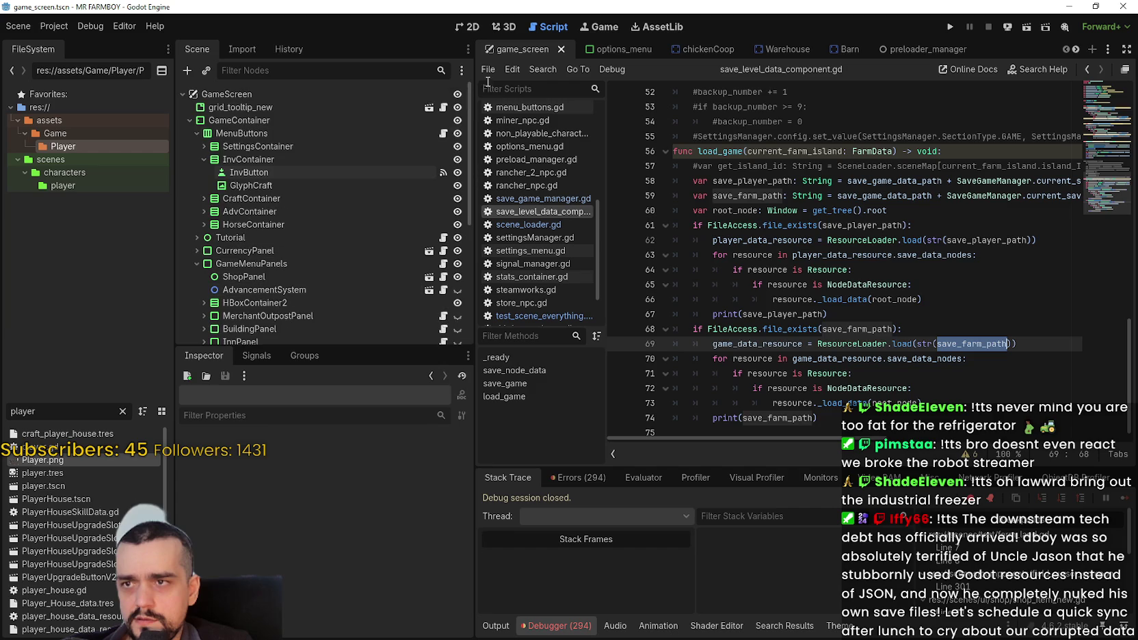
- Filter FileSystem by 'test', open test_scene_everything.tscn and SaveLevelDataComponent's script
click(60, 414)
text(test)
double_click(75, 473)
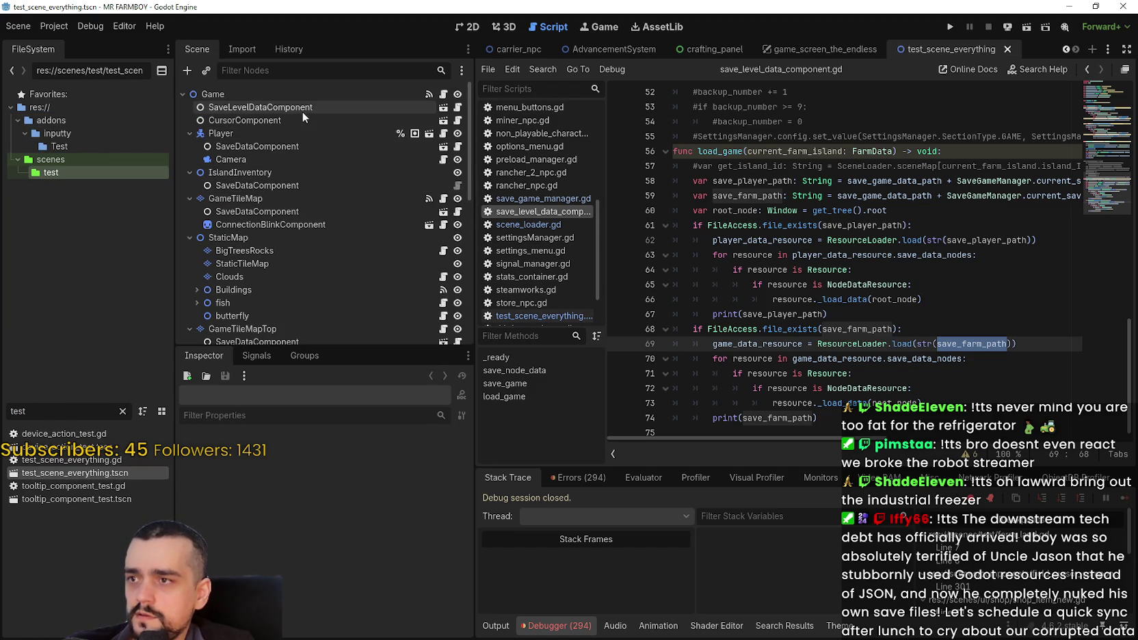
click(282, 212)
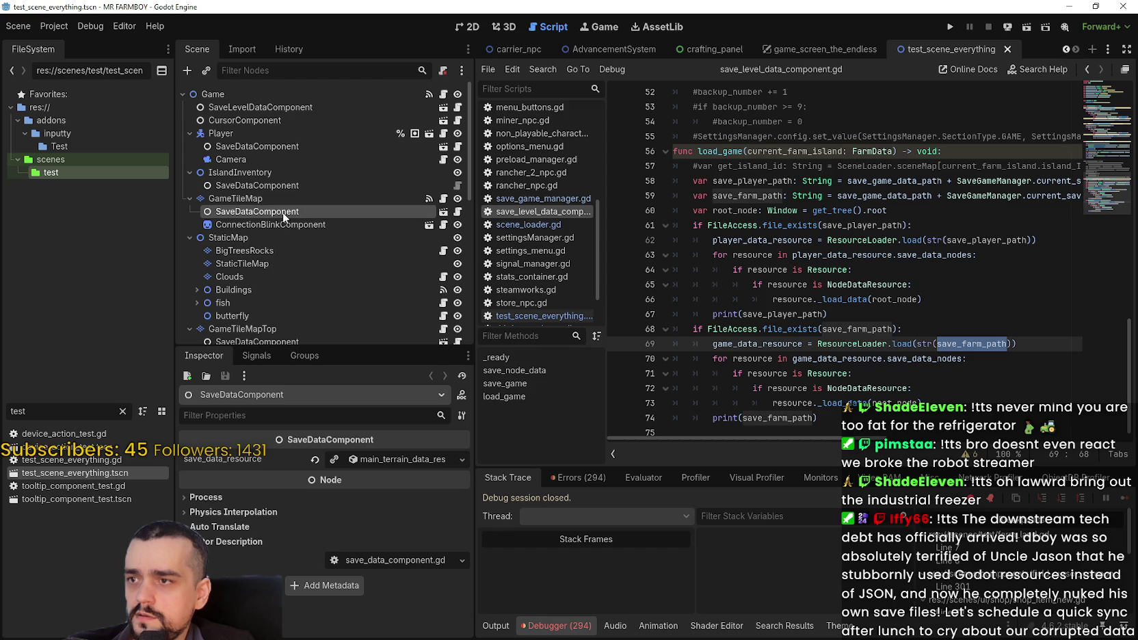
click(294, 147)
click(279, 108)
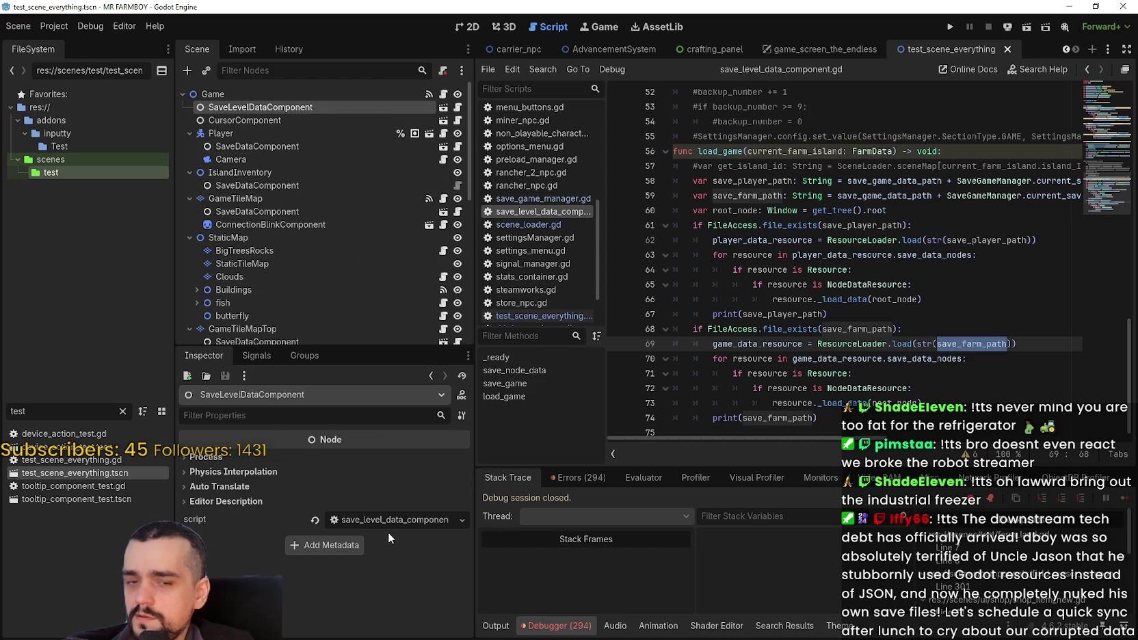
click(460, 107)
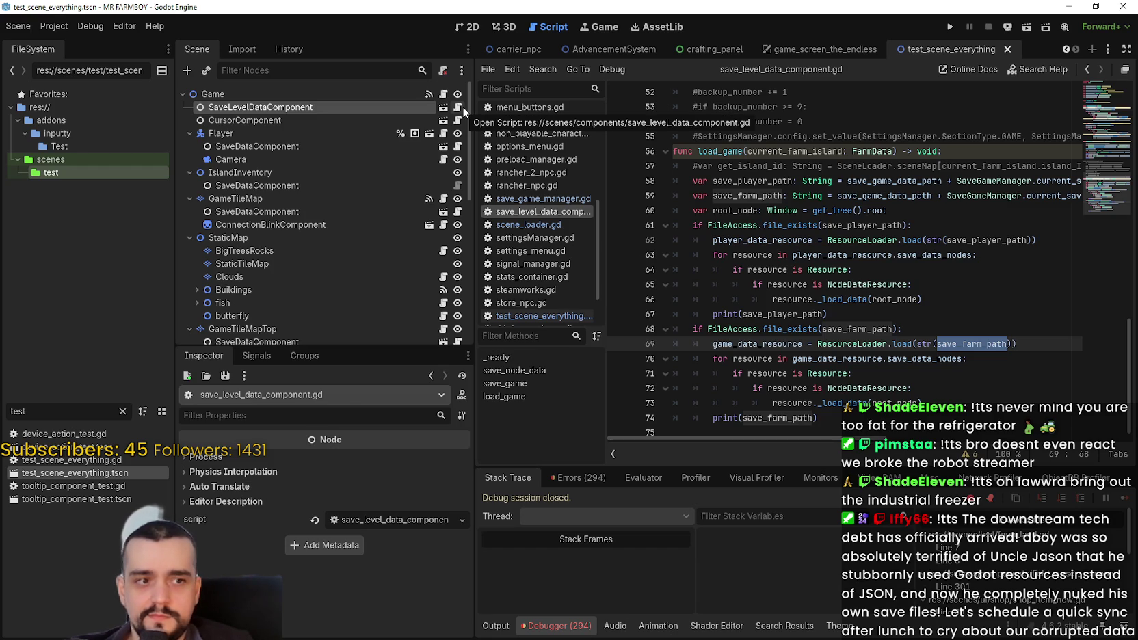
- Review lines 67–69 of the script, then inspect GameTileMap's SaveDataComponent properties
click(867, 314)
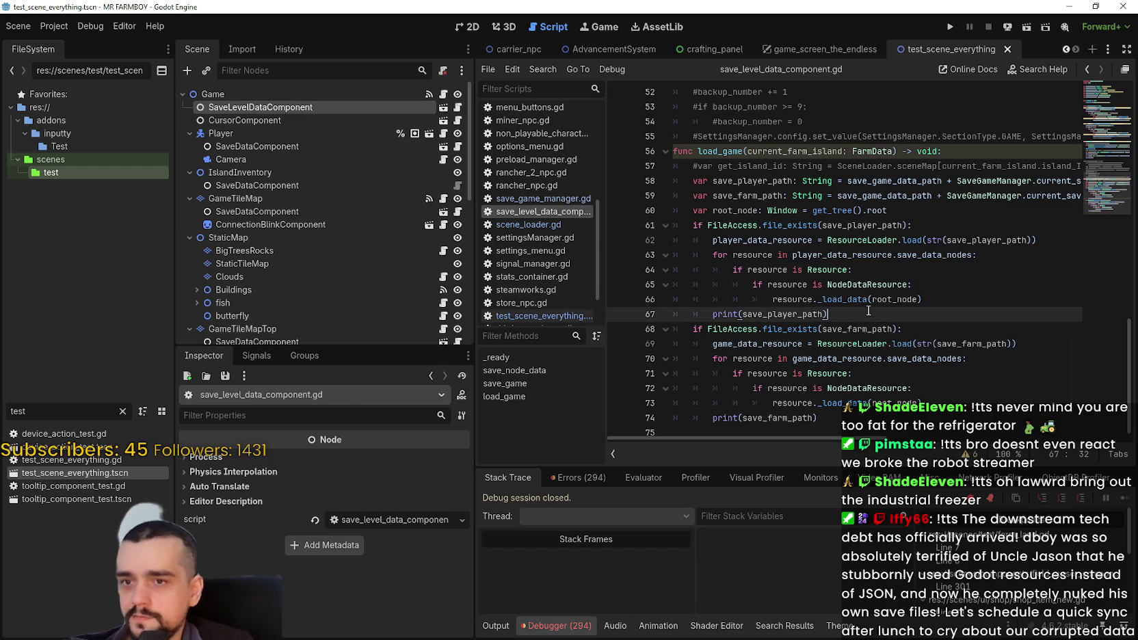
click(966, 344)
scroll(964, 349, up, 14)
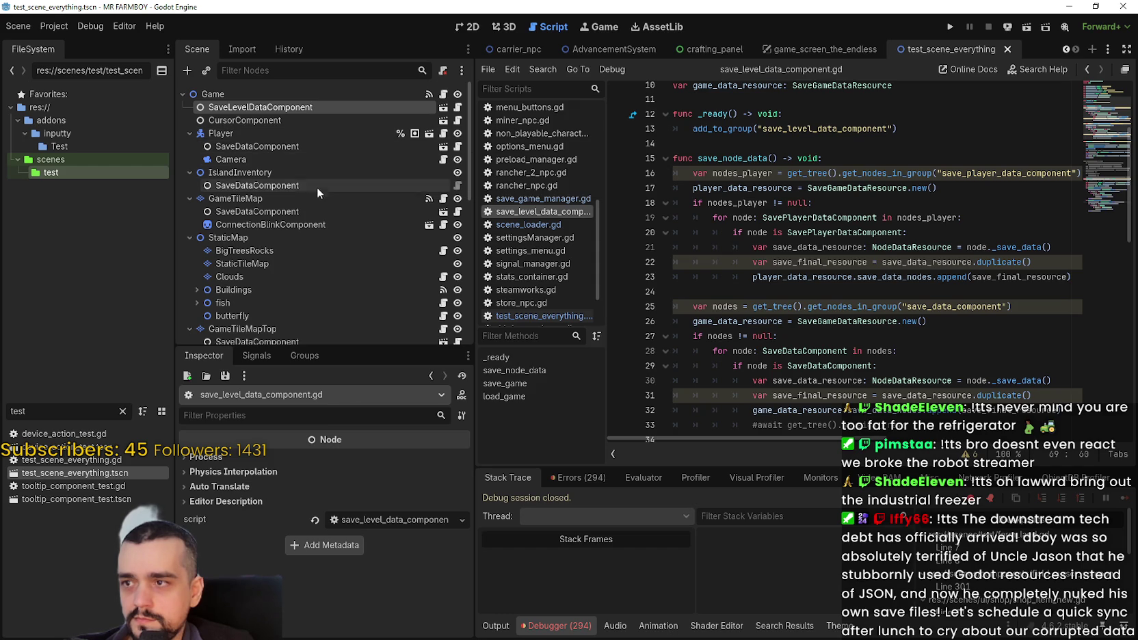
click(311, 211)
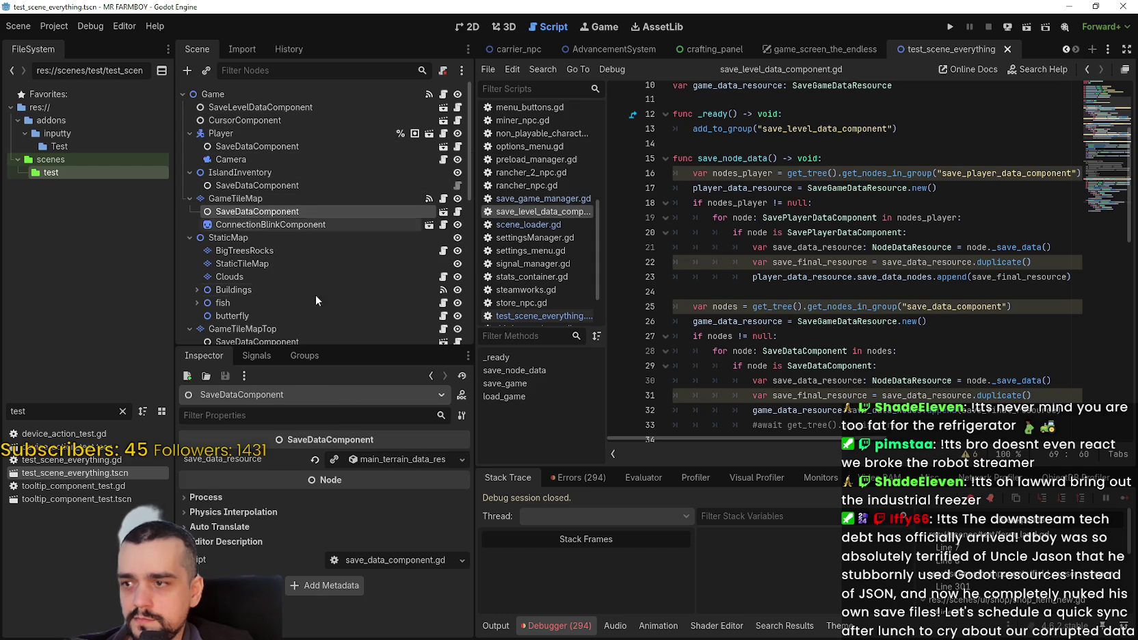
- Expand GameTileMap's save_data_resource to review its cell arrays, then collapse it
click(382, 462)
click(382, 461)
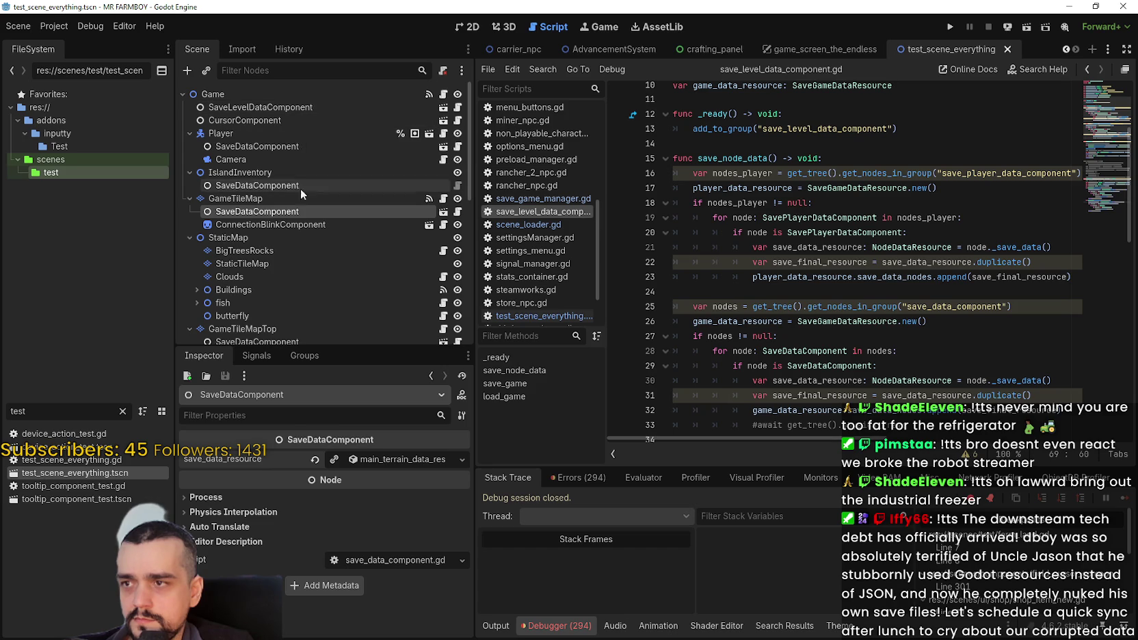
click(394, 461)
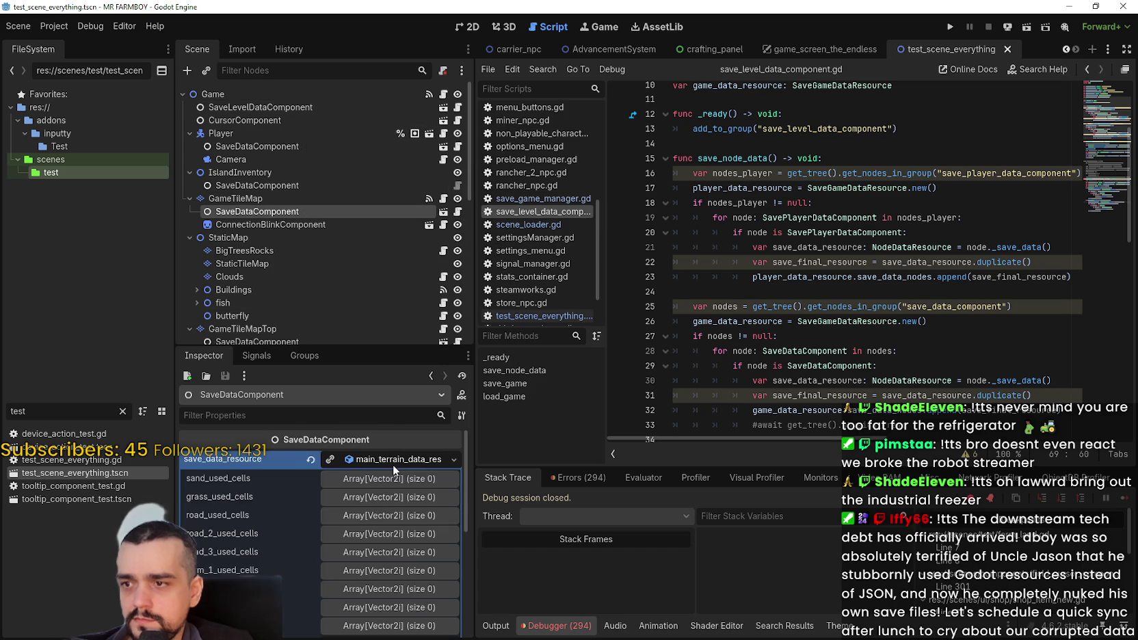
scroll(402, 544, down, 3)
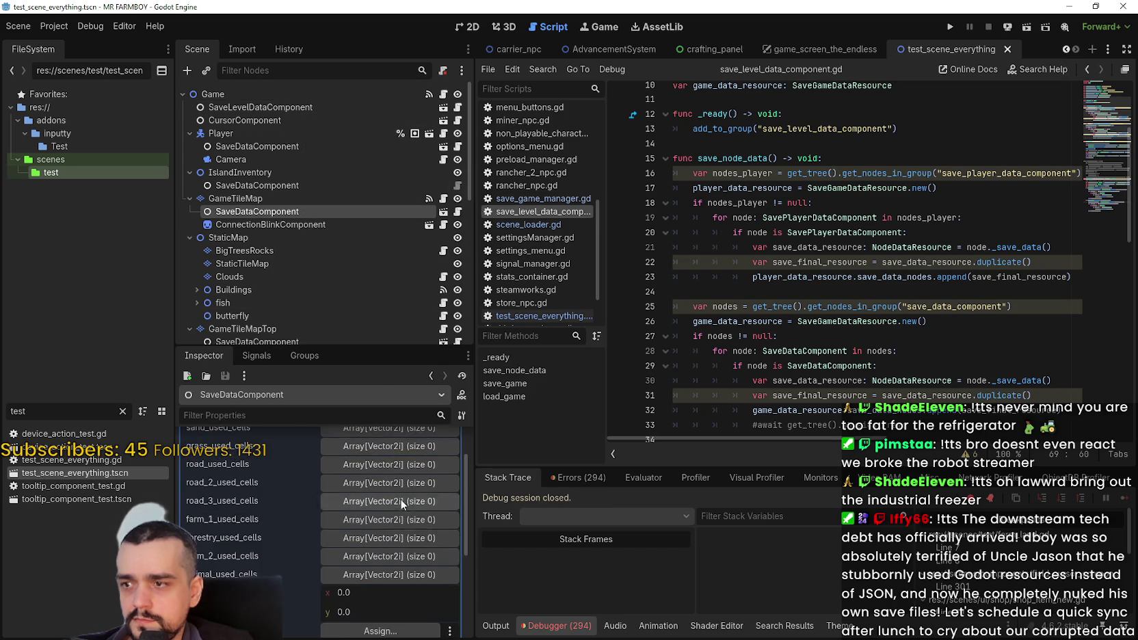
scroll(401, 479, up, 2)
click(395, 436)
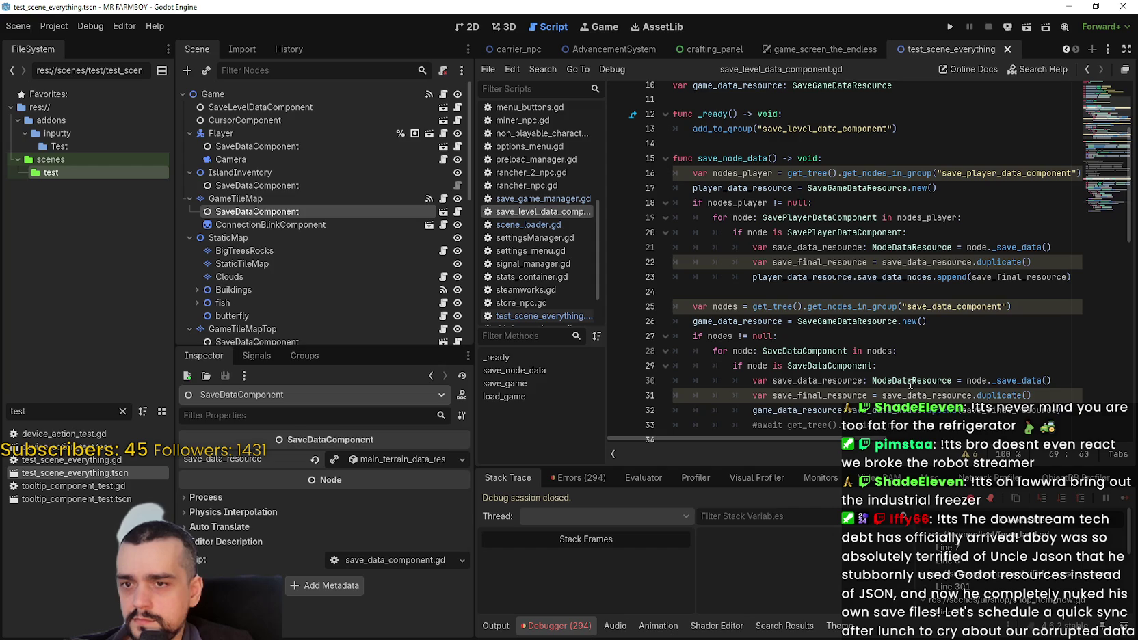
- Review the duplicate() call on line 31 and game_data_resource use in load_game
scroll(910, 385, down, 1)
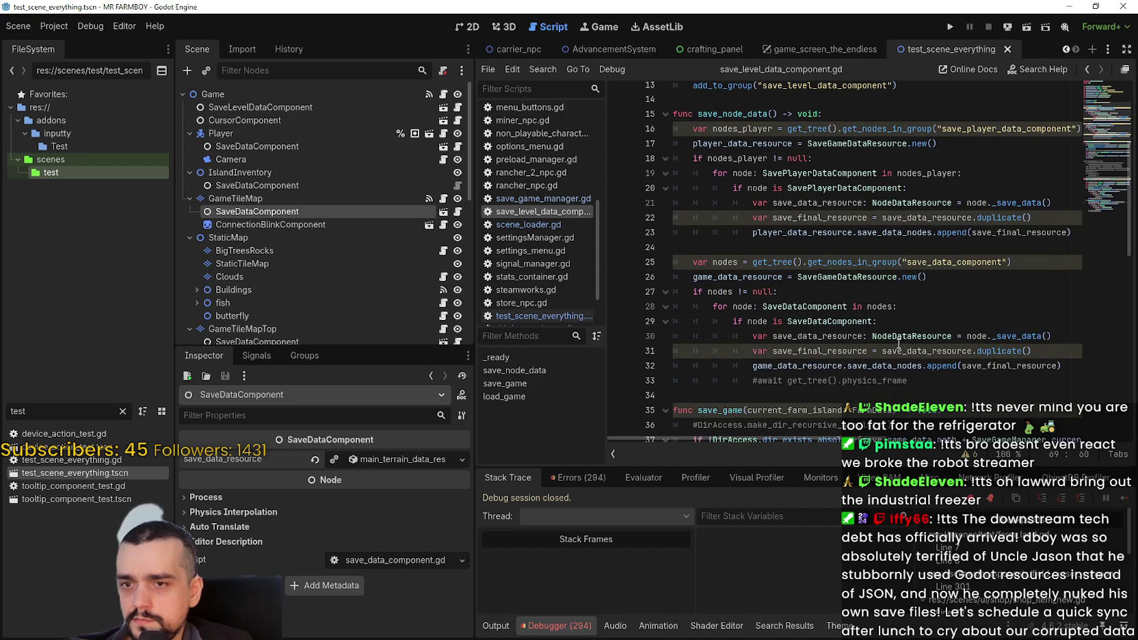
drag(1055, 351, 751, 353)
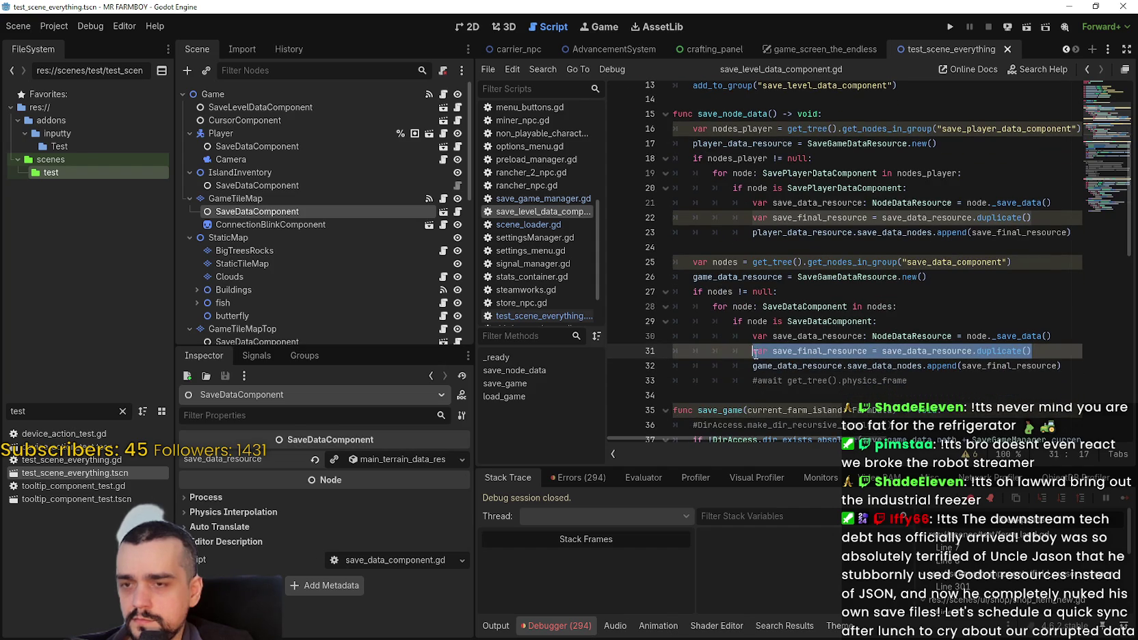
scroll(752, 353, up, 2)
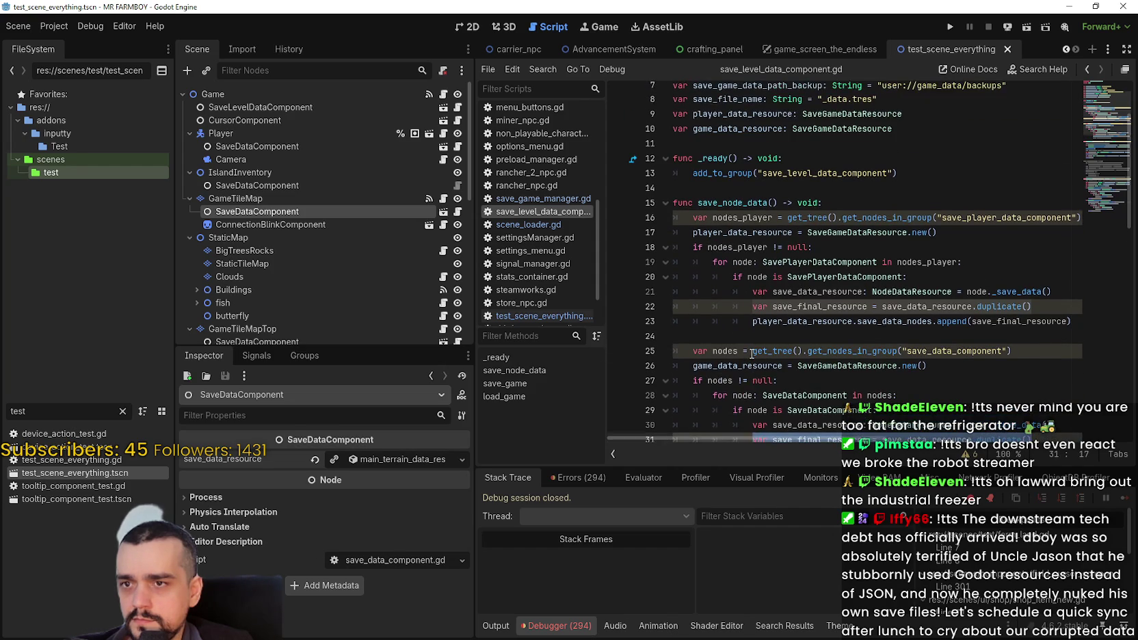
scroll(751, 348, down, 6)
scroll(738, 350, down, 9)
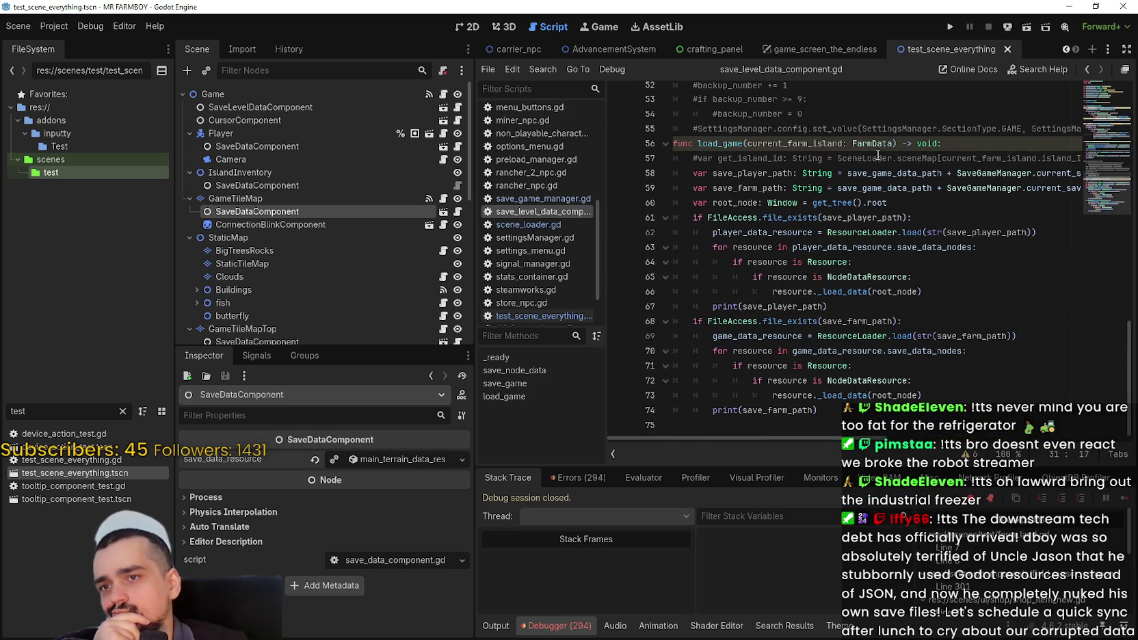
drag(1010, 194, 1092, 191)
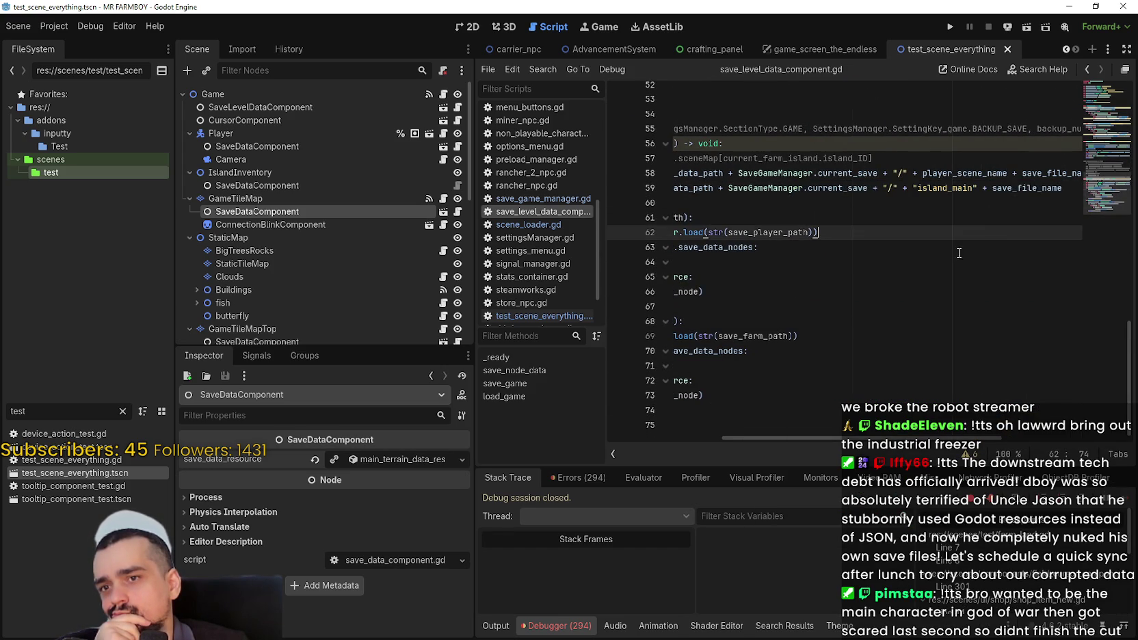
drag(855, 262, 595, 248)
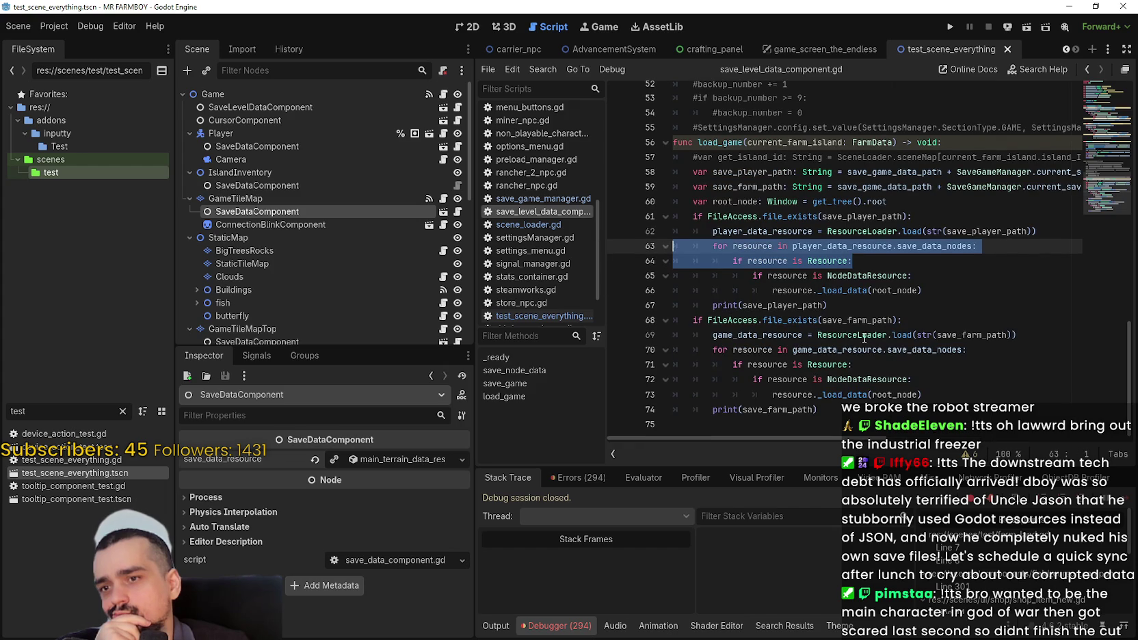
double_click(796, 335)
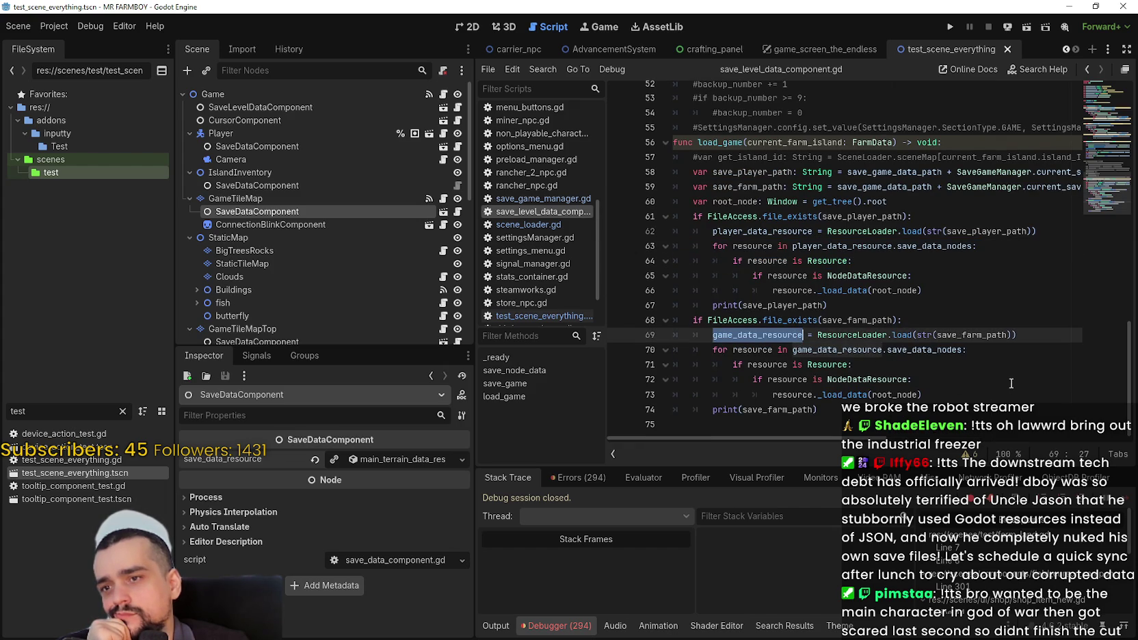
click(777, 335)
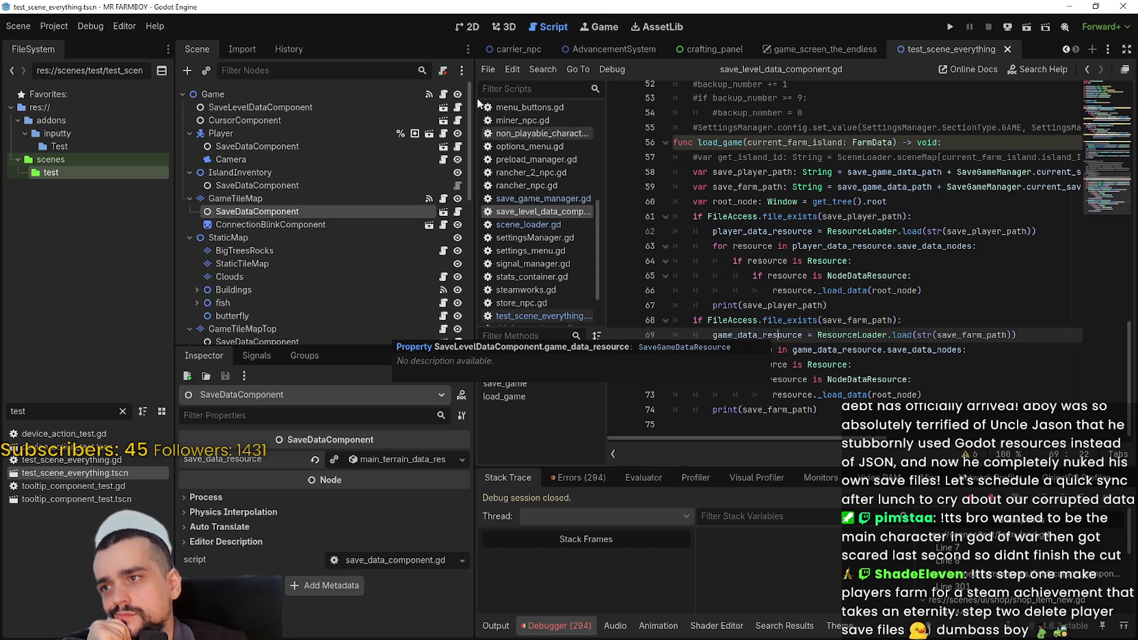
- Select the game_data_resource declaration on line 10 and search the script for it
scroll(777, 249, up, 3)
scroll(777, 248, up, 12)
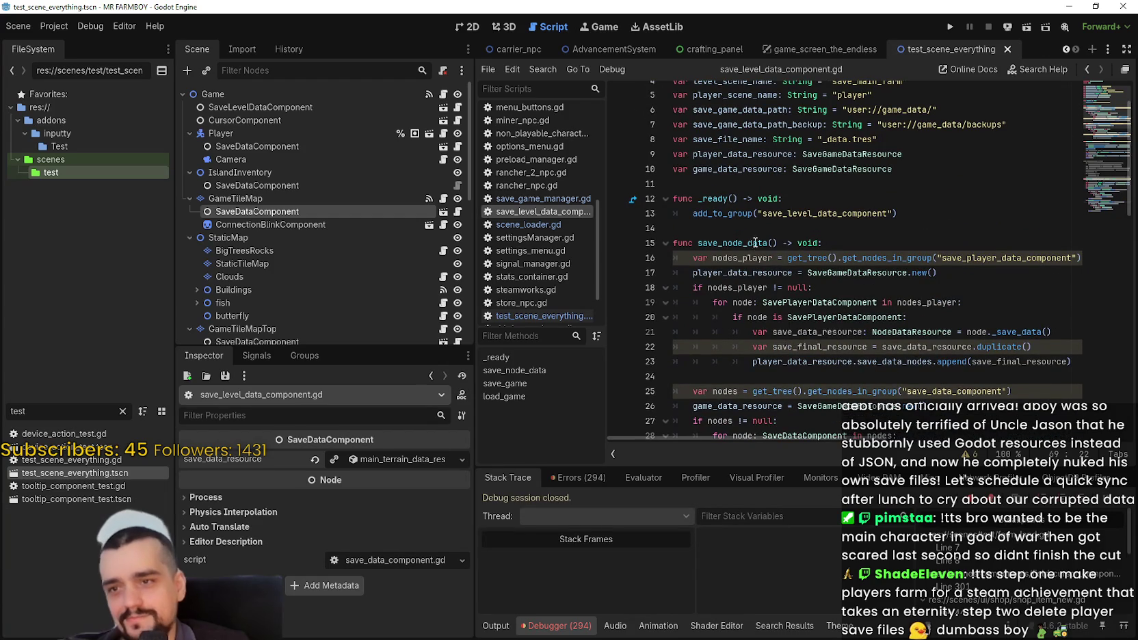
click(756, 373)
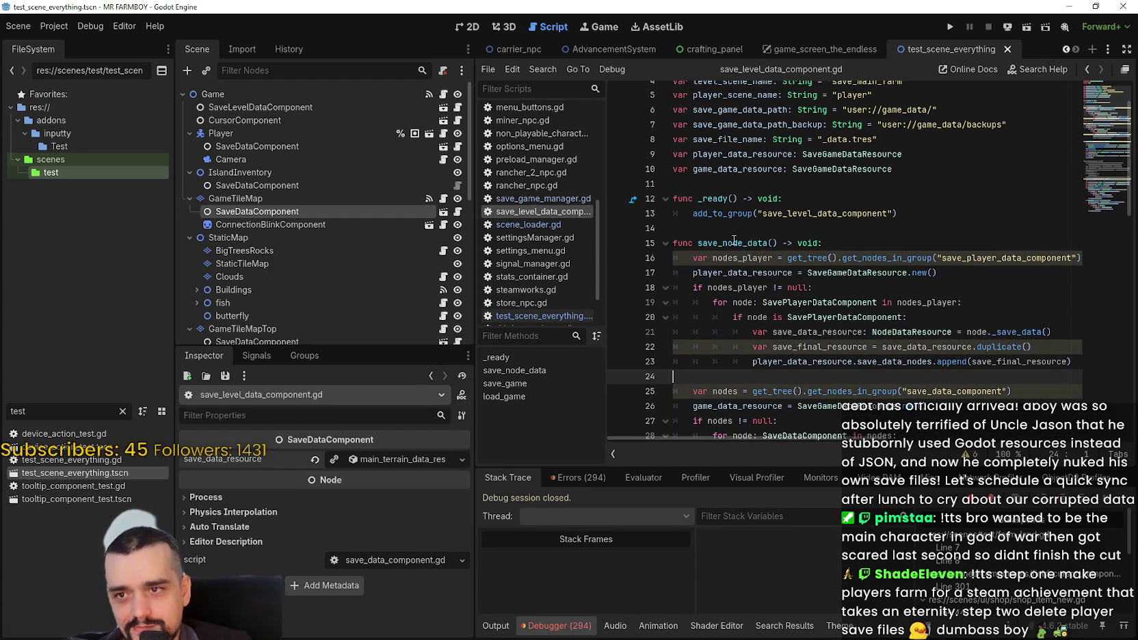
scroll(734, 241, up, 2)
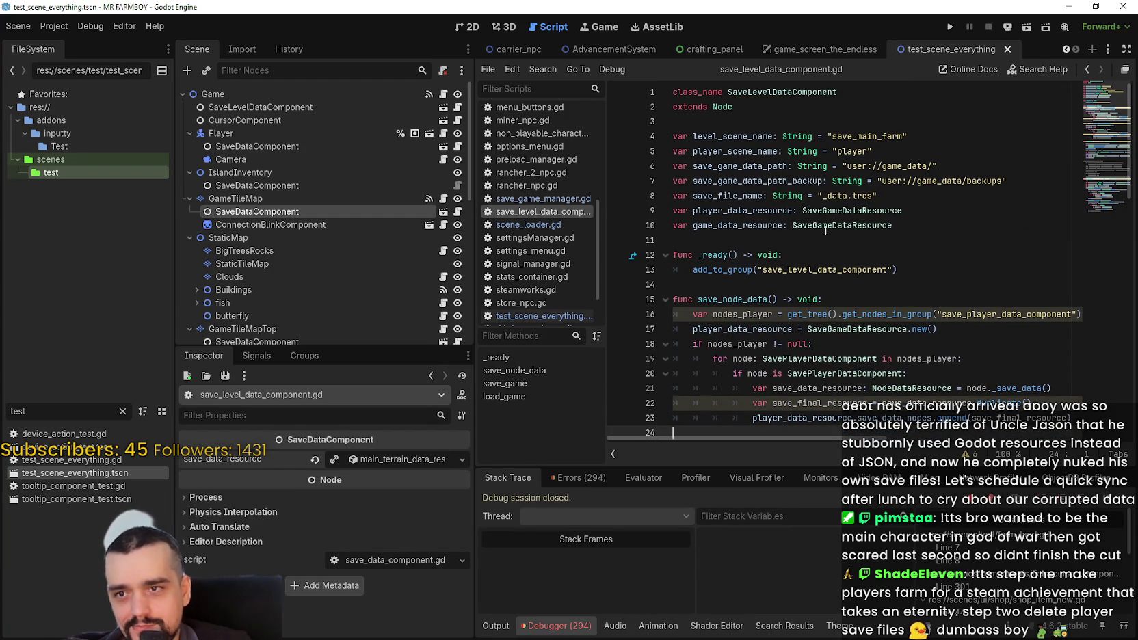
click(767, 211)
double_click(755, 228)
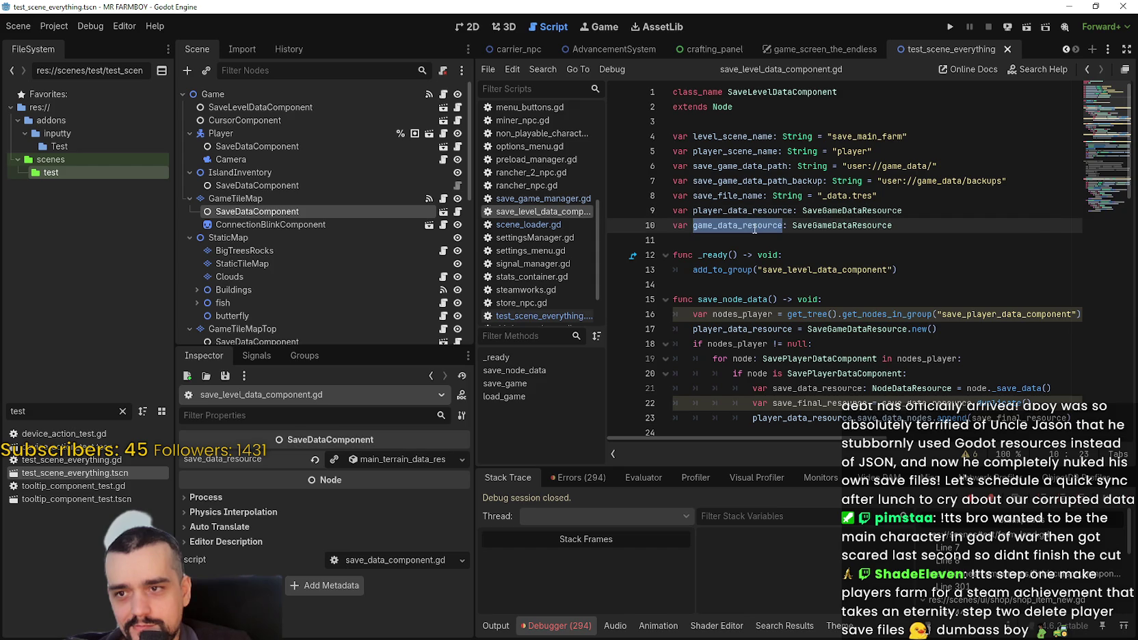
key(ctrl+f)
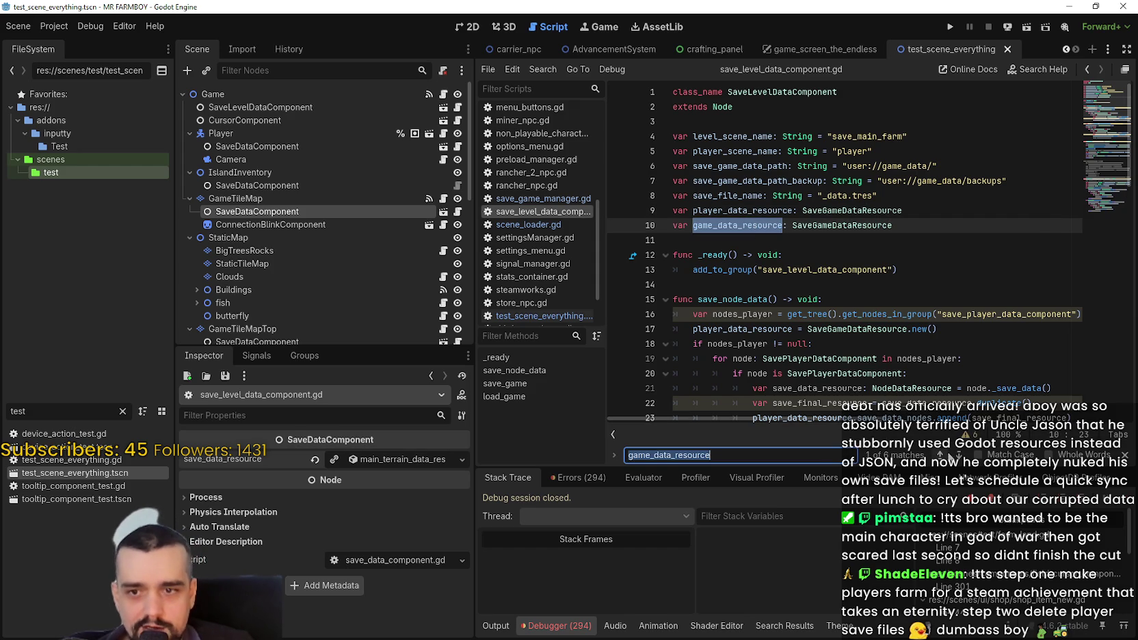
- Jump to the first game_data_resource match and select its assignment line
click(957, 455)
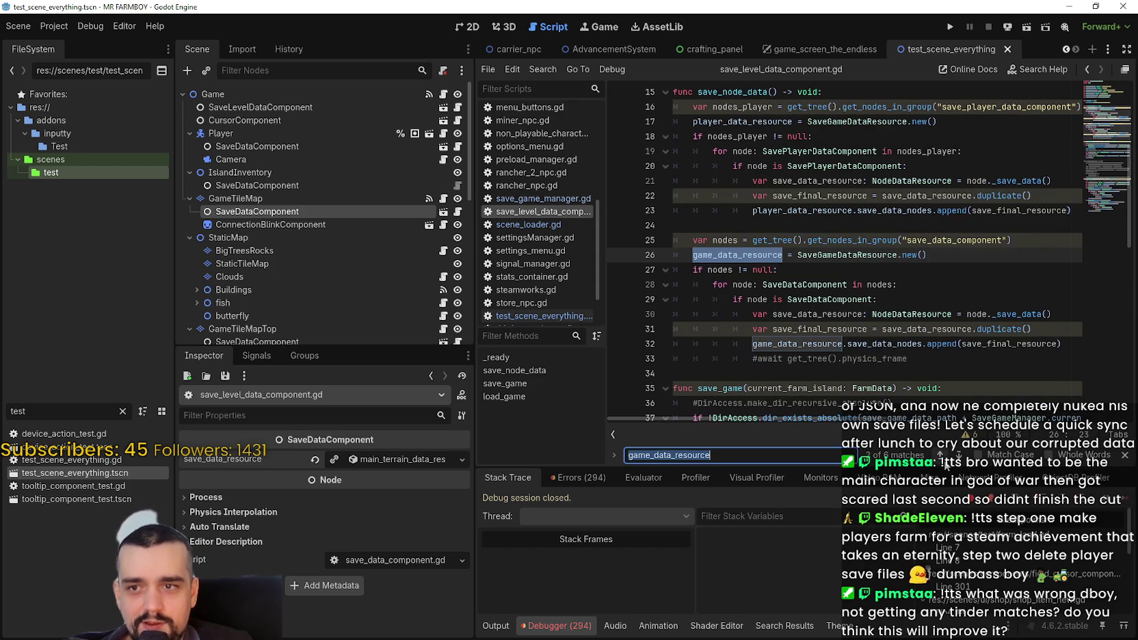
click(917, 273)
scroll(820, 288, up, 1)
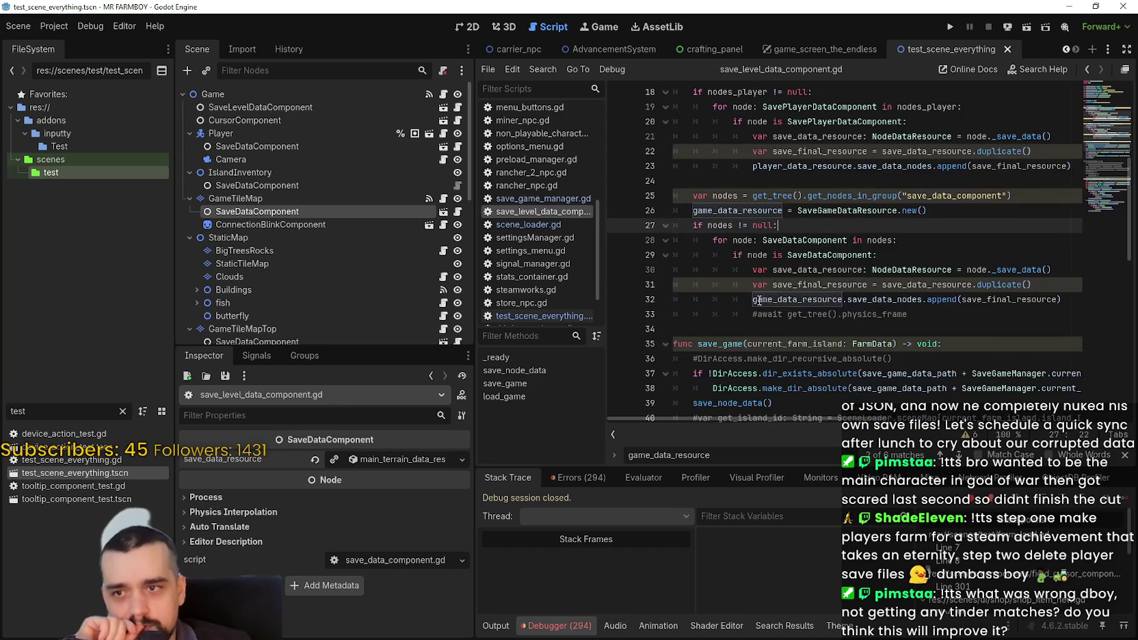
triple_click(718, 301)
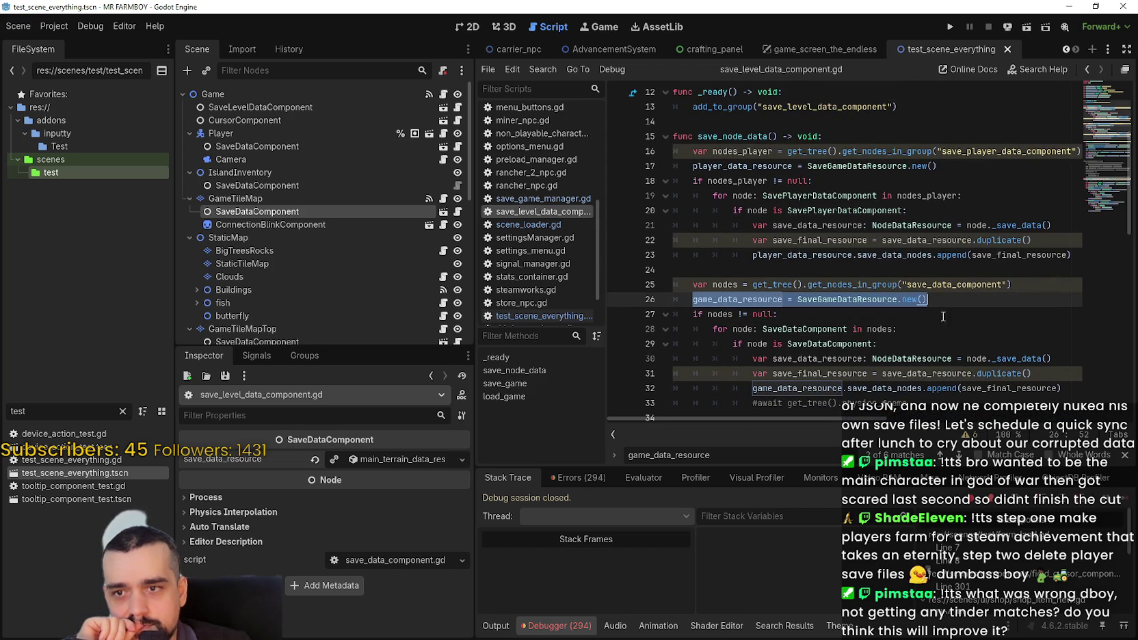
scroll(954, 312, down, 3)
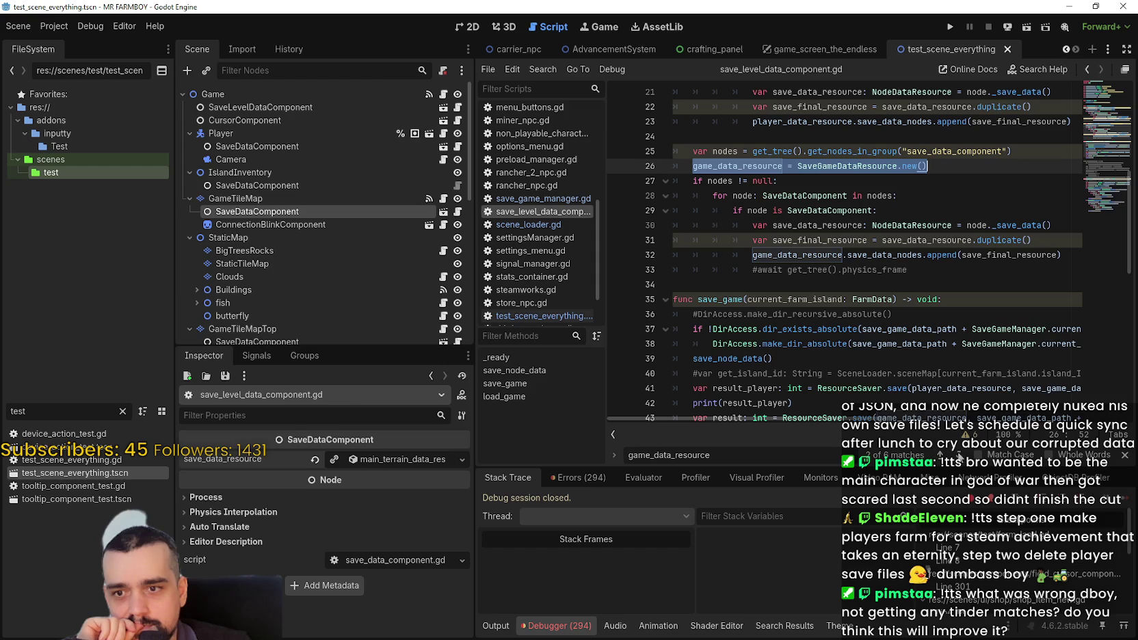
- Cycle through the remaining game_data_resource matches back to line 26
click(959, 455)
click(959, 455)
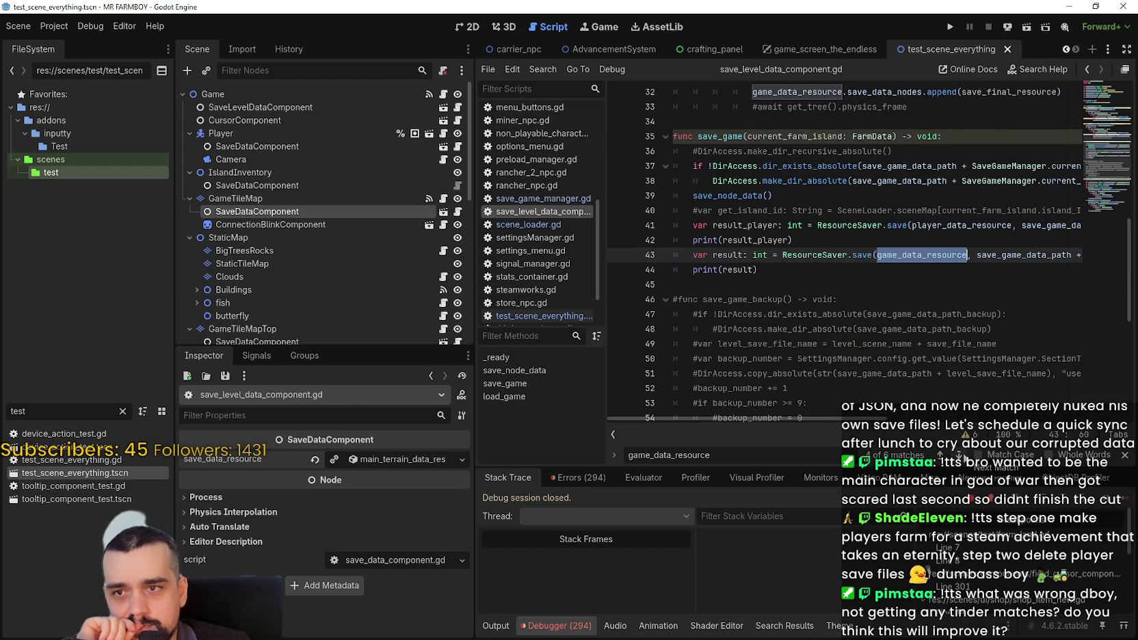
click(959, 454)
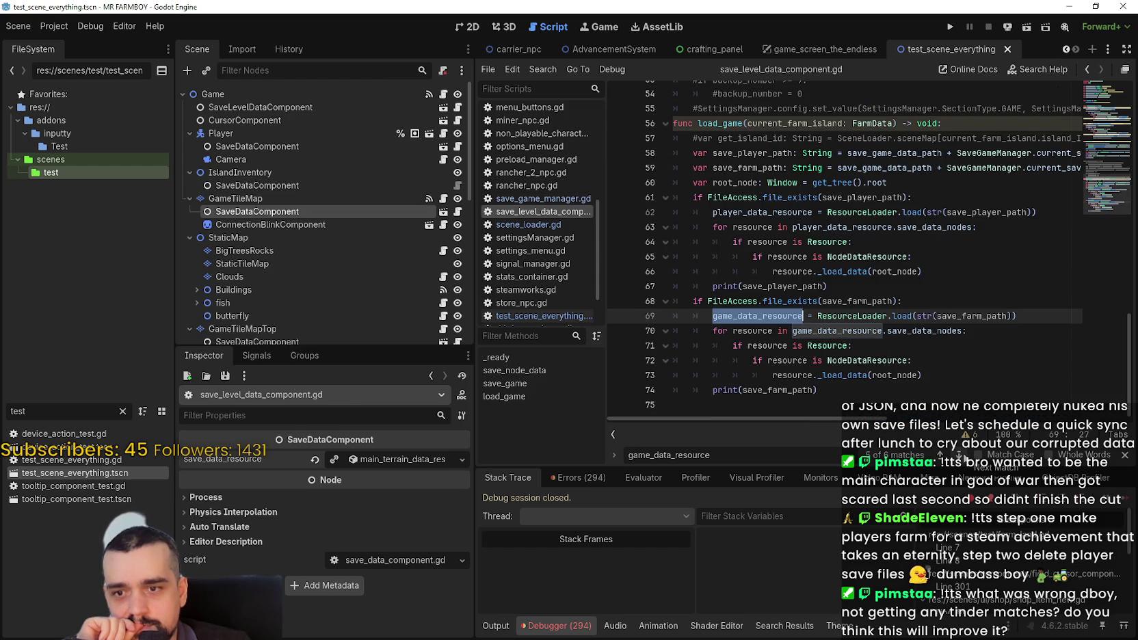
click(959, 455)
click(959, 455)
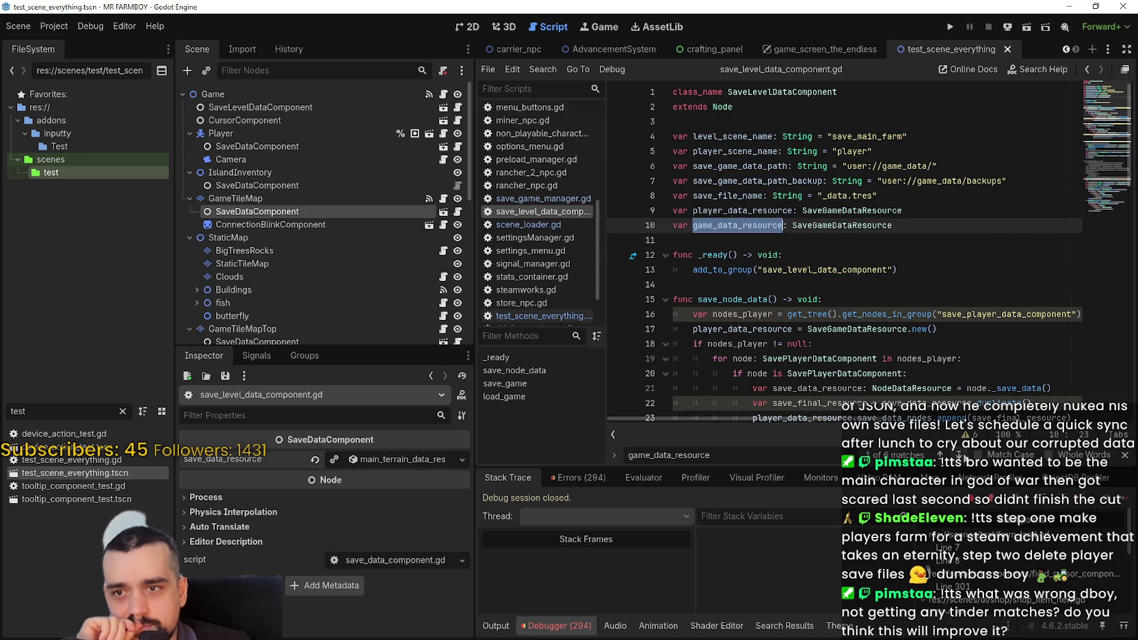
click(958, 455)
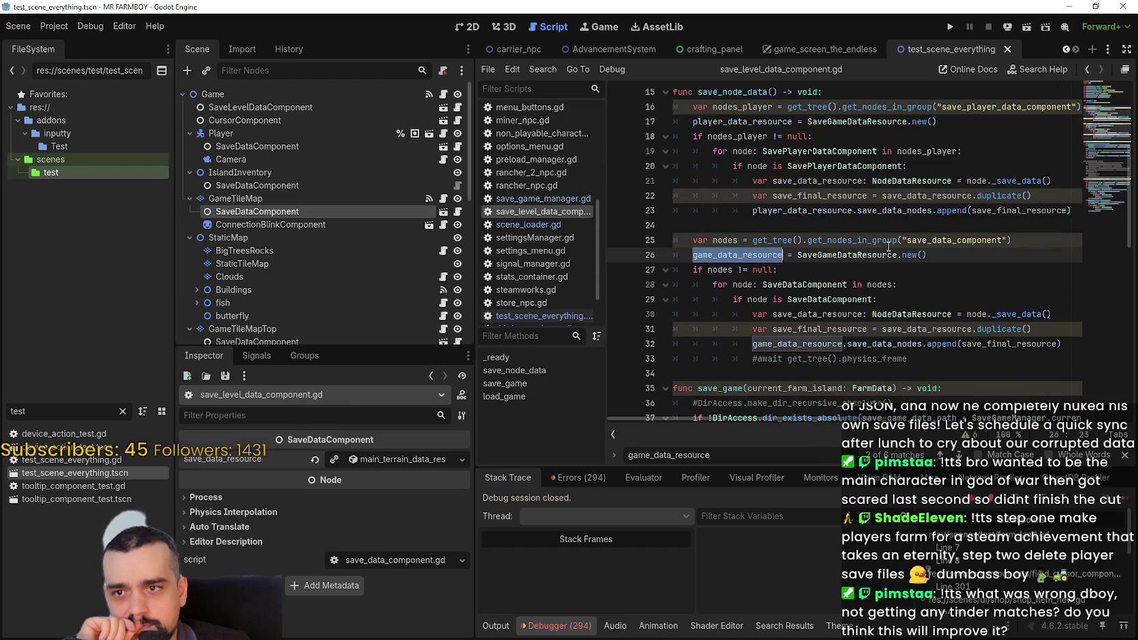
- Set a breakpoint on the 'if nodes != null' check and run MR FARMBOY
mouse_move(882, 259)
key(Down)
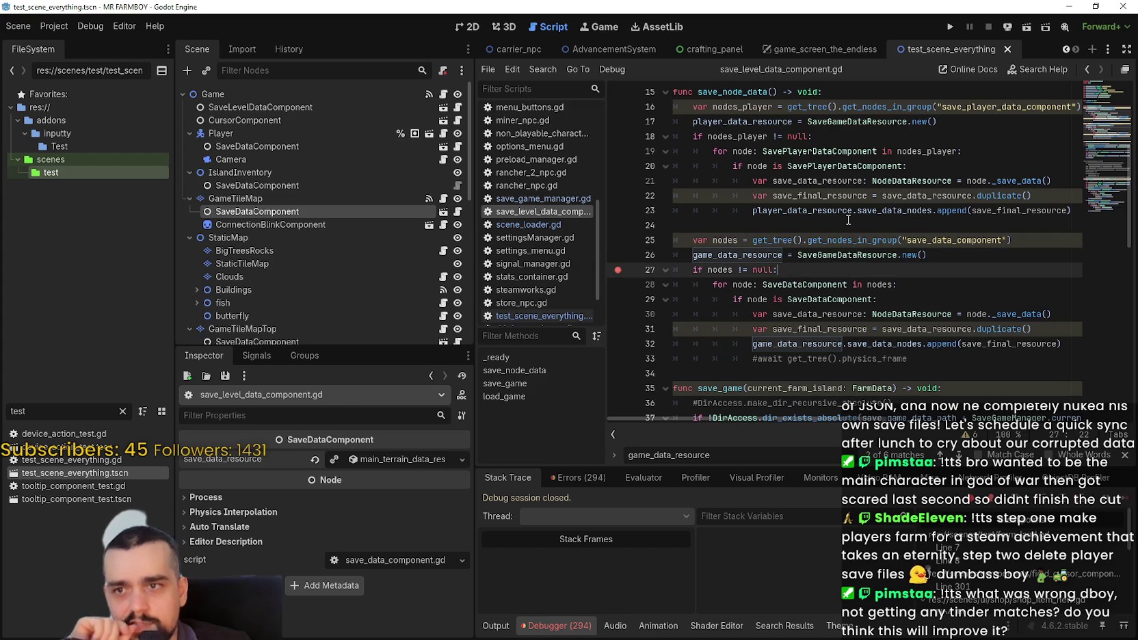
click(953, 26)
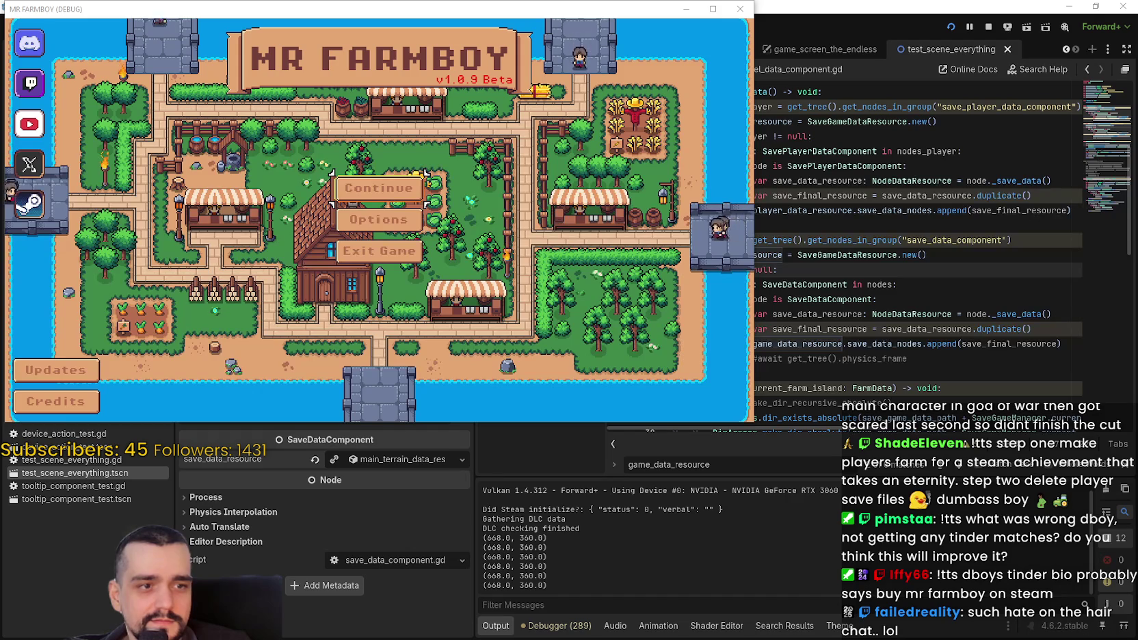
- Open the saved games list, expand Save 7 (Normal) and load it
click(379, 188)
scroll(410, 260, down, 3)
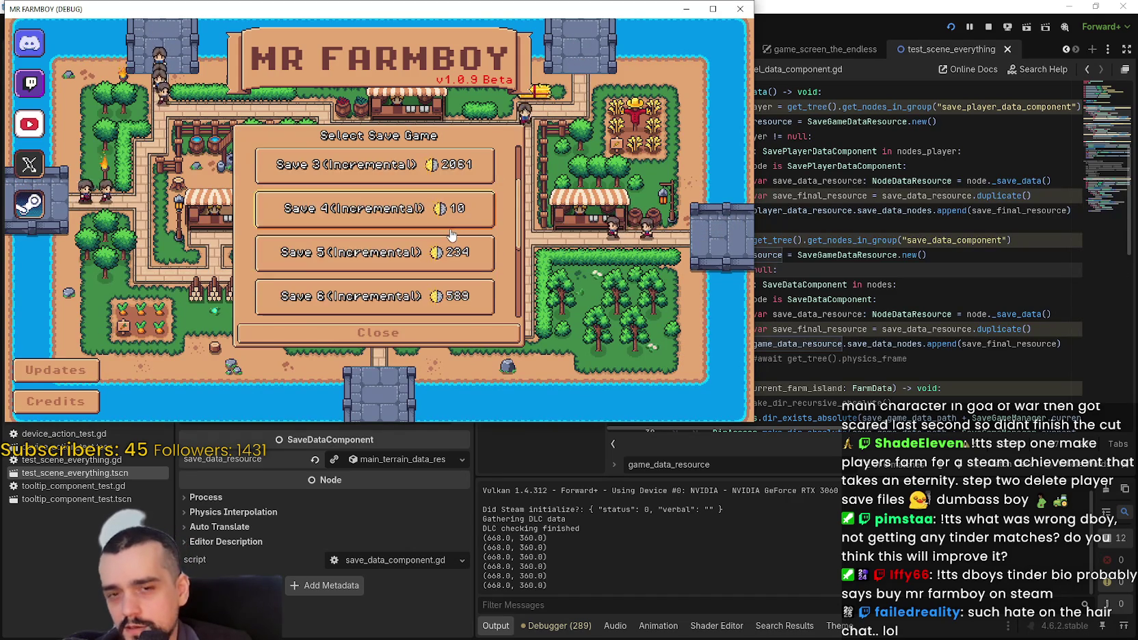
click(362, 291)
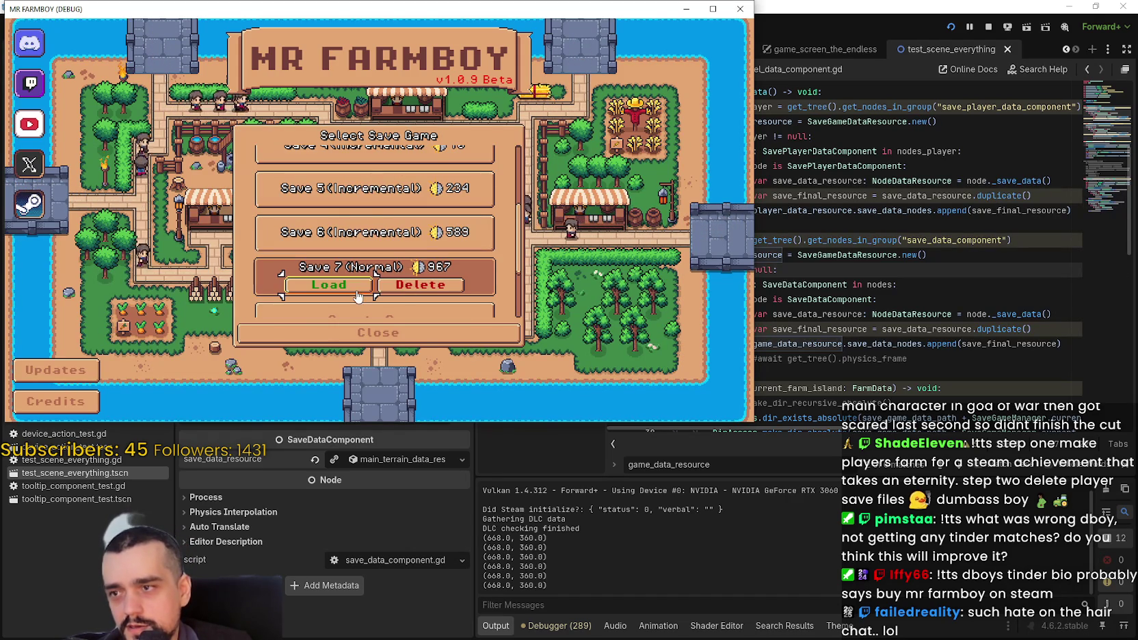
click(335, 286)
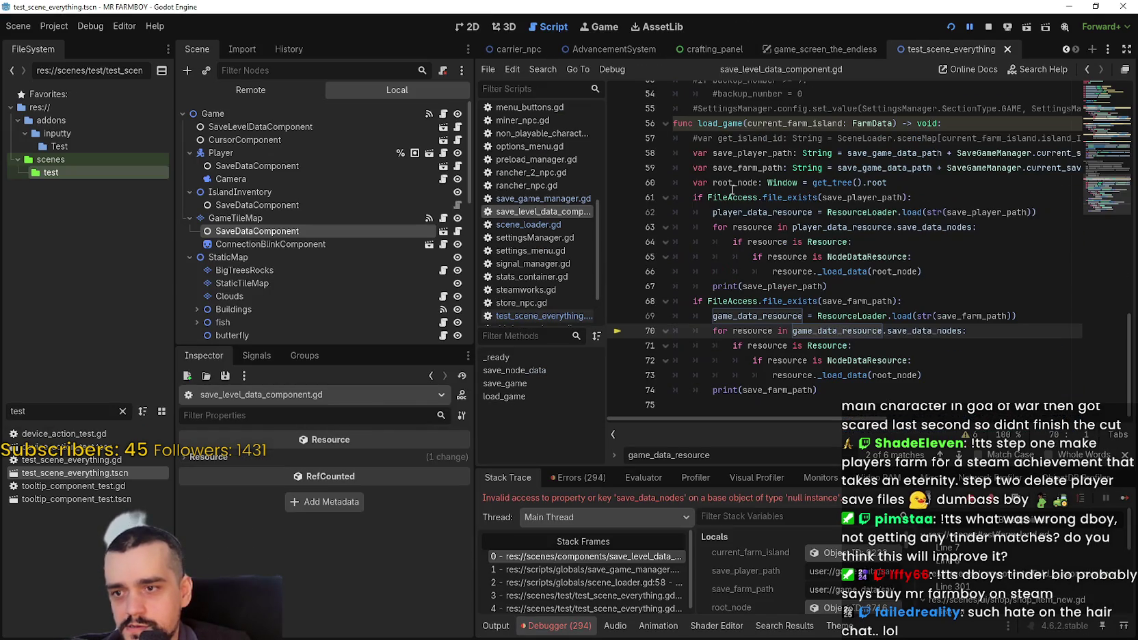
- Inspect the root_node window object in the debugger's stack variables
scroll(732, 190, up, 10)
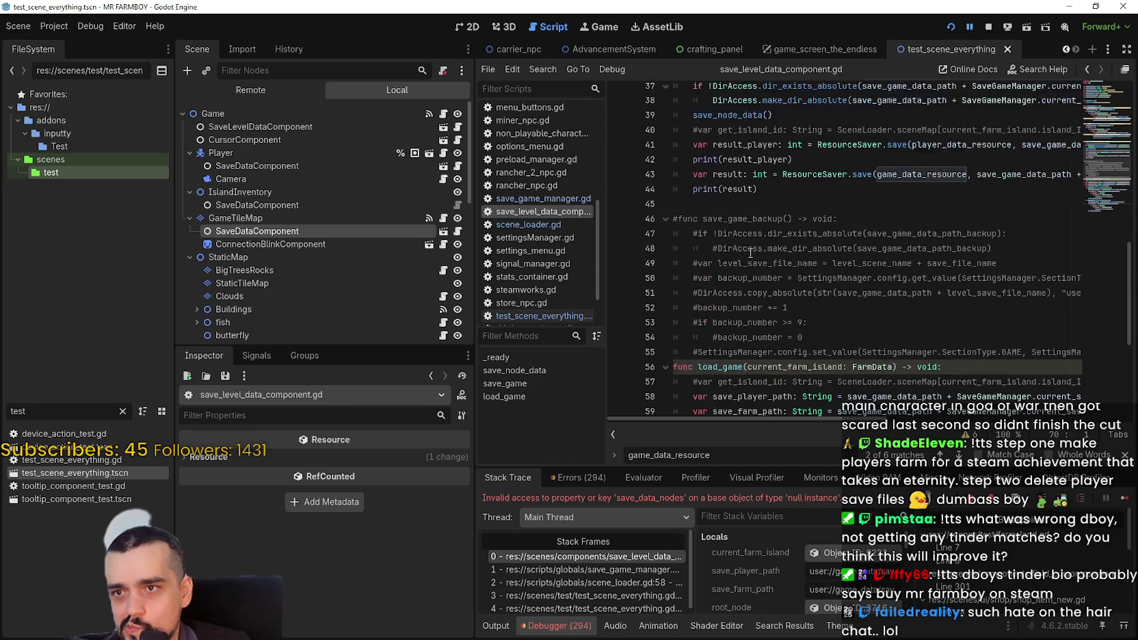
scroll(751, 253, down, 3)
scroll(751, 253, down, 3)
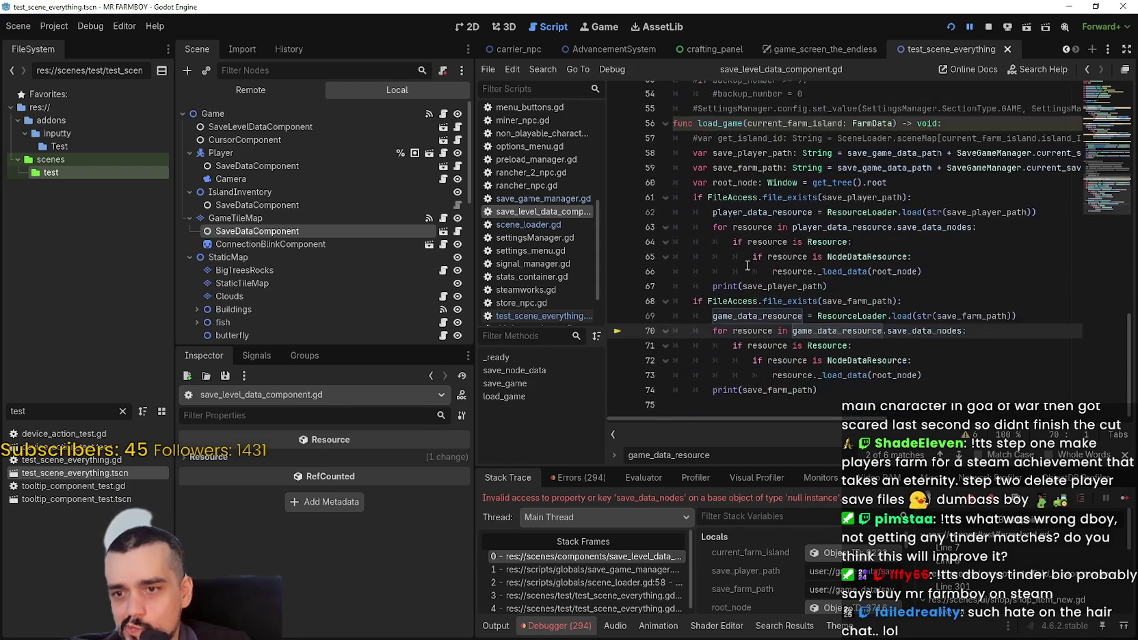
scroll(820, 588, down, 1)
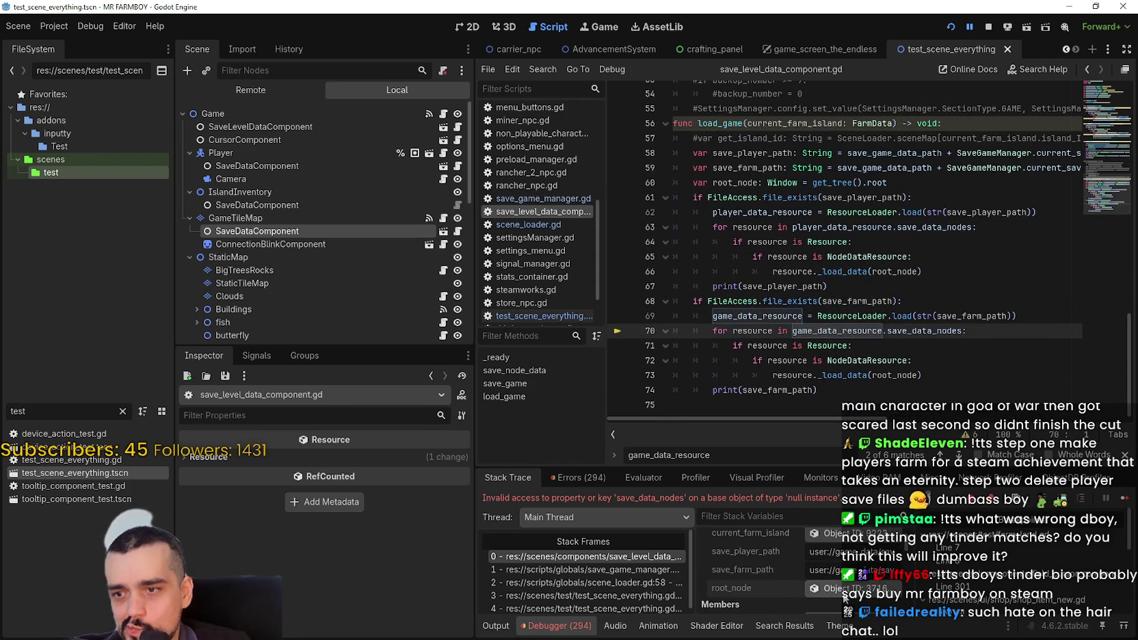
click(818, 588)
scroll(752, 567, down, 2)
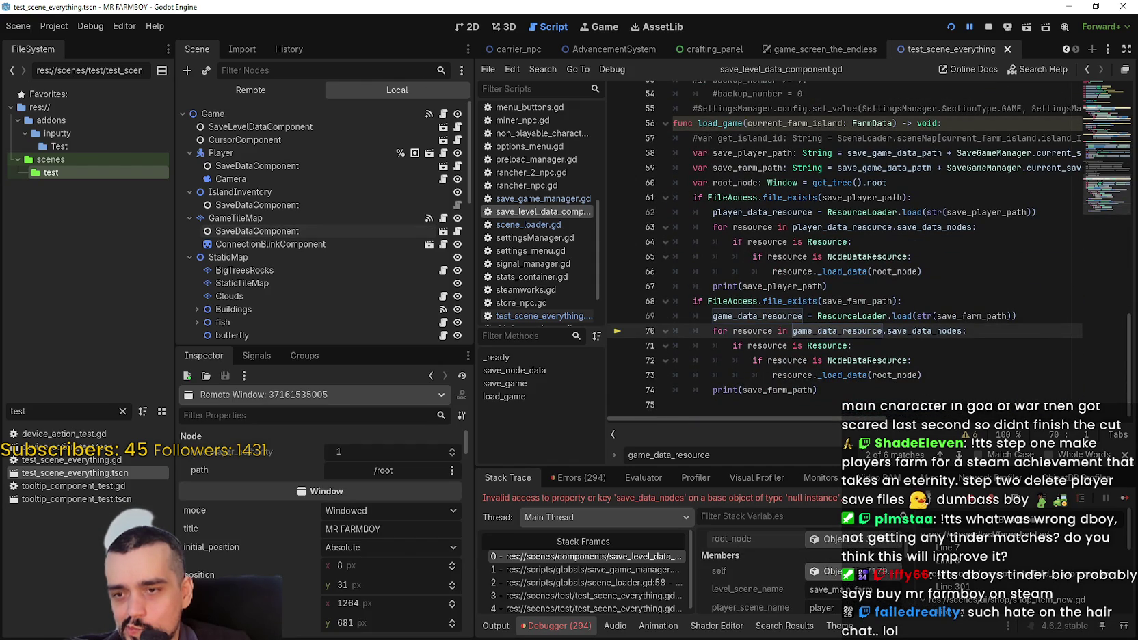
scroll(382, 578, down, 1)
scroll(382, 578, down, 5)
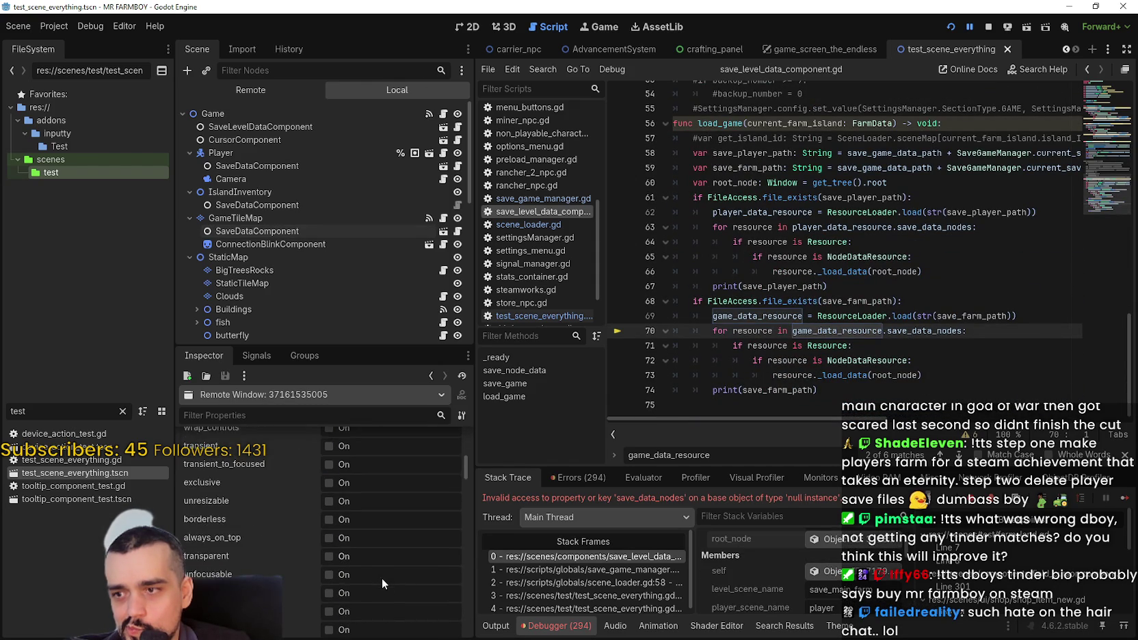
scroll(789, 560, up, 2)
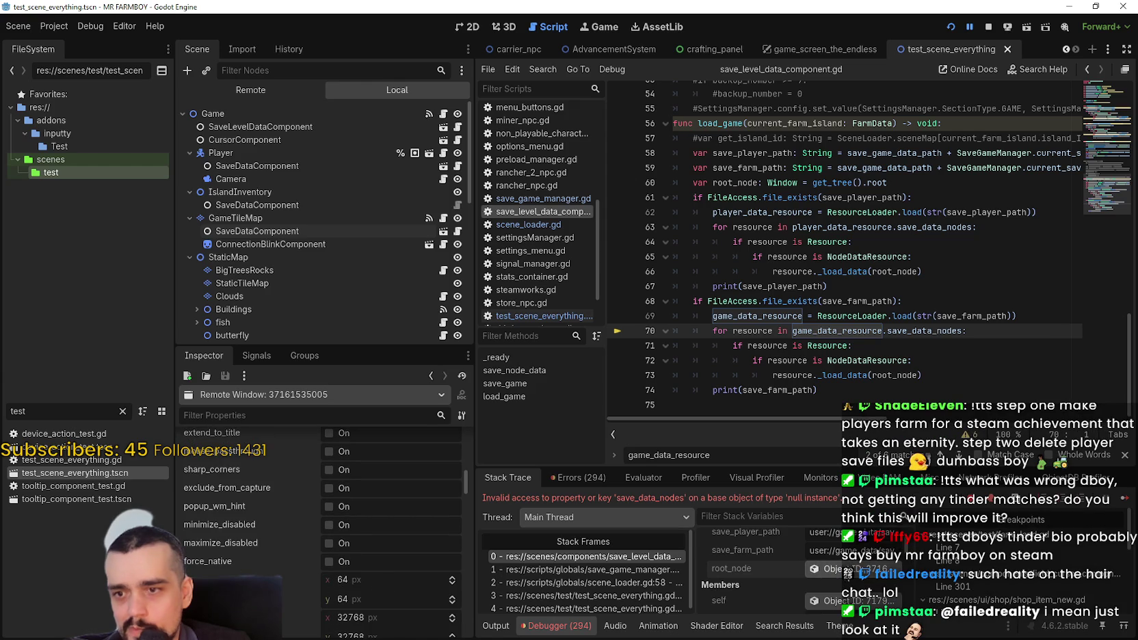
scroll(786, 567, down, 3)
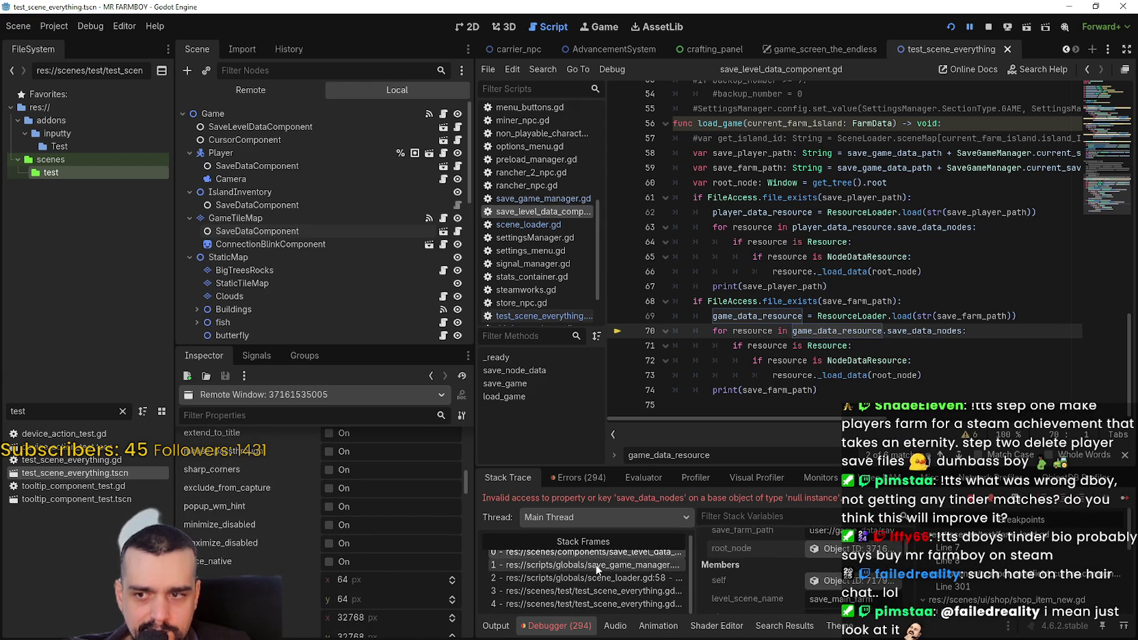
- Check the save_game_manager stack frame, save level data component members, and the Errors list
click(588, 566)
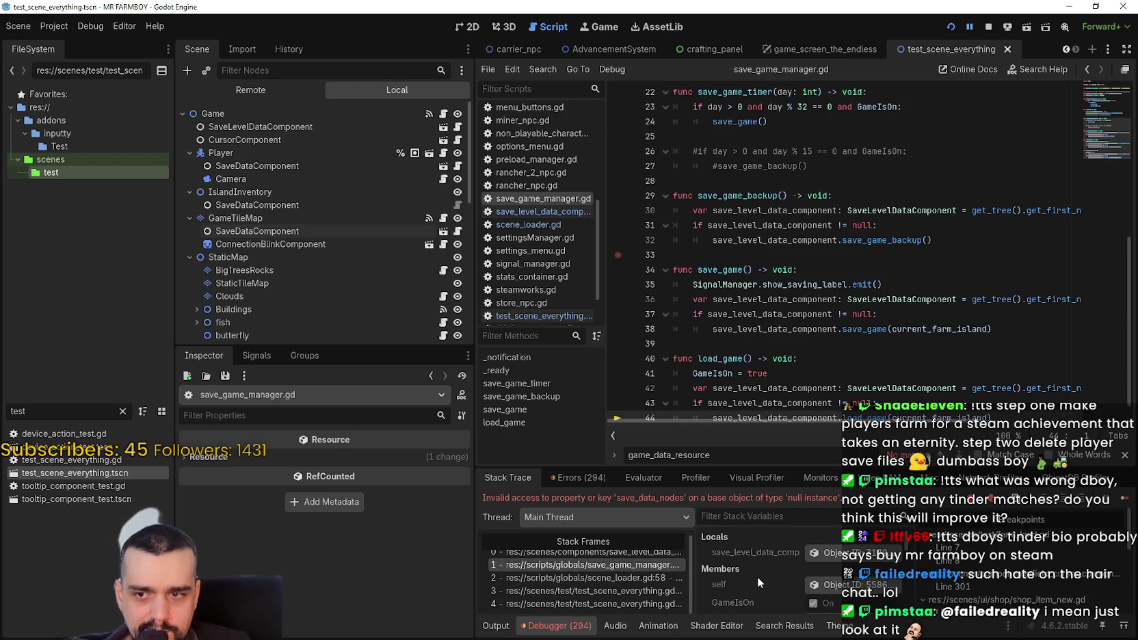
click(831, 555)
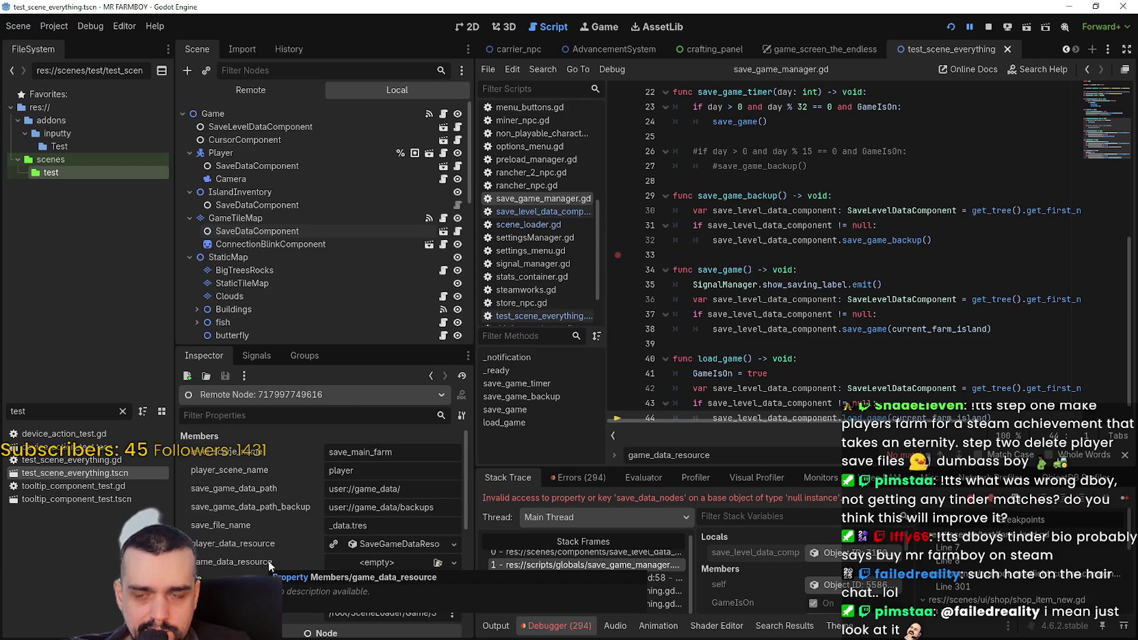
click(574, 477)
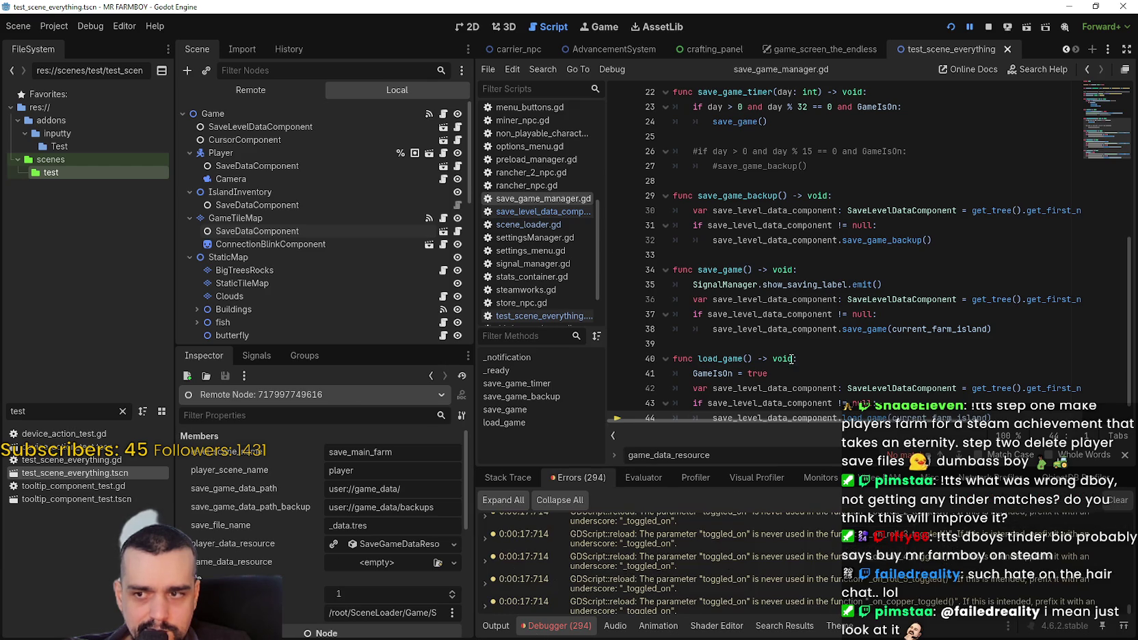
scroll(1128, 576, up, 3)
scroll(1128, 601, up, 10)
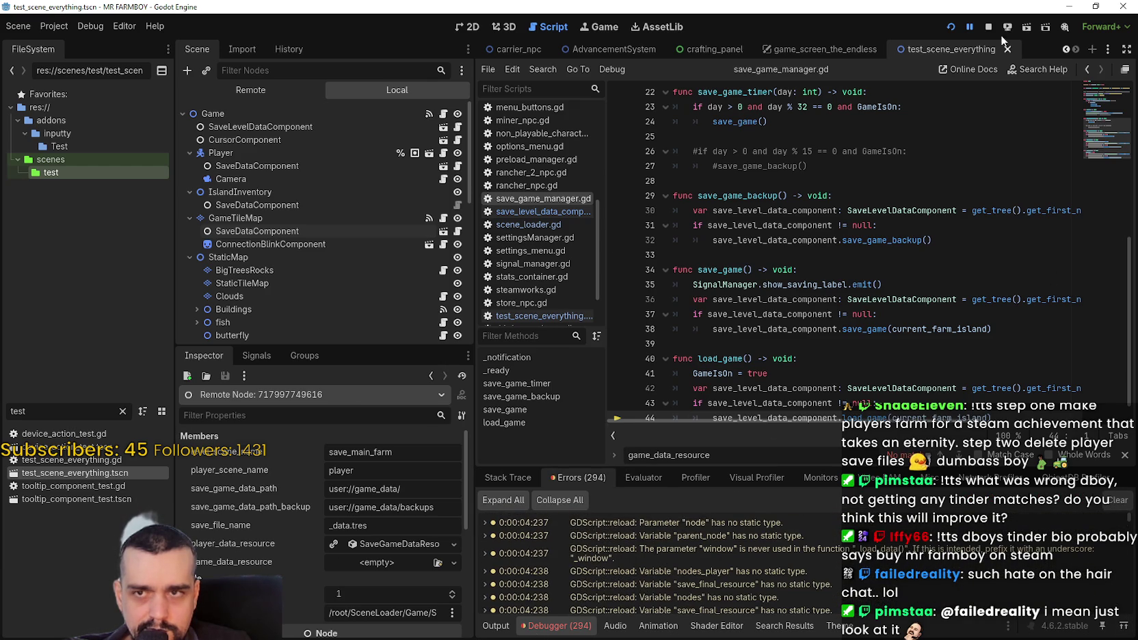
- Stop the game with F8, then open player_data.tres and island_main_data.tres from save_7
key(F8)
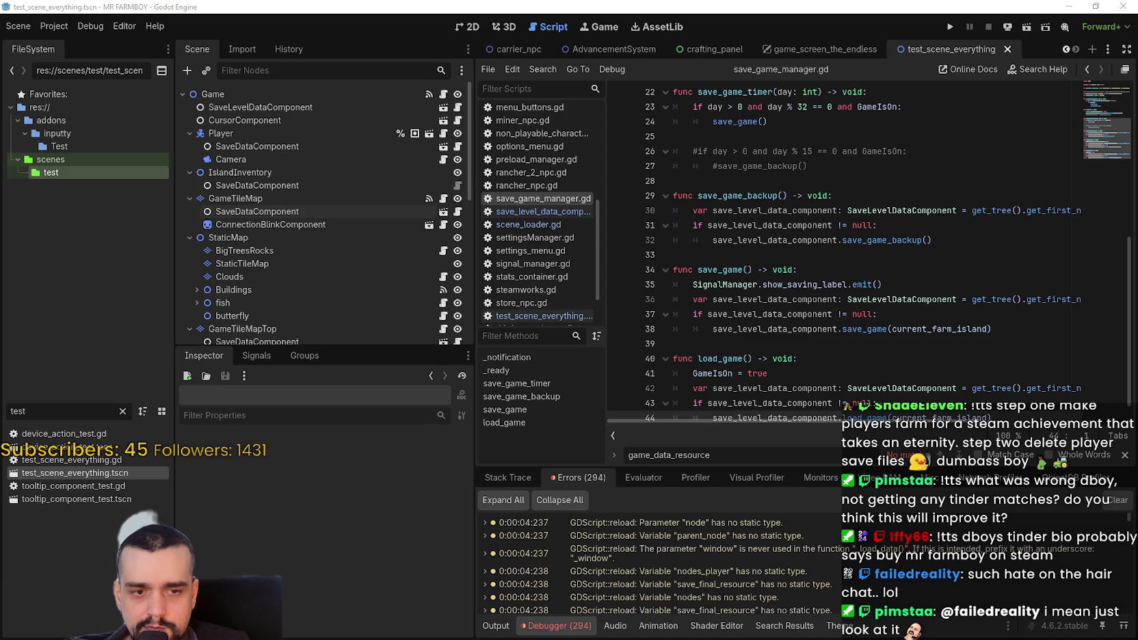
key(alt+Tab)
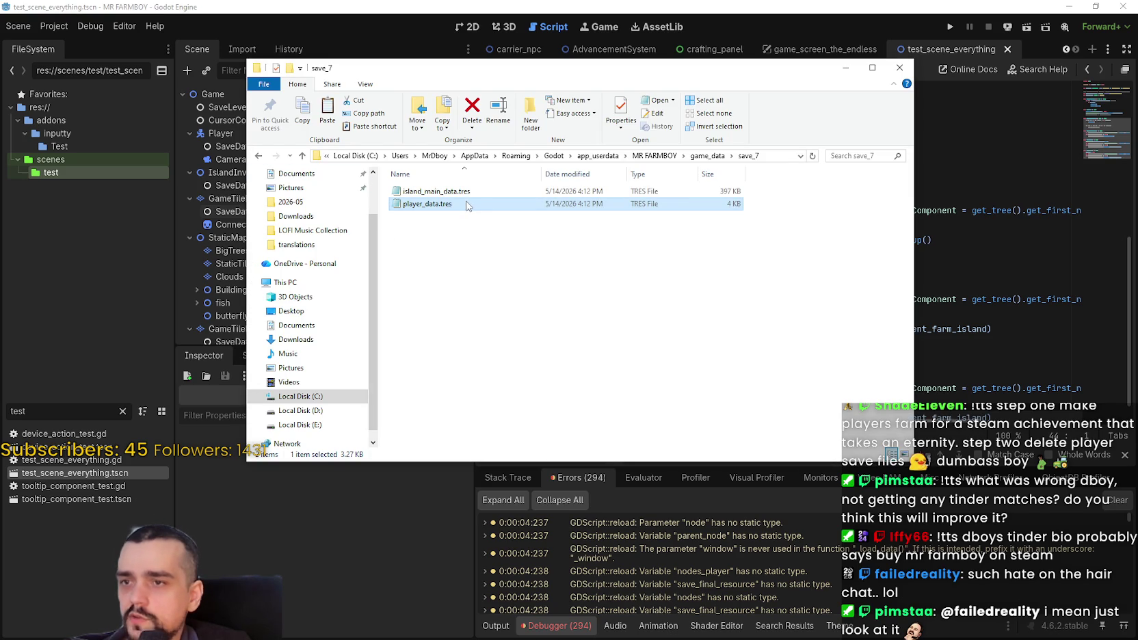
double_click(467, 205)
click(906, 119)
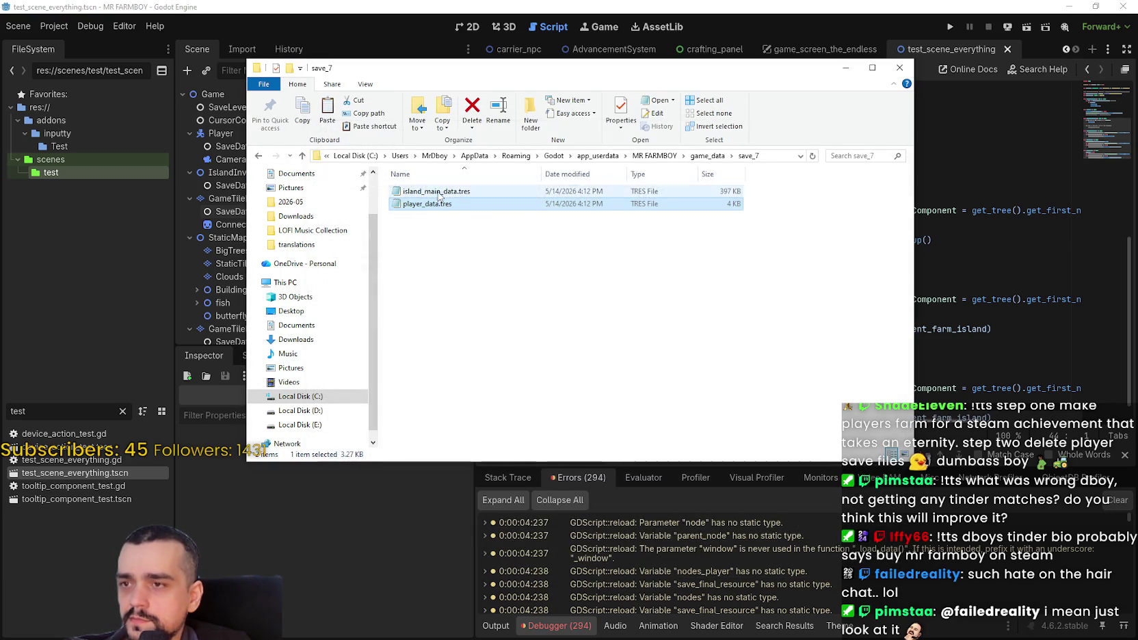
double_click(438, 193)
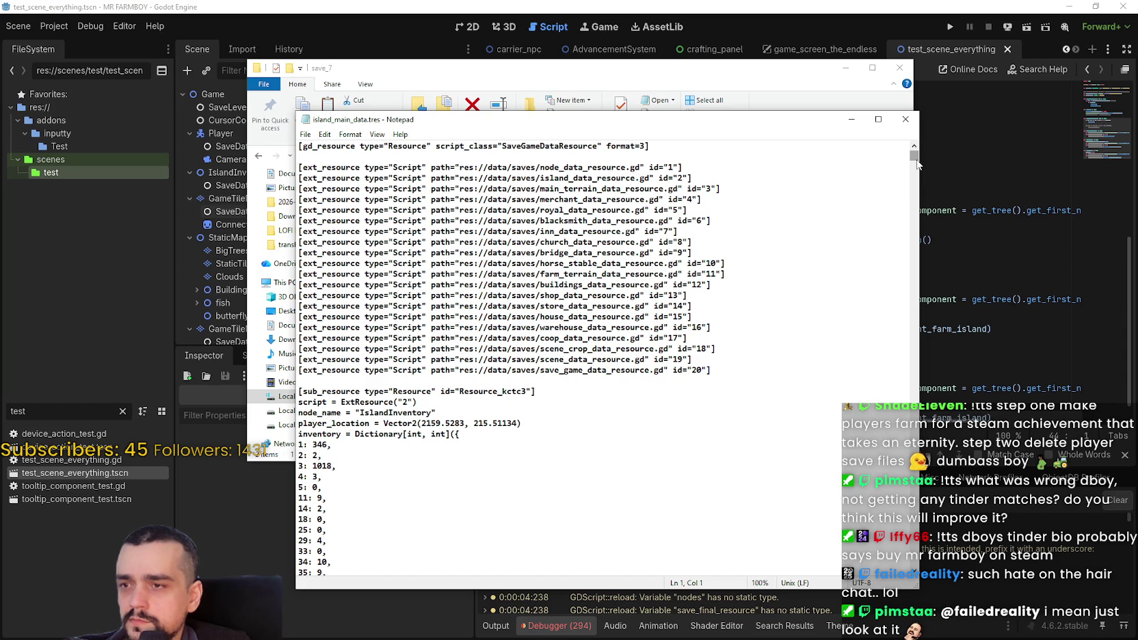
- Select the quoted "20" id value on the save_game_data line
mouse_move(554, 375)
mouse_down()
mouse_move(541, 373)
mouse_move(624, 373)
mouse_up()
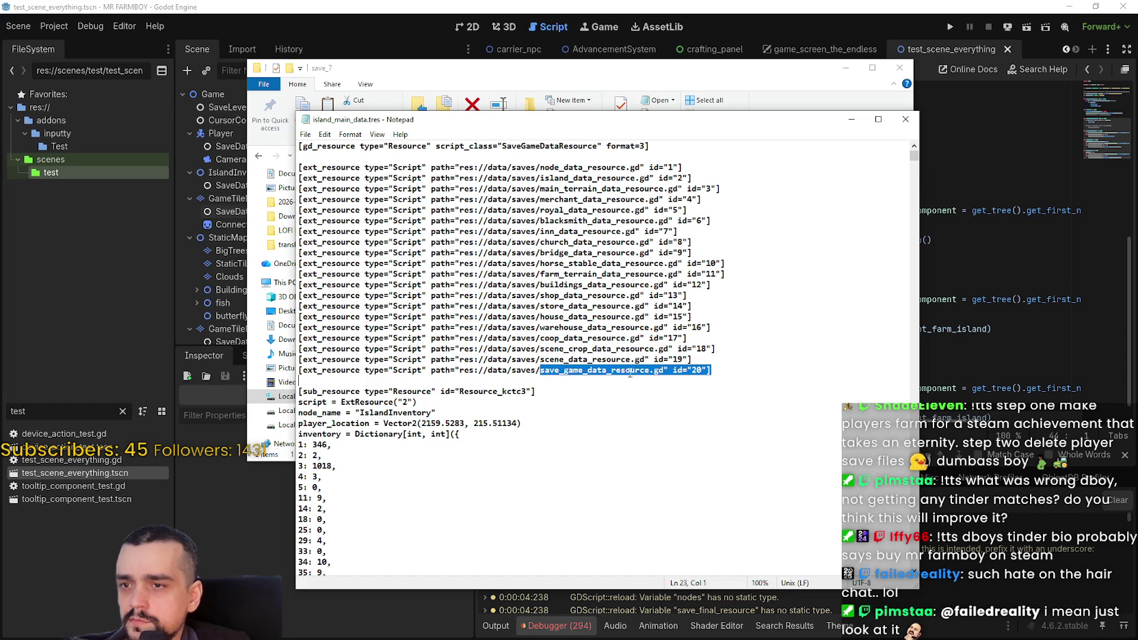
click(630, 373)
scroll(636, 304, down, 2)
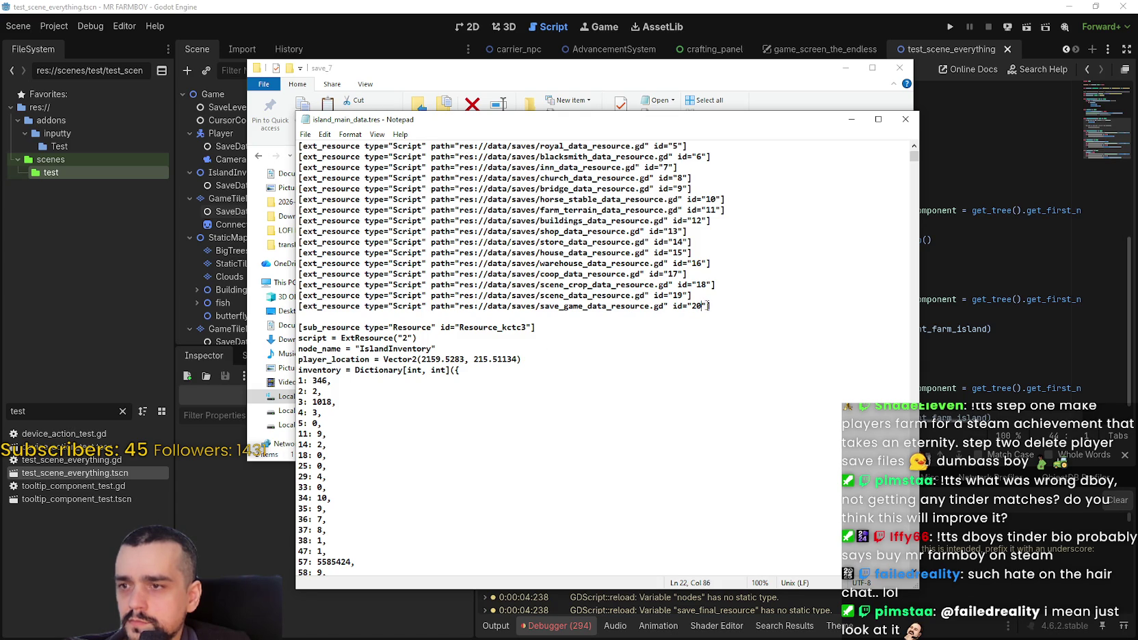
click(702, 306)
key(Left)
key(Left)
drag(704, 305, 687, 306)
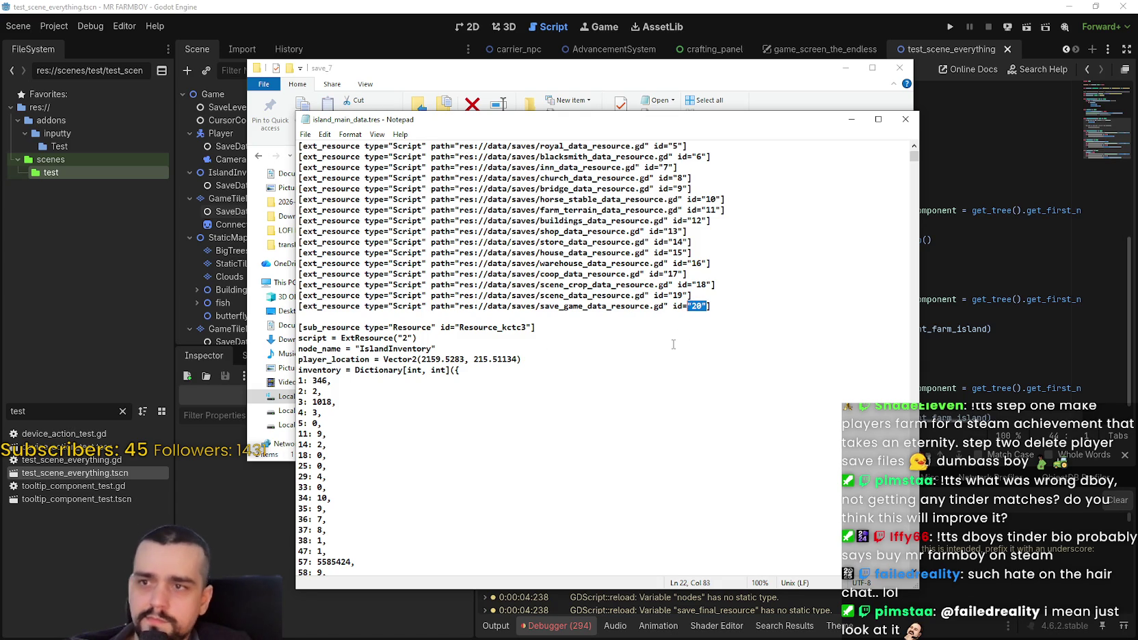
scroll(650, 350, up, 1)
- Search island_main_data.tres for further references to id "20" with Find Next
key(ctrl+f)
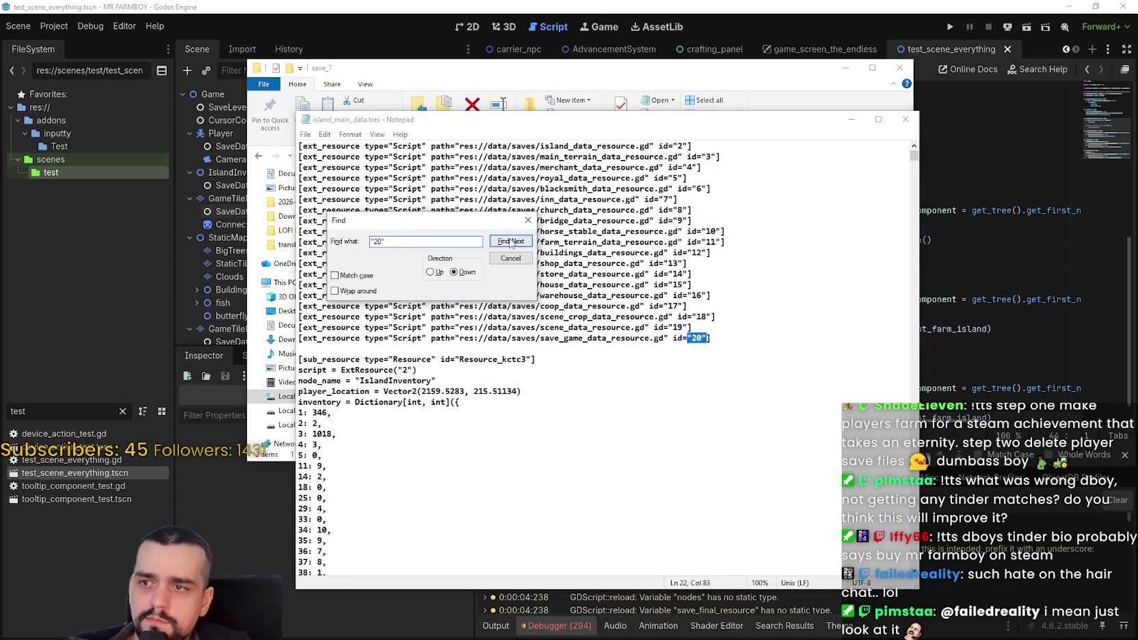
click(511, 242)
scroll(448, 461, up, 2)
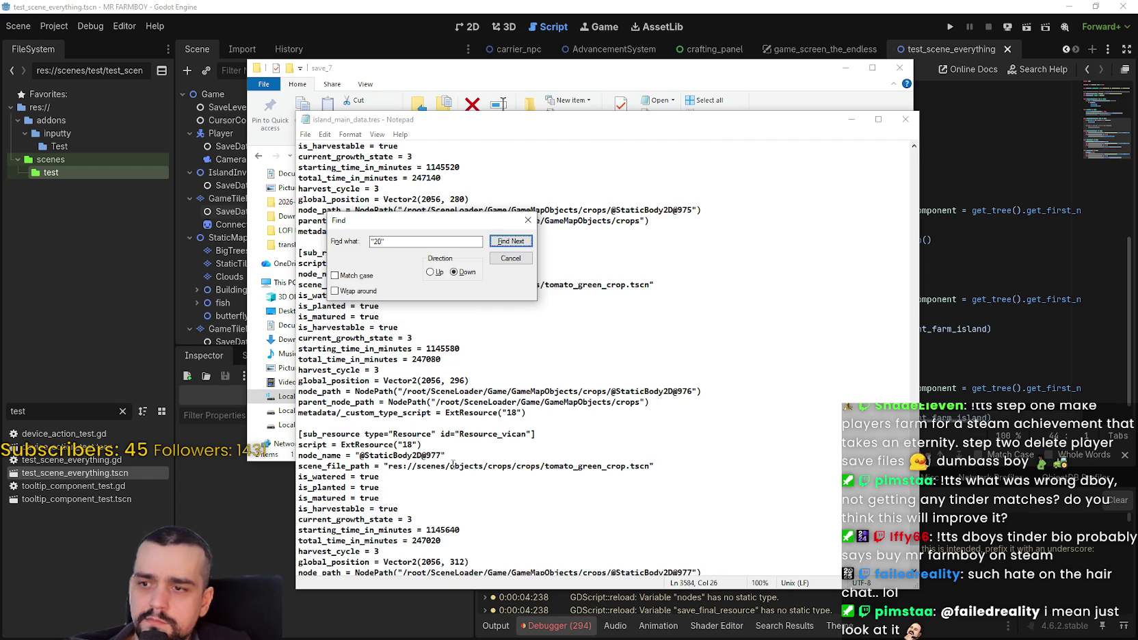
click(513, 242)
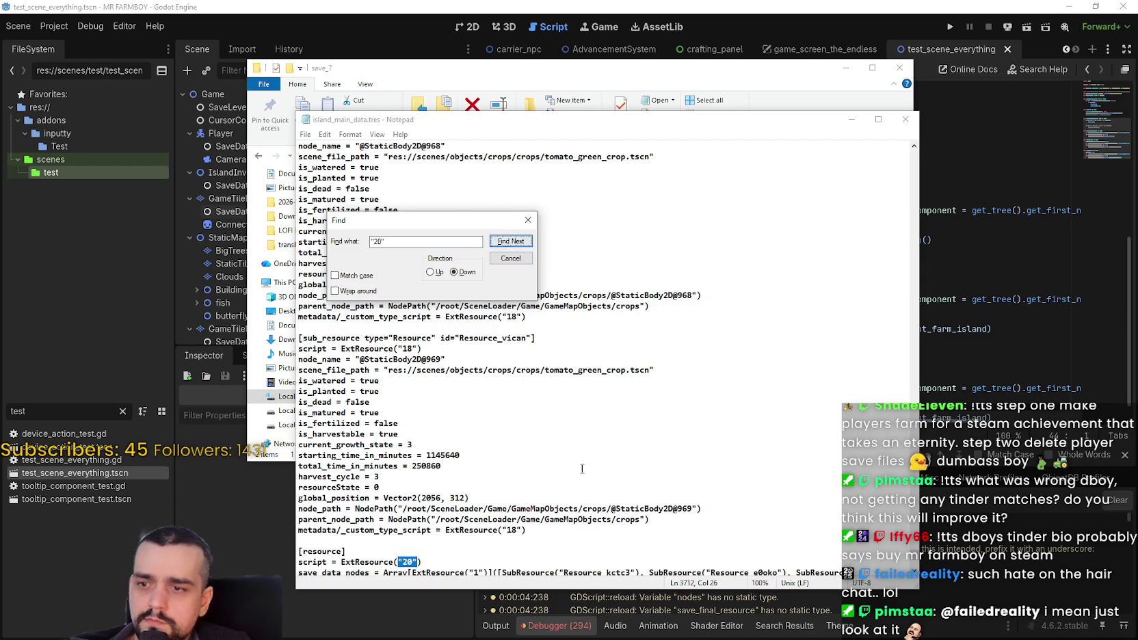
scroll(607, 487, down, 2)
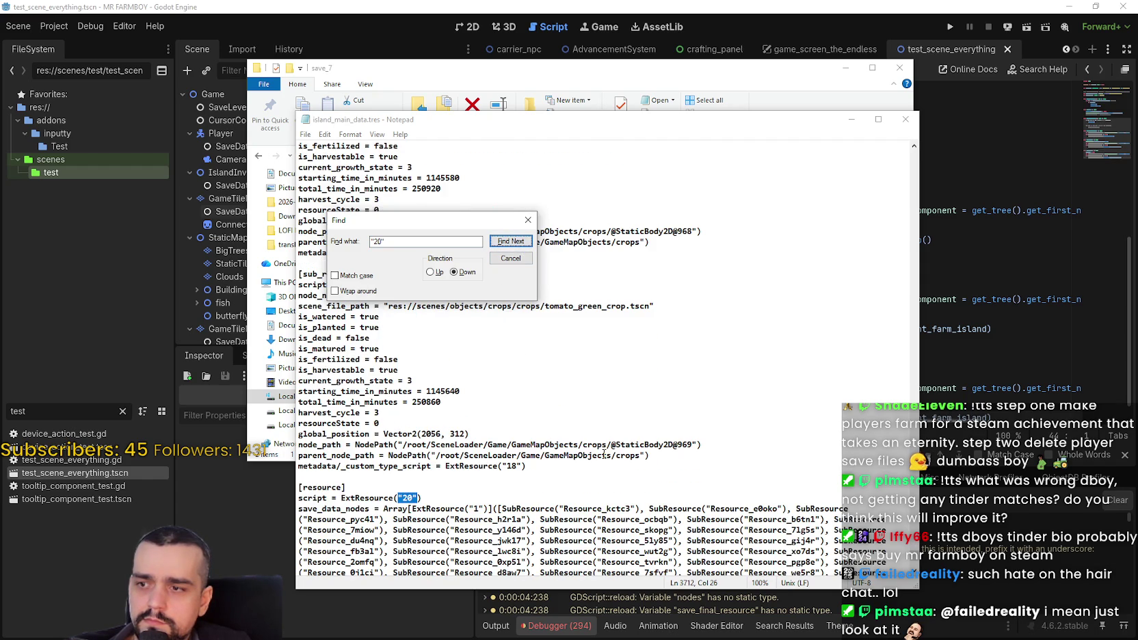
scroll(604, 451, down, 2)
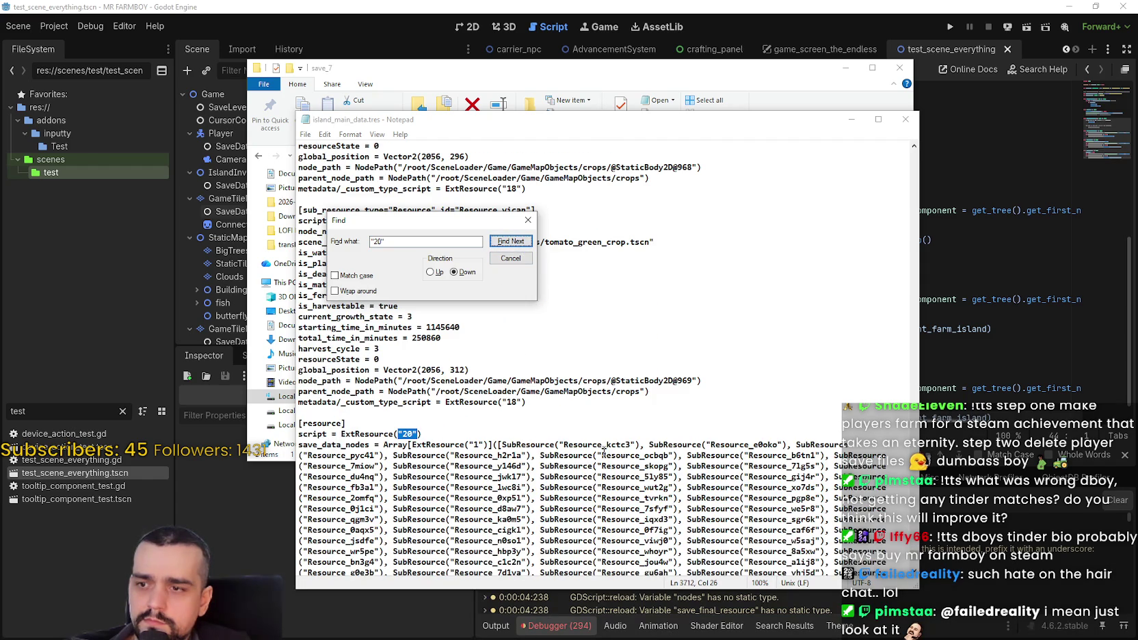
scroll(593, 404, down, 12)
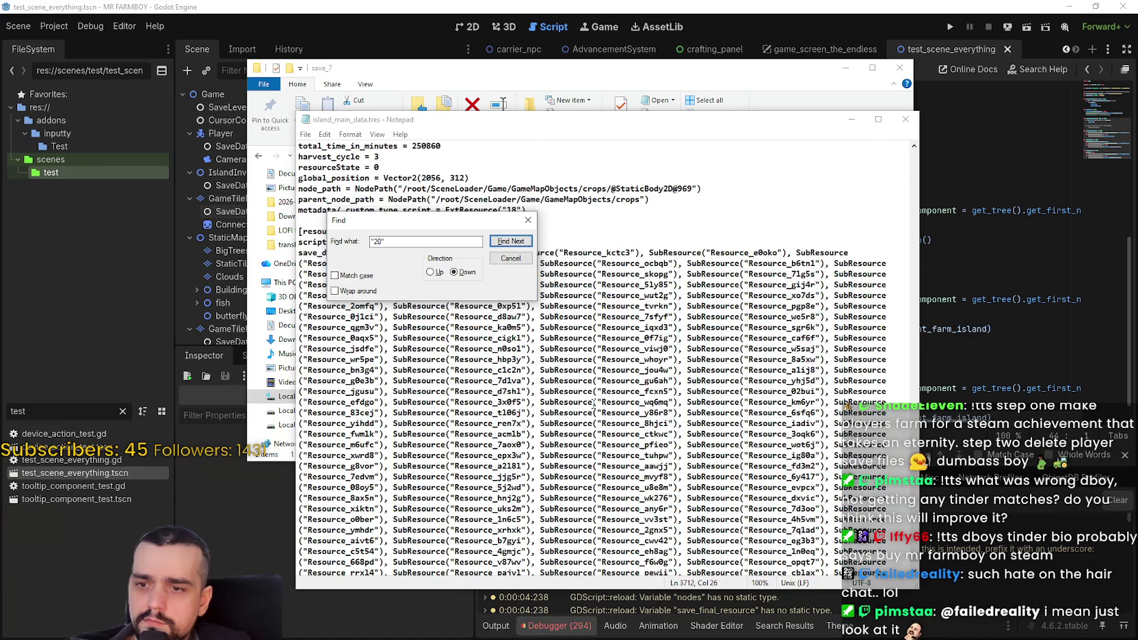
scroll(593, 404, down, 6)
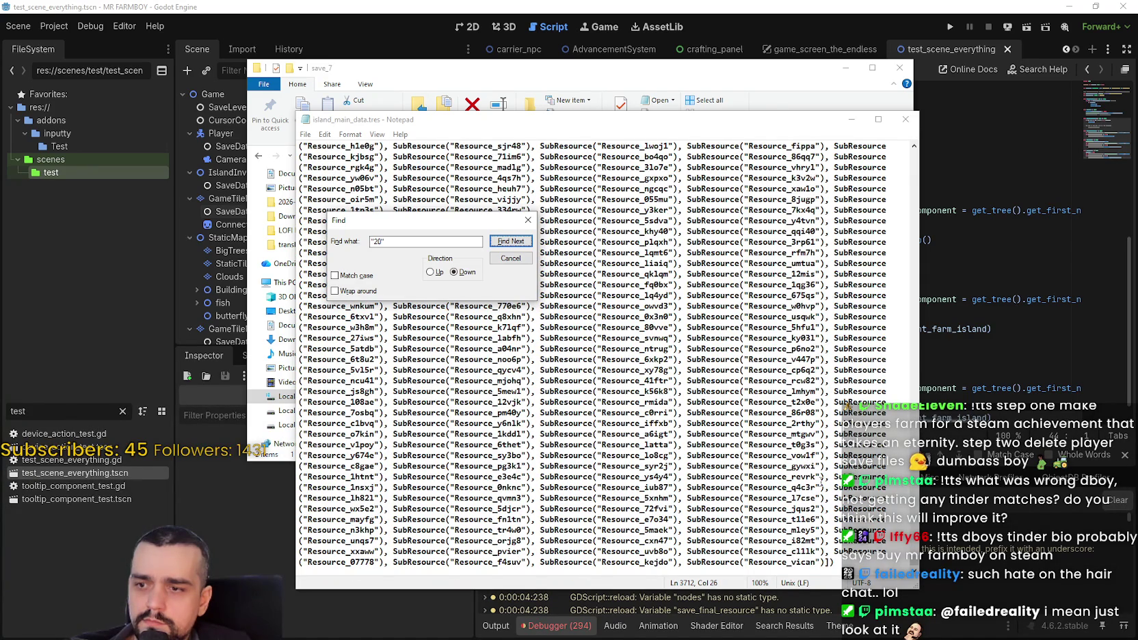
scroll(604, 356, up, 17)
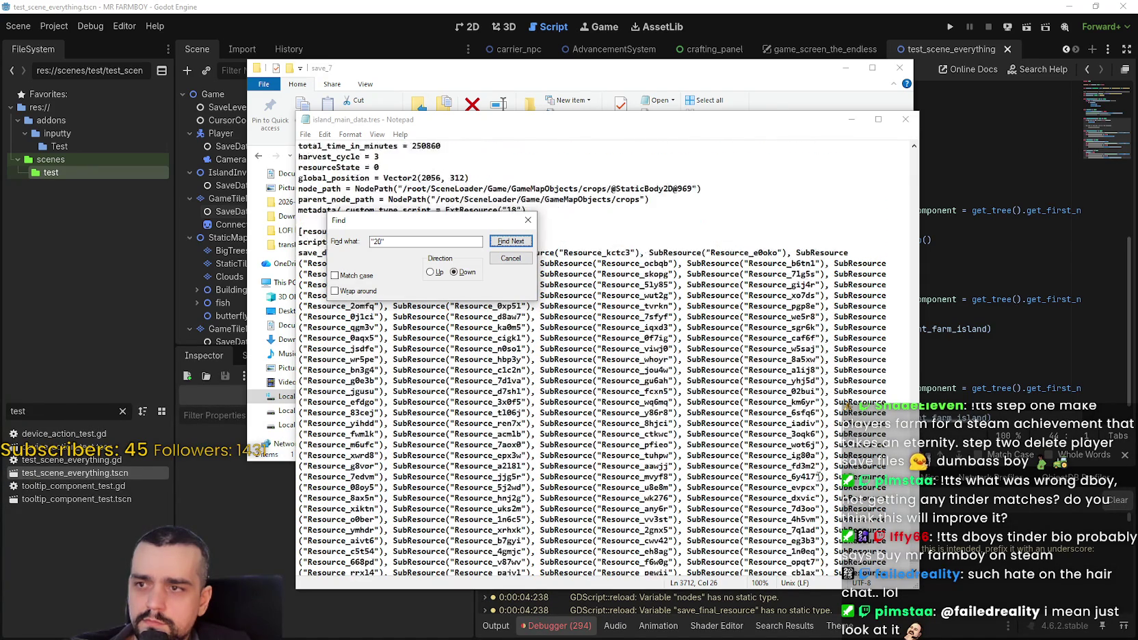
click(510, 258)
click(521, 348)
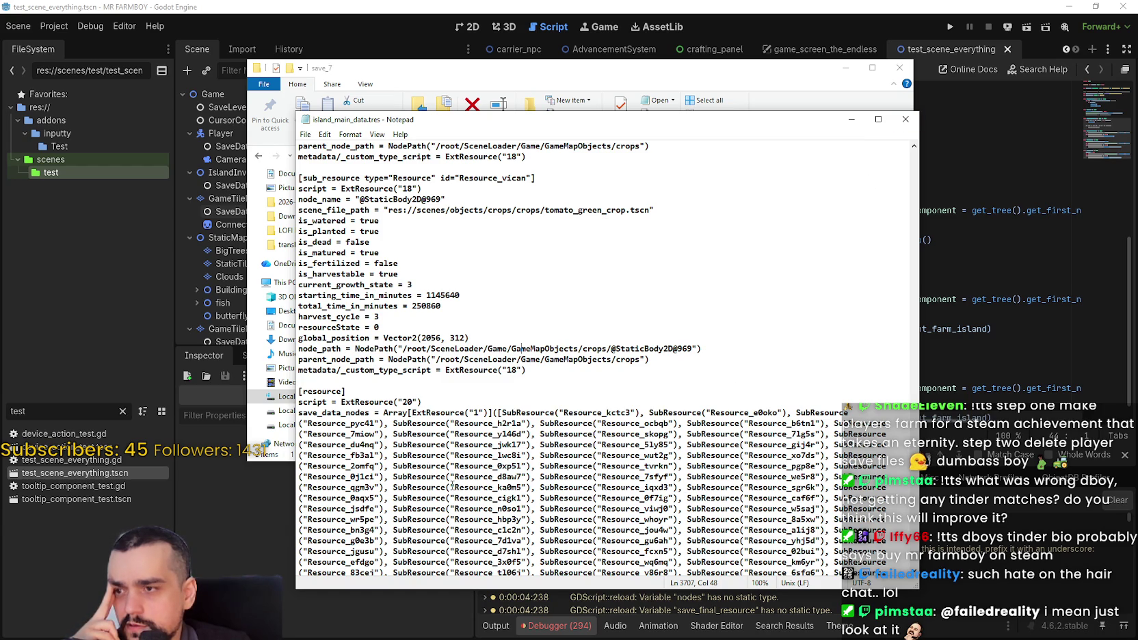
- Review the lines after the crop block and close island_main_data.tres
click(423, 385)
scroll(458, 400, up, 6)
scroll(459, 397, up, 7)
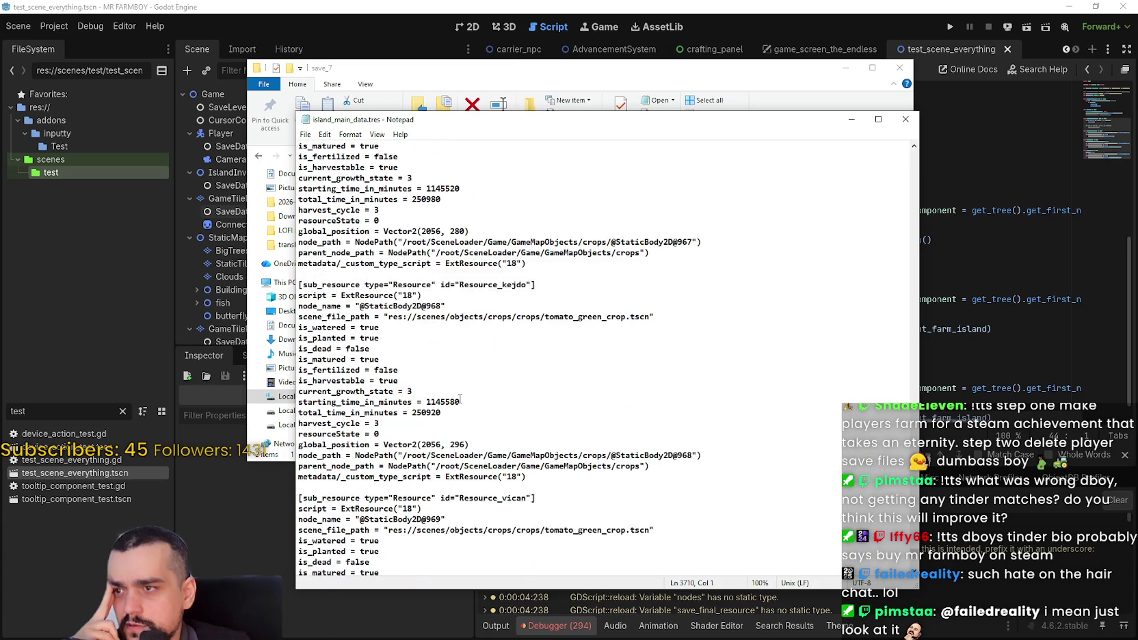
mouse_move(915, 578)
mouse_down()
mouse_move(933, 373)
mouse_move(930, 149)
mouse_up()
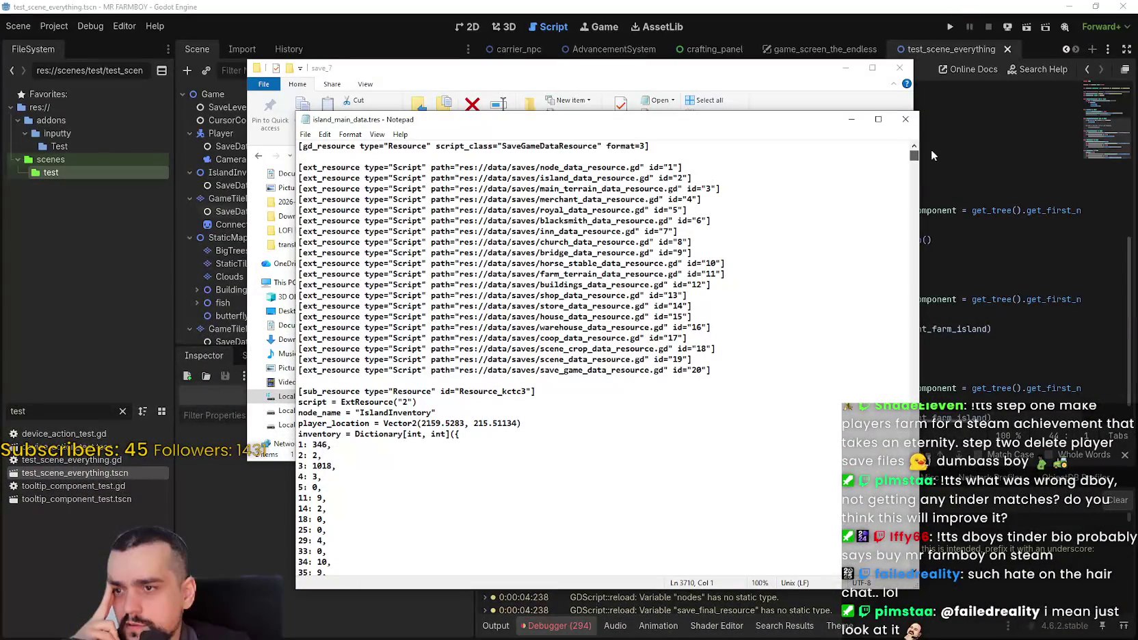
click(905, 119)
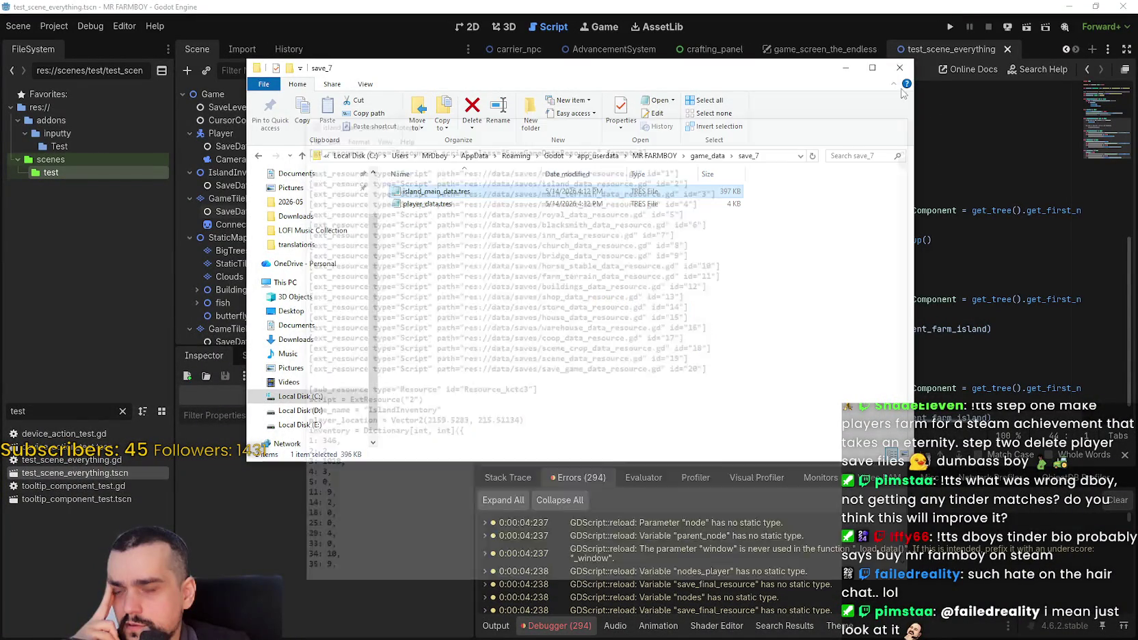
- Close the save_7 folder, then choose Continue in the game menu and load Save 1
click(902, 66)
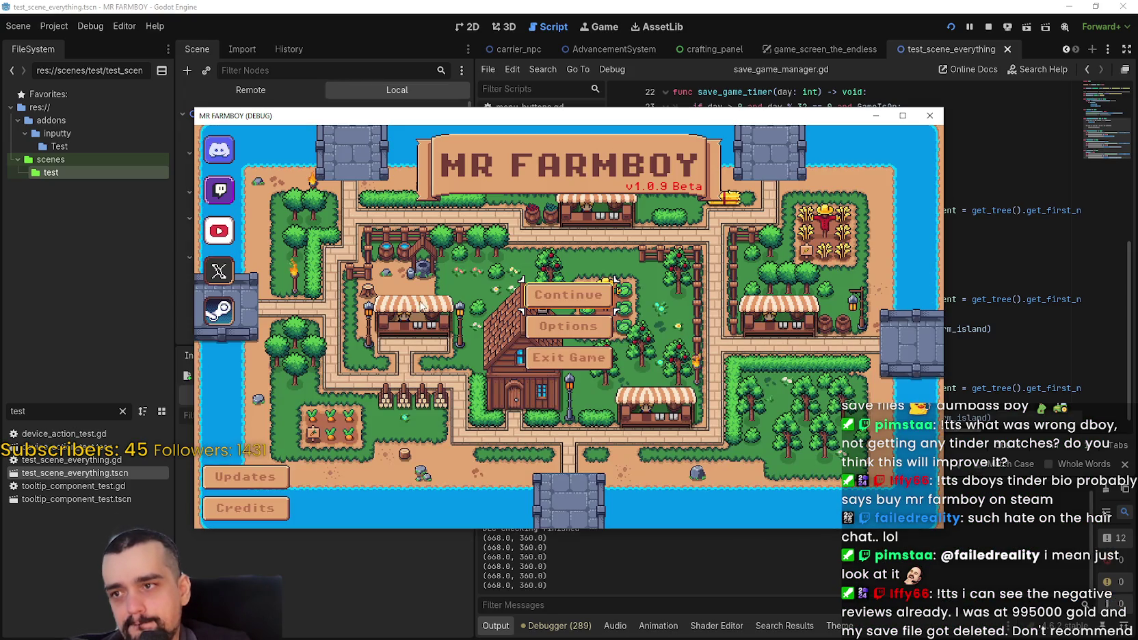
click(568, 295)
click(561, 280)
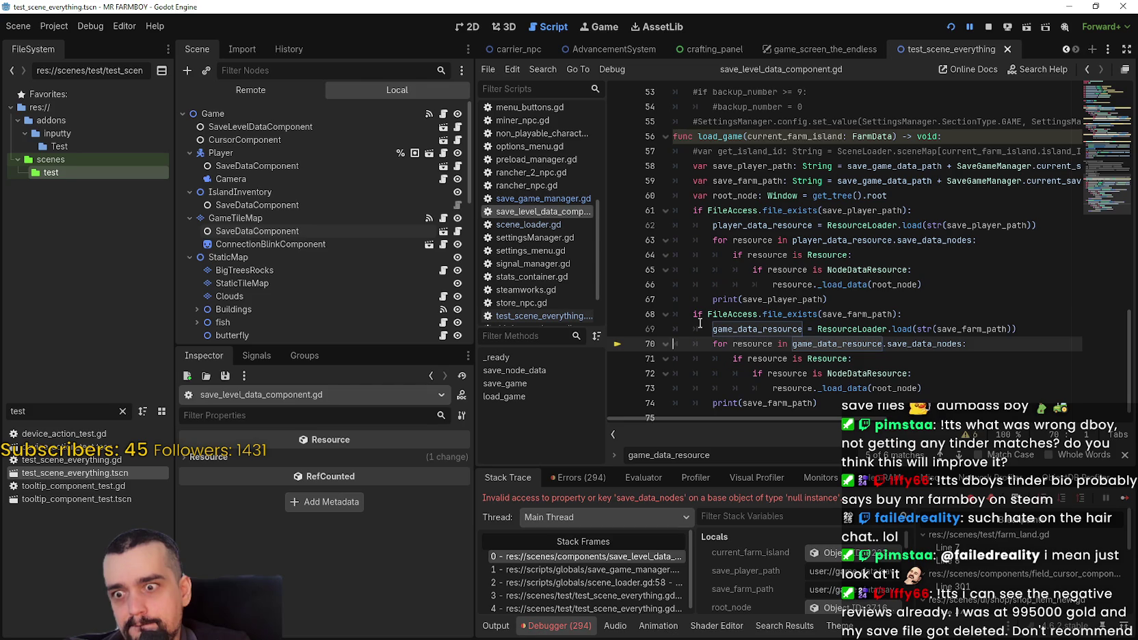
- Stop the crashed session and review the load_game errors in the Debugger's Errors tab
scroll(937, 522, down, 10)
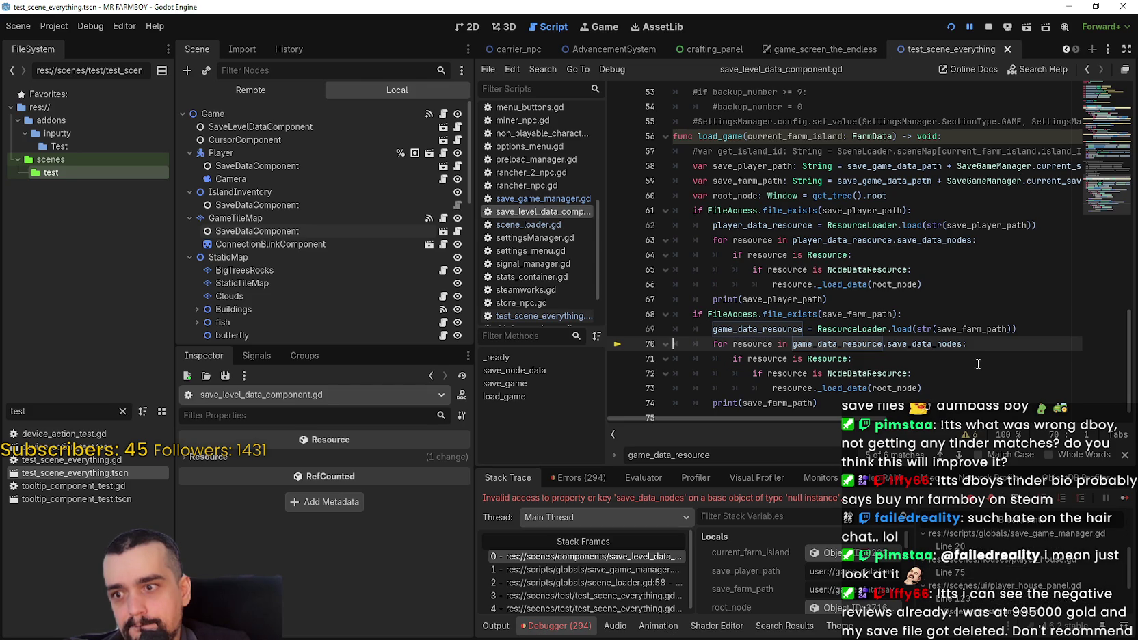
click(989, 27)
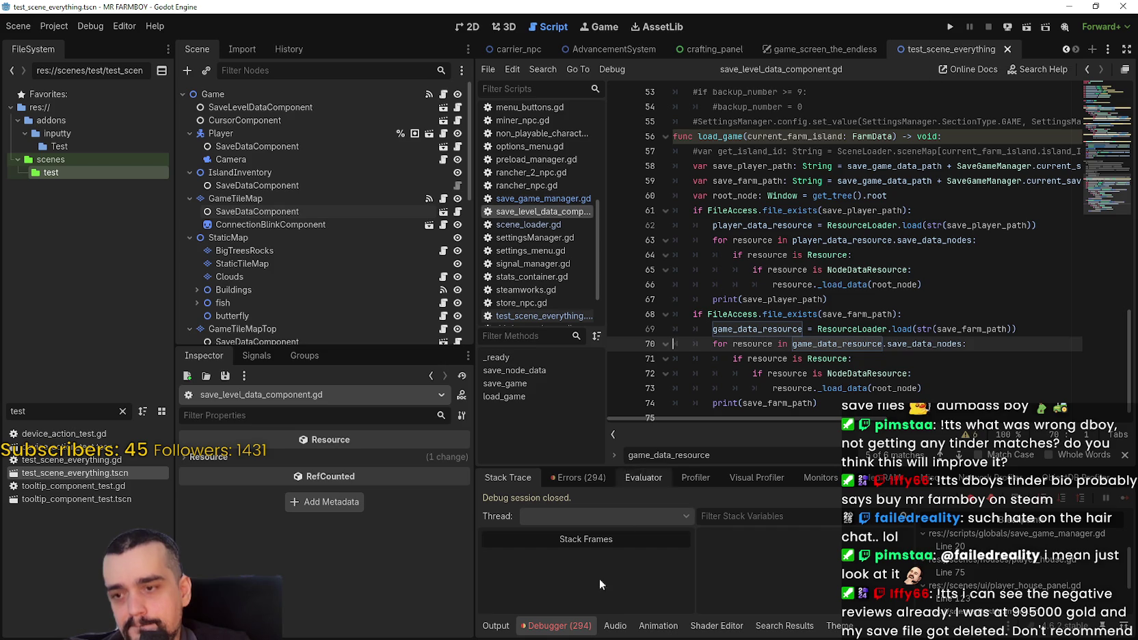
click(578, 478)
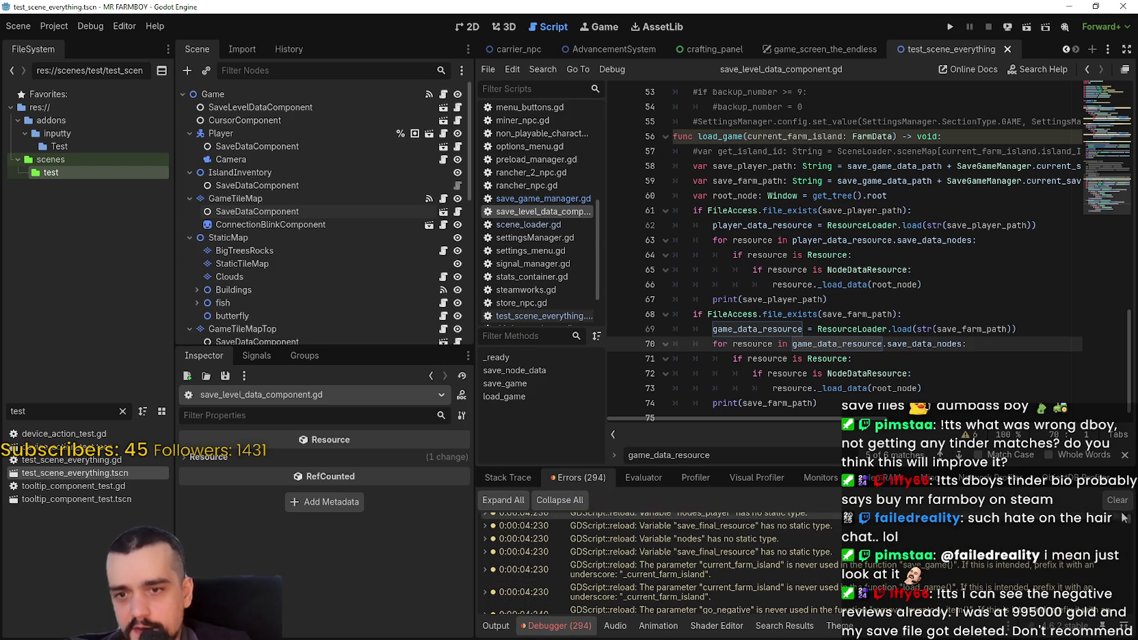
drag(1129, 518, 1129, 616)
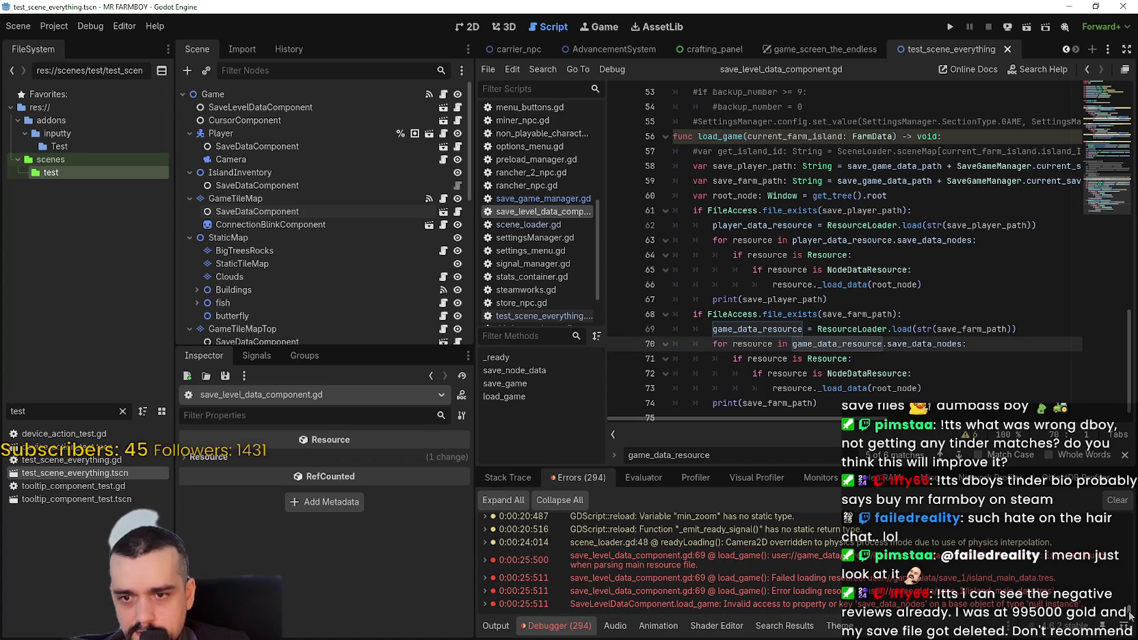
mouse_move(1042, 565)
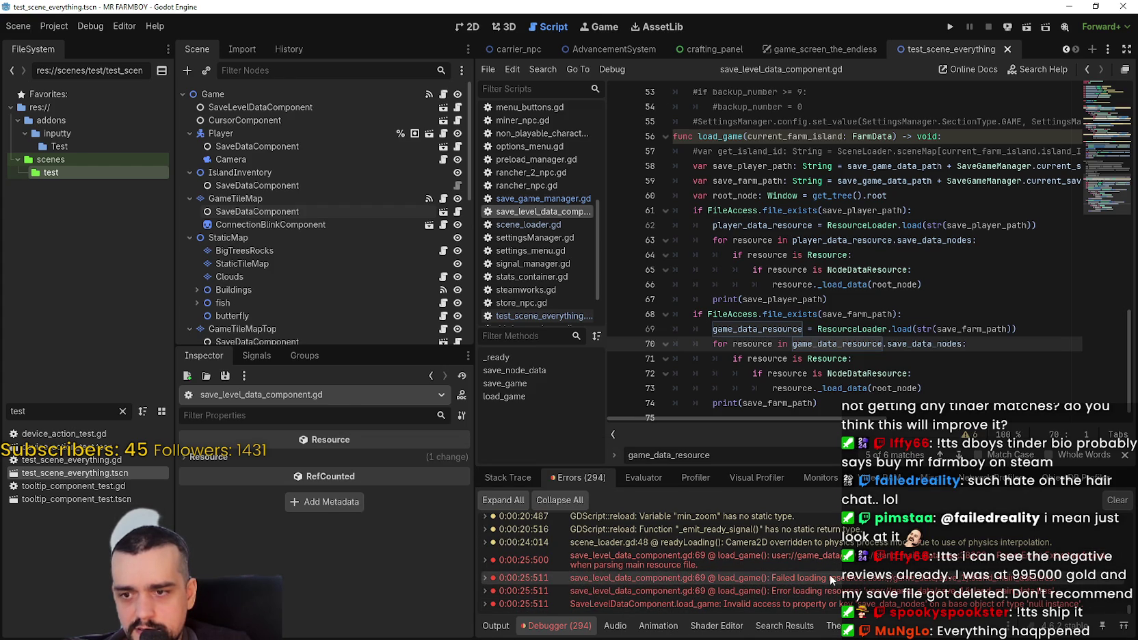
mouse_move(831, 606)
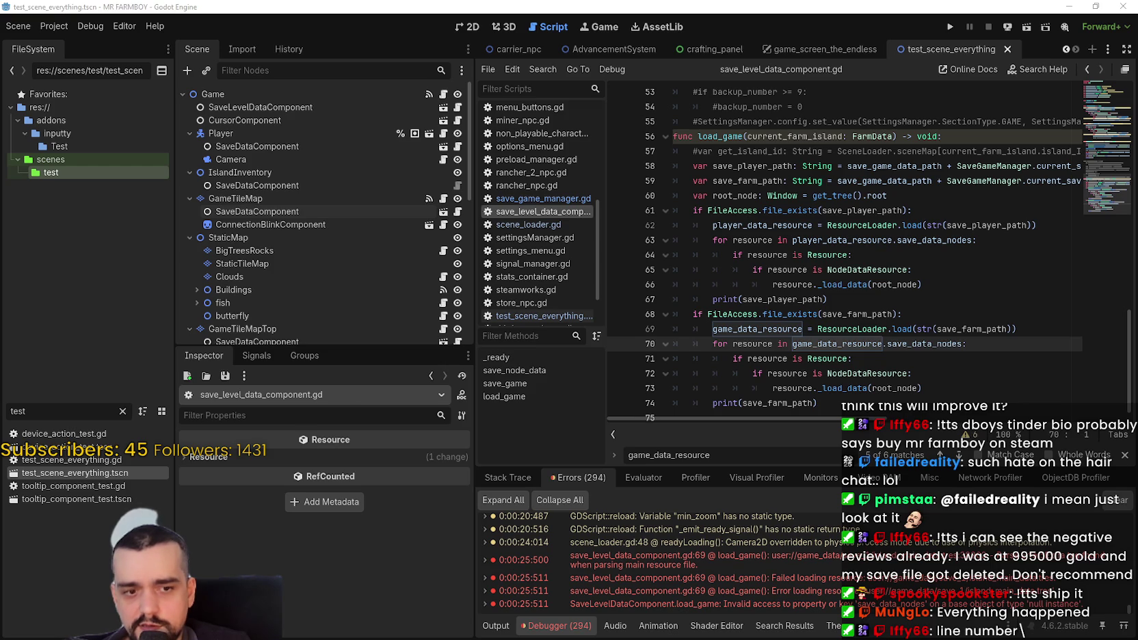
key(alt+Tab)
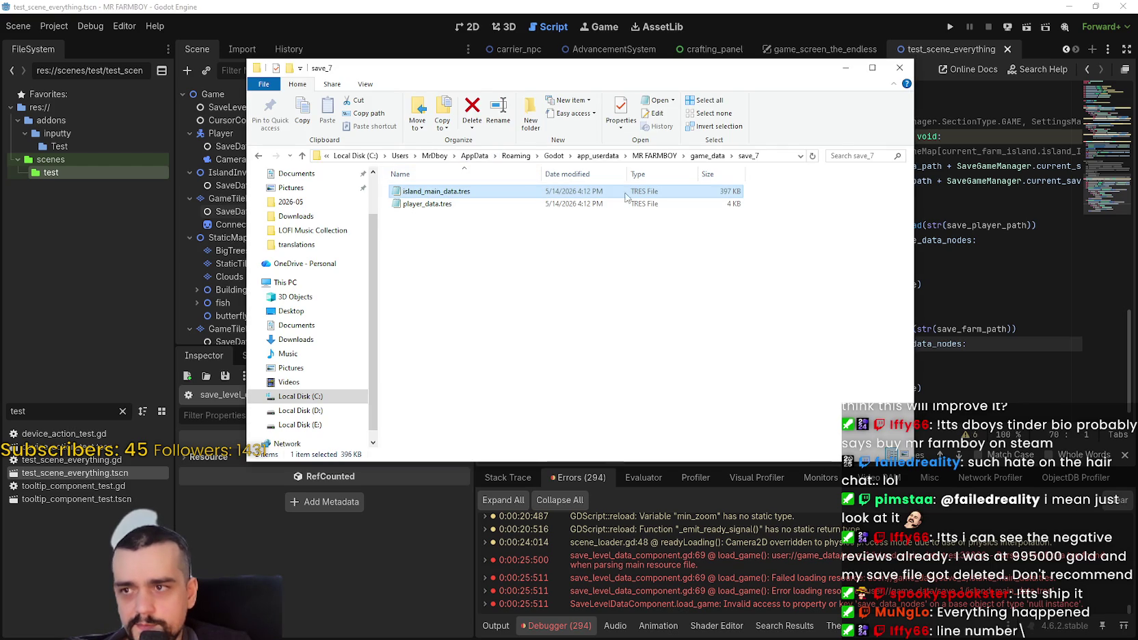
- Go up to game_data, enter save_1, and open its island_main_data.tres
click(706, 157)
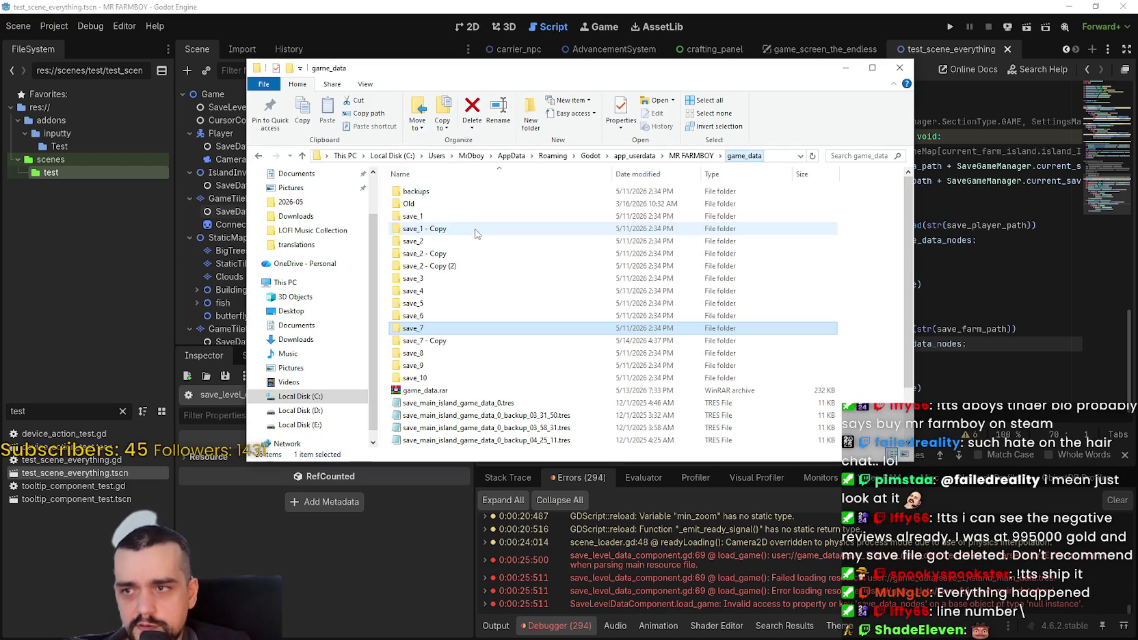
click(432, 217)
double_click(433, 218)
double_click(520, 192)
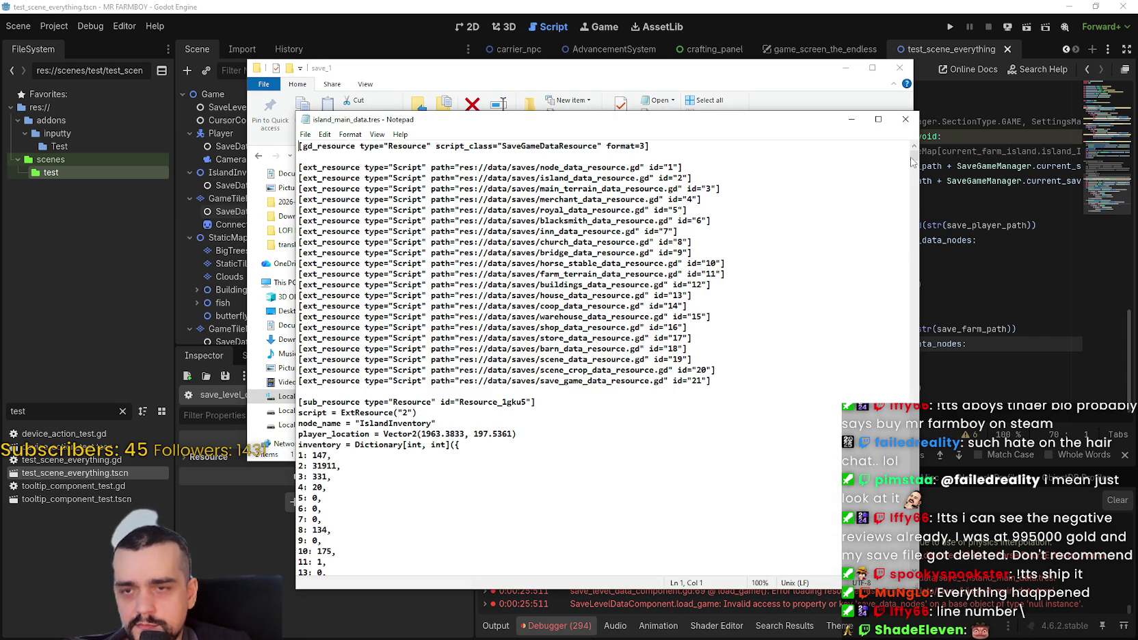
- Scroll through the crop blocks, checking scene_file_path and time values like 3137700, 1140, 3660
drag(913, 161, 914, 445)
click(672, 252)
scroll(672, 416, up, 1)
click(662, 429)
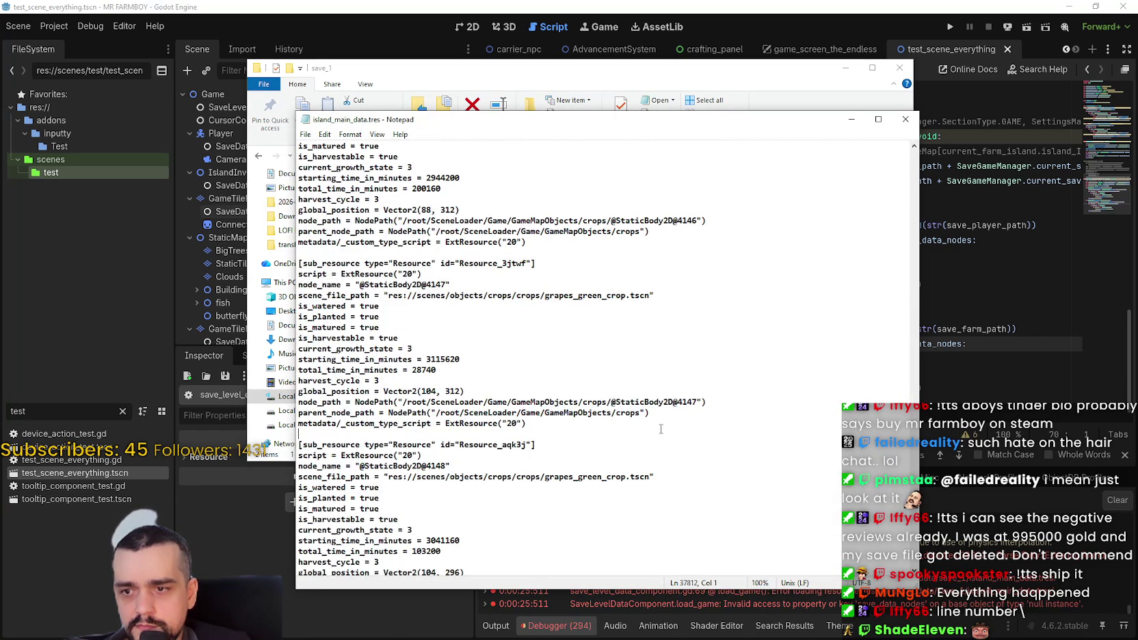
scroll(664, 424, down, 3)
scroll(676, 467, down, 3)
scroll(666, 472, down, 3)
click(666, 467)
scroll(669, 468, down, 3)
scroll(671, 465, down, 3)
click(670, 466)
scroll(669, 463, down, 5)
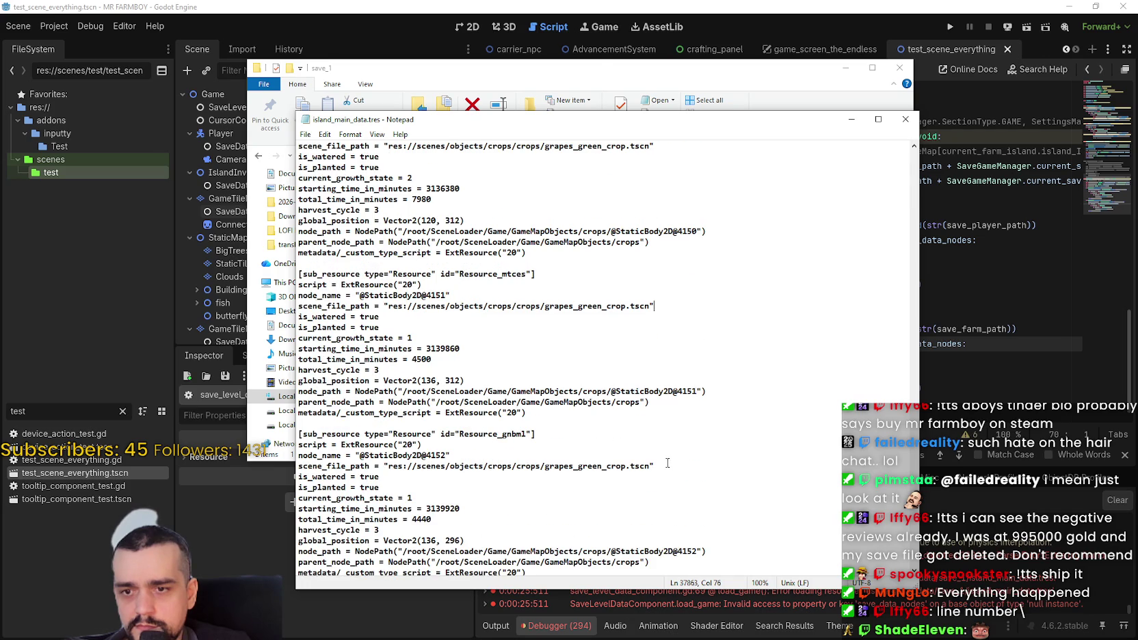
scroll(668, 463, down, 6)
click(668, 463)
scroll(667, 462, down, 6)
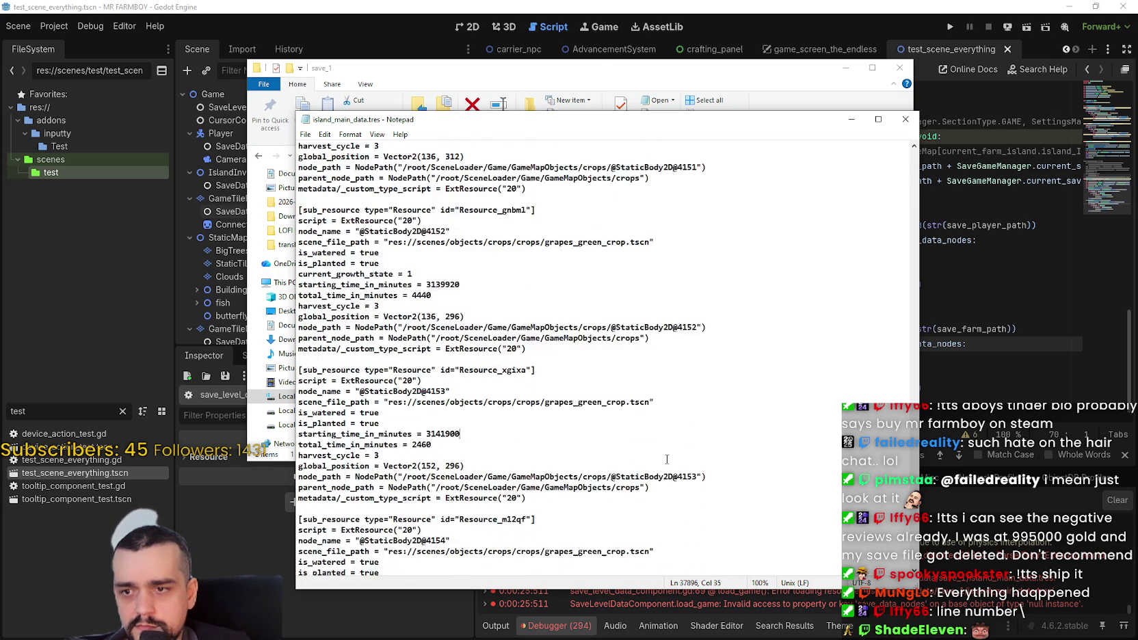
click(666, 459)
scroll(666, 459, down, 6)
click(666, 457)
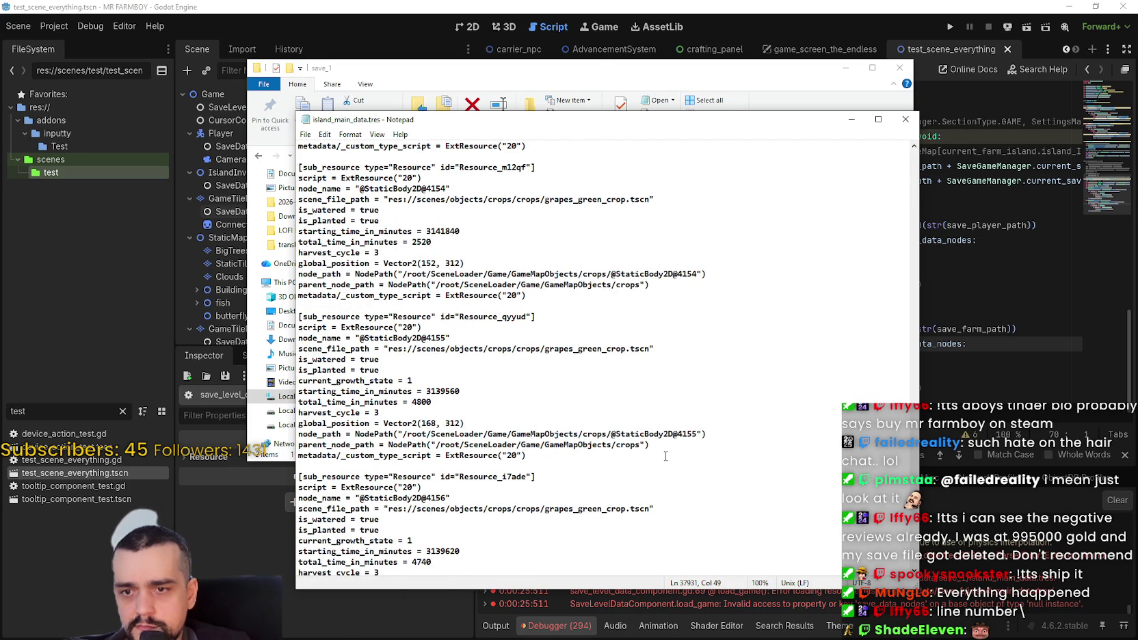
scroll(665, 453, down, 1)
click(665, 454)
scroll(666, 453, down, 6)
click(665, 455)
scroll(665, 453, down, 6)
click(665, 454)
scroll(666, 452, down, 8)
click(665, 454)
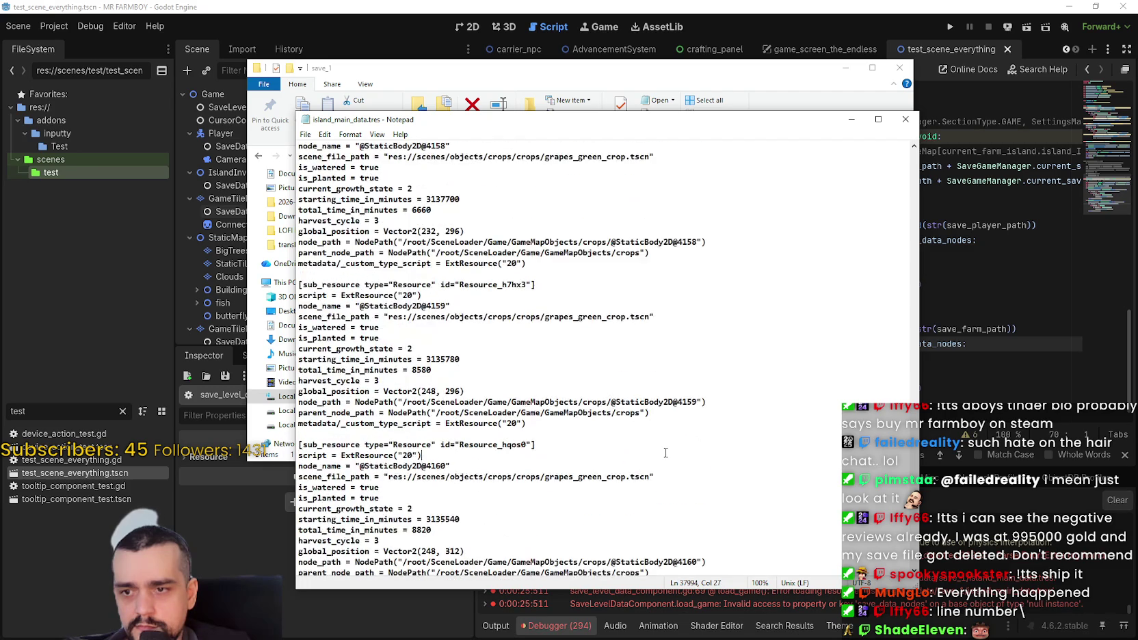
scroll(665, 451, down, 16)
click(666, 450)
scroll(665, 449, down, 6)
scroll(665, 450, down, 9)
click(662, 451)
scroll(659, 454, down, 9)
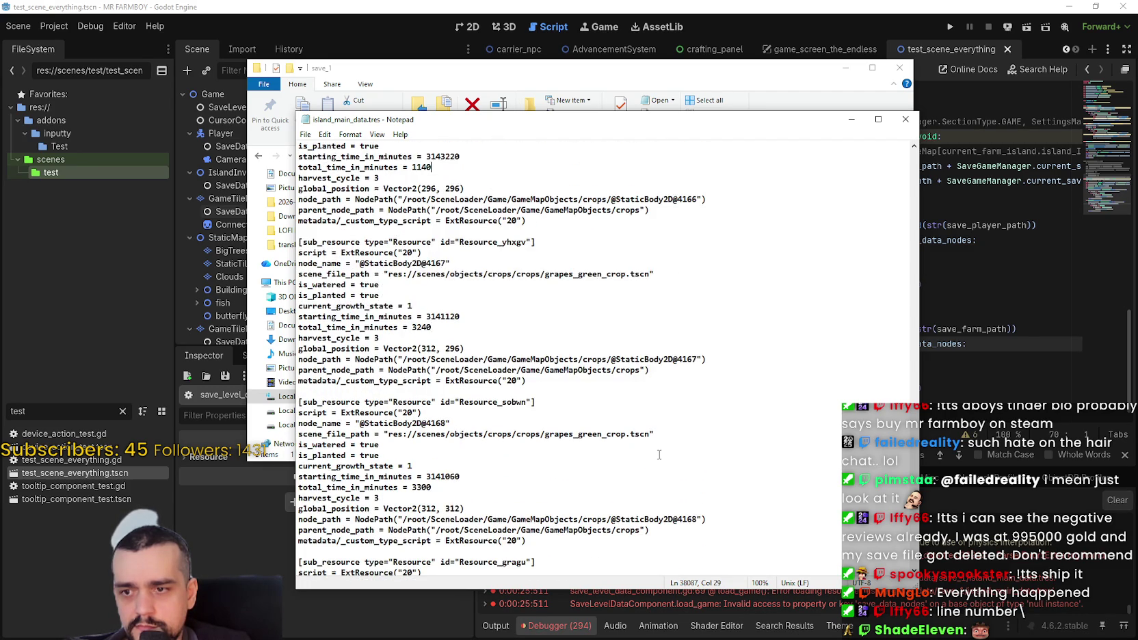
scroll(660, 455, down, 8)
scroll(659, 454, down, 7)
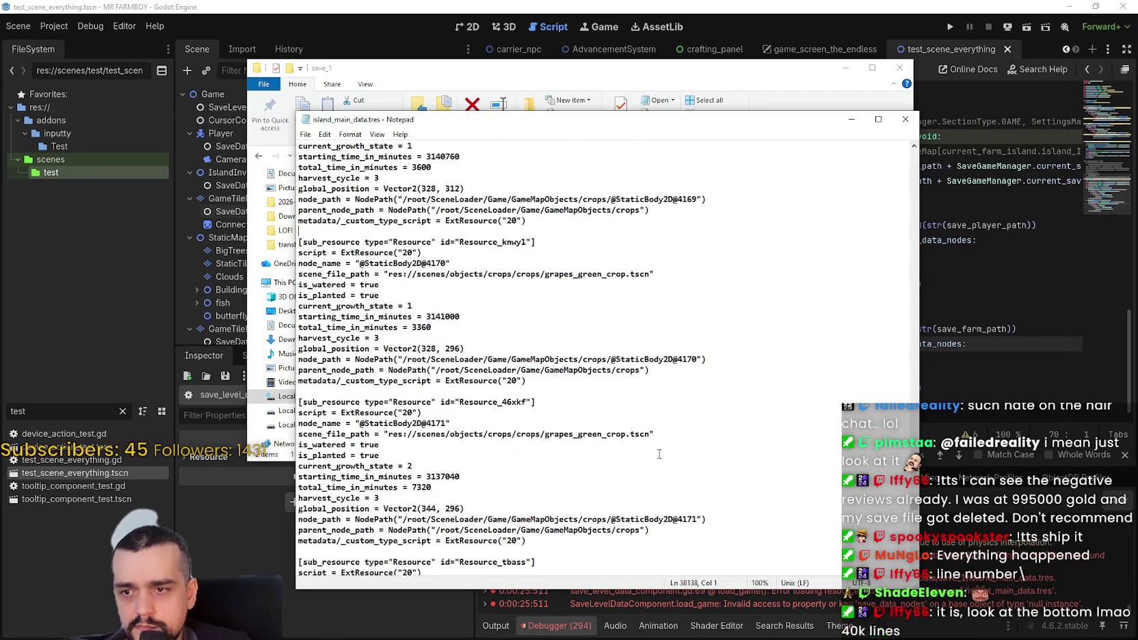
scroll(660, 453, down, 6)
click(660, 453)
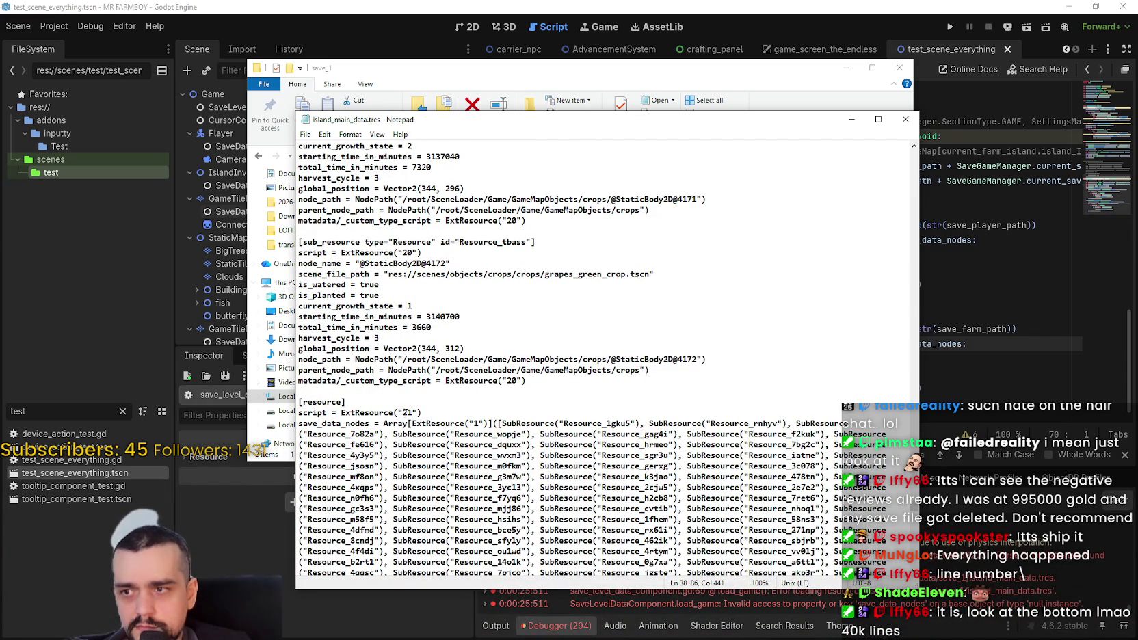
scroll(437, 417, down, 3)
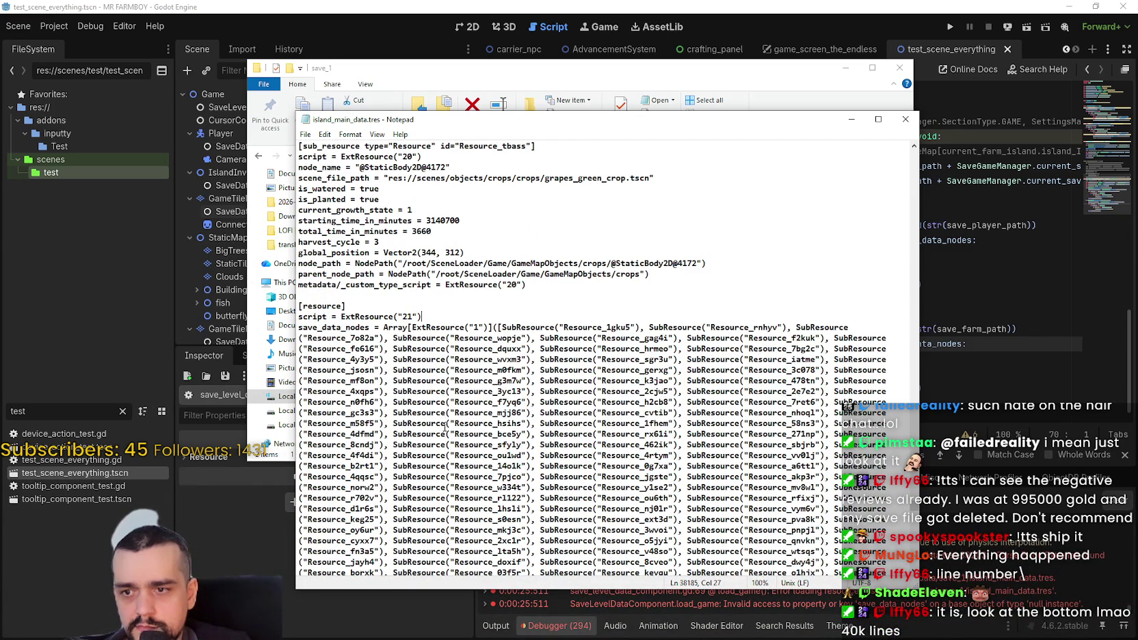
scroll(502, 473, down, 3)
- Check positions within the save_data_nodes SubResource list
click(431, 466)
scroll(433, 466, down, 3)
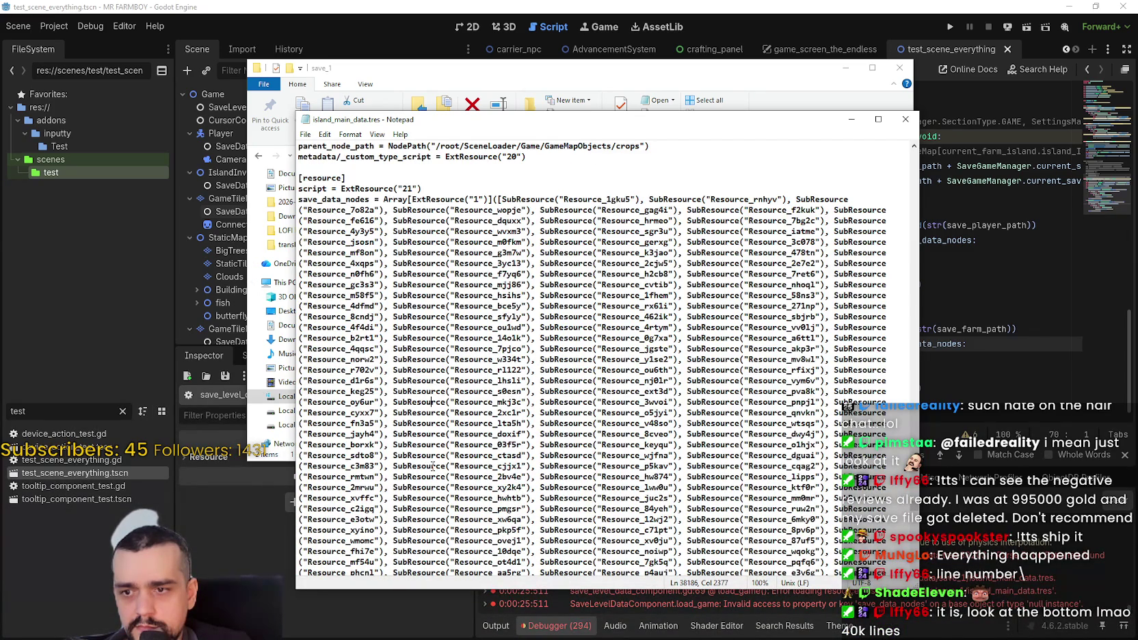
click(397, 507)
scroll(397, 507, down, 3)
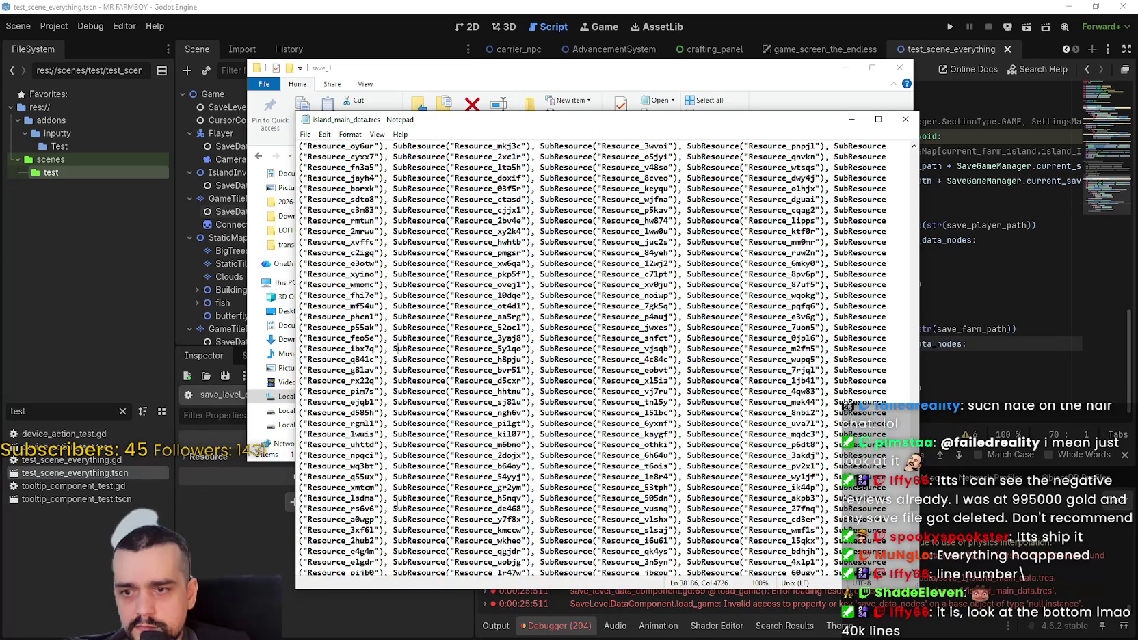
click(398, 503)
scroll(397, 499, down, 3)
scroll(397, 502, down, 9)
scroll(915, 506, down, 10)
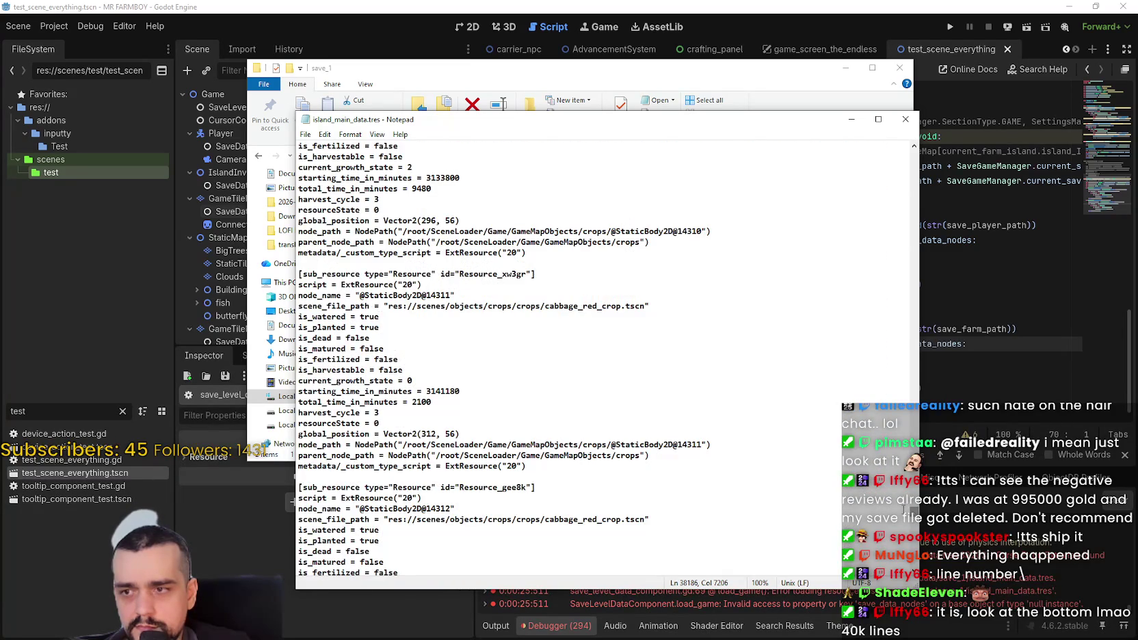
scroll(581, 434, up, 15)
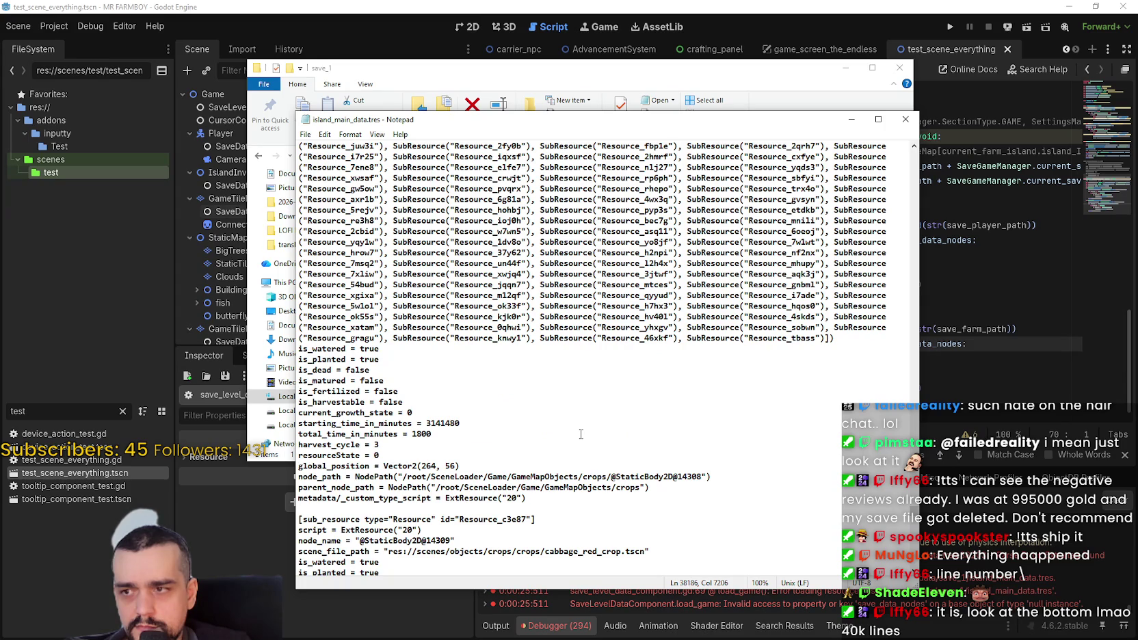
- Select one crop entry's properties and compare them with a later crop entry
mouse_move(301, 348)
mouse_down()
mouse_move(530, 488)
mouse_move(532, 477)
mouse_up()
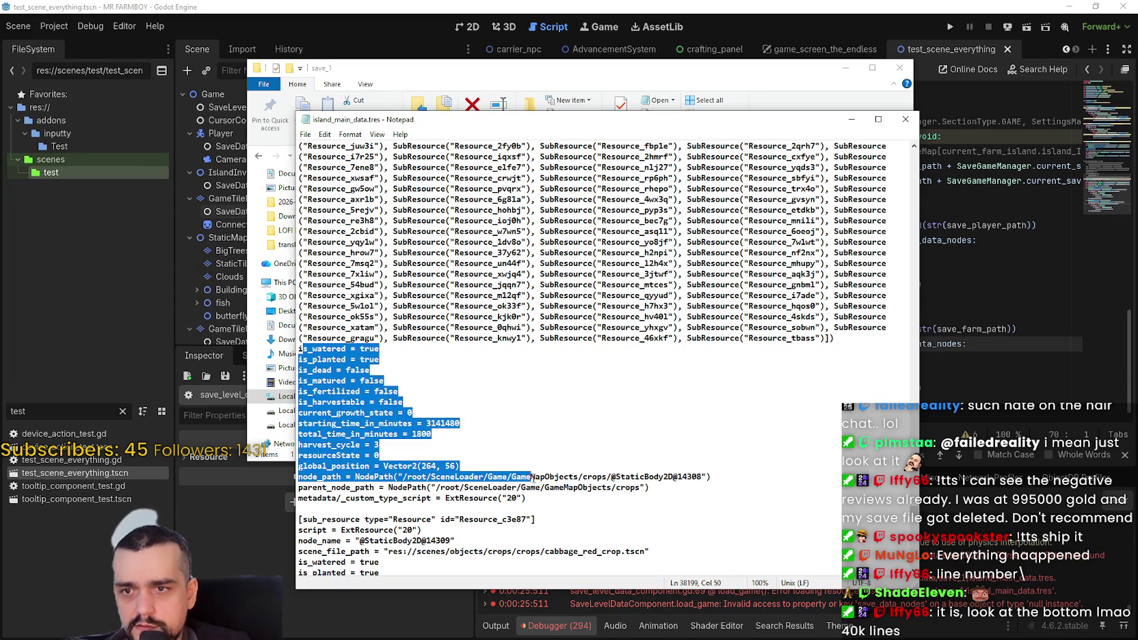
scroll(531, 476, down, 4)
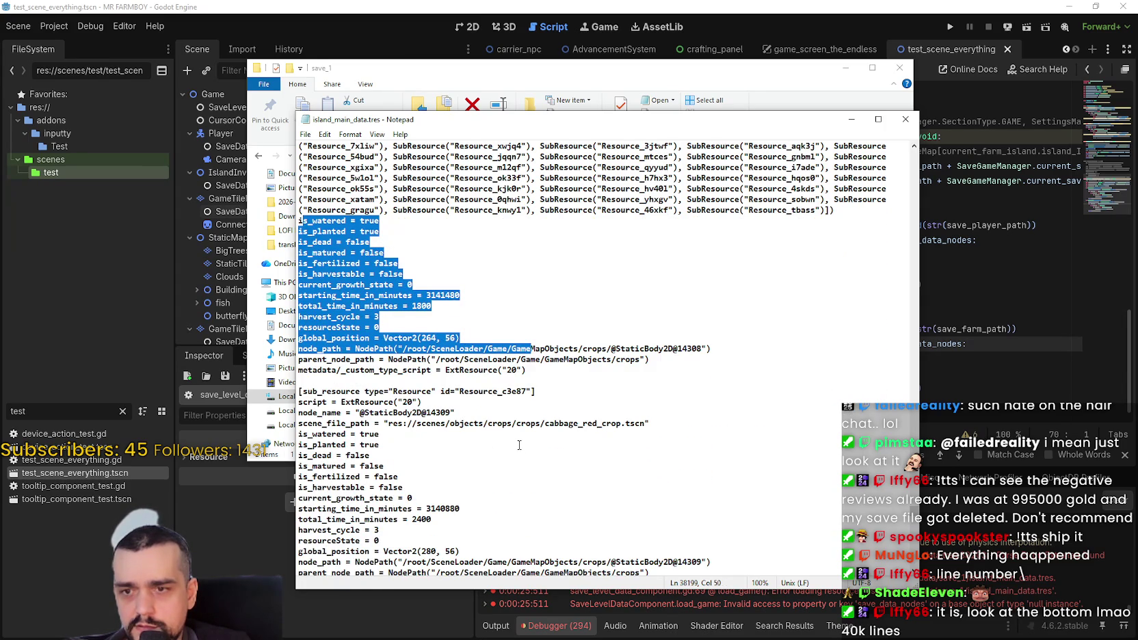
click(519, 445)
scroll(519, 445, down, 7)
click(518, 445)
scroll(518, 441, down, 5)
scroll(517, 438, down, 3)
click(511, 442)
scroll(511, 441, up, 4)
scroll(511, 441, up, 11)
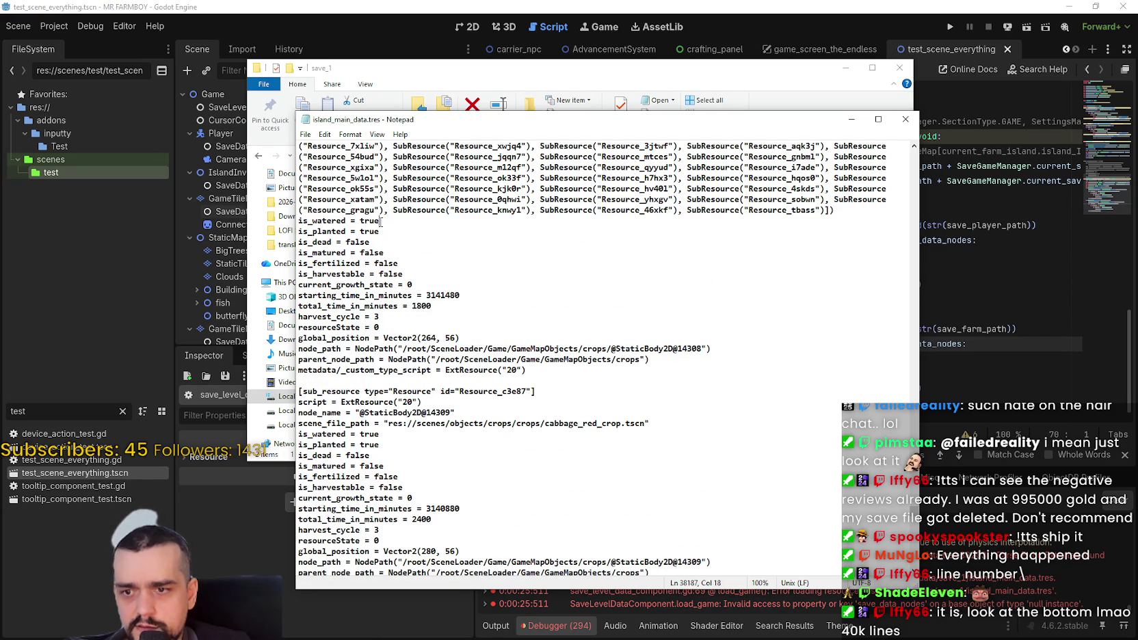
- Scroll back and forth through the file, selecting lines to compare entries
drag(298, 327, 402, 337)
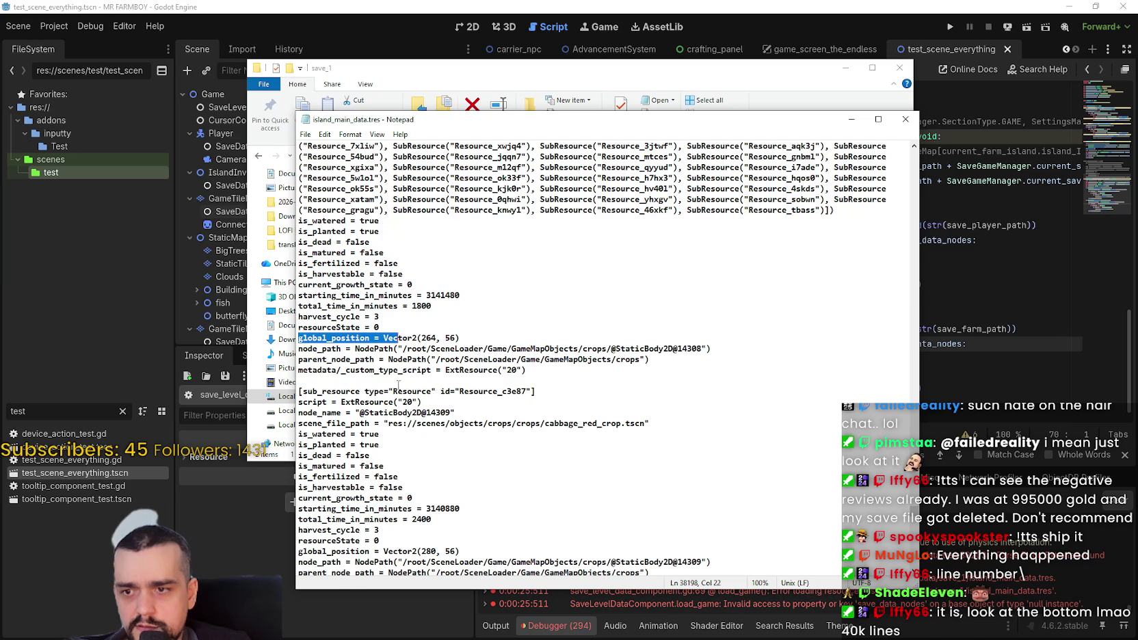
scroll(399, 385, down, 8)
scroll(605, 359, down, 9)
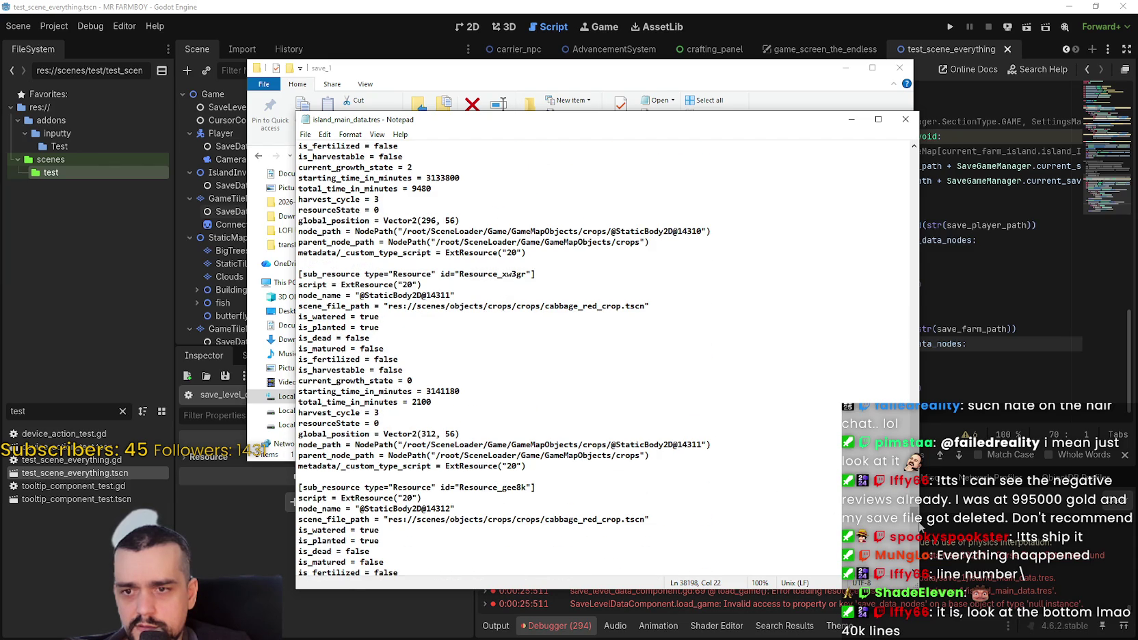
scroll(918, 522, down, 15)
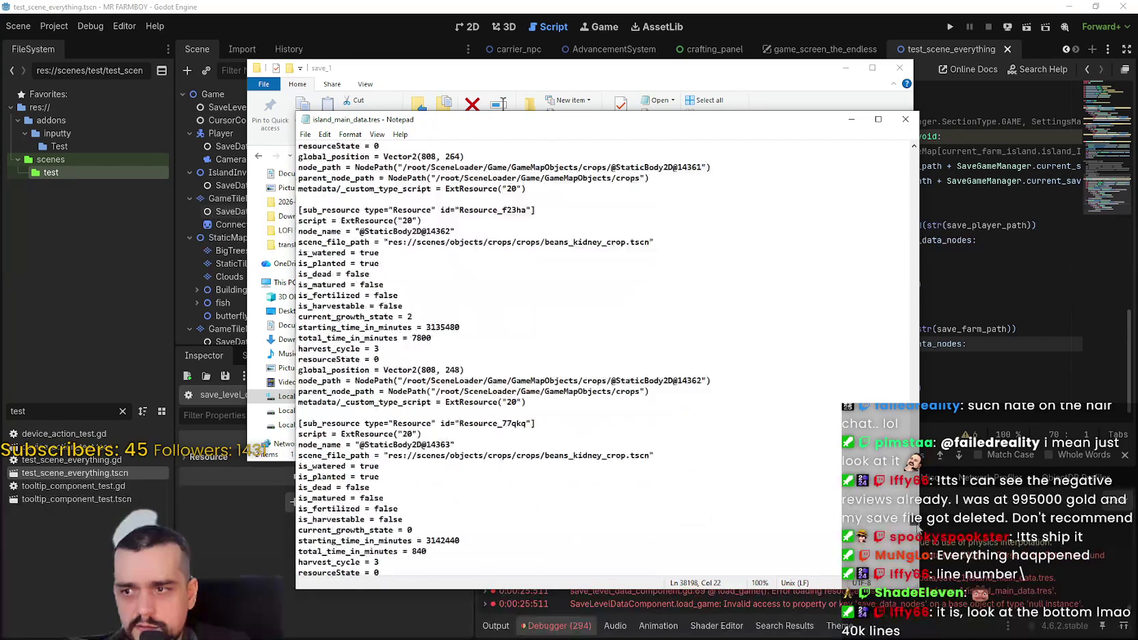
scroll(920, 545, down, 10)
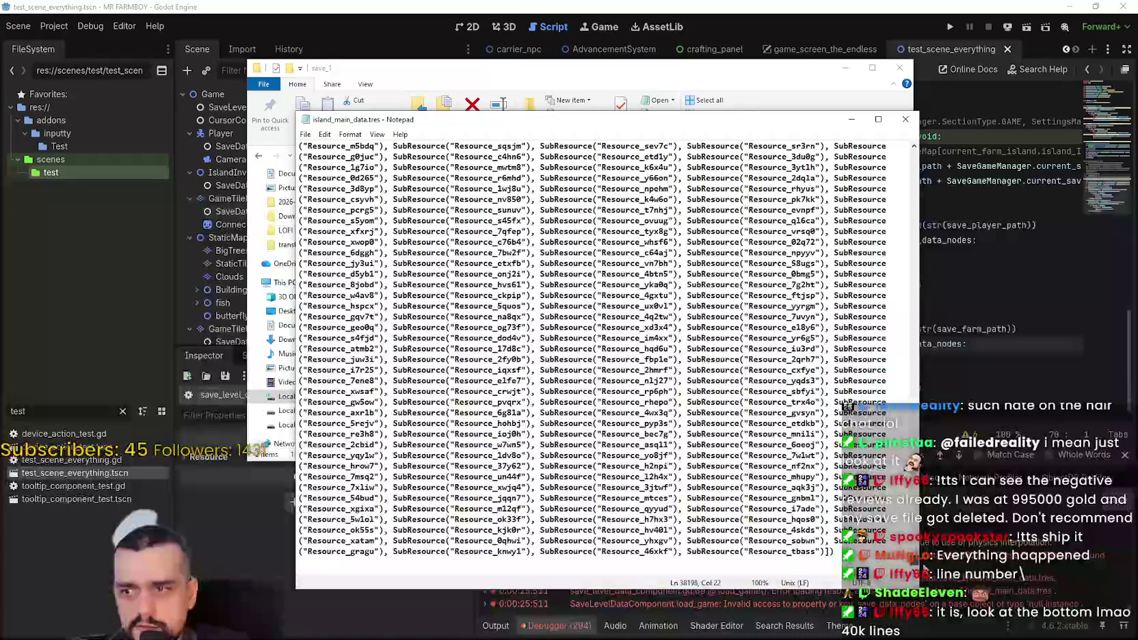
scroll(922, 561, up, 10)
scroll(921, 561, down, 10)
scroll(918, 550, up, 15)
scroll(919, 551, down, 10)
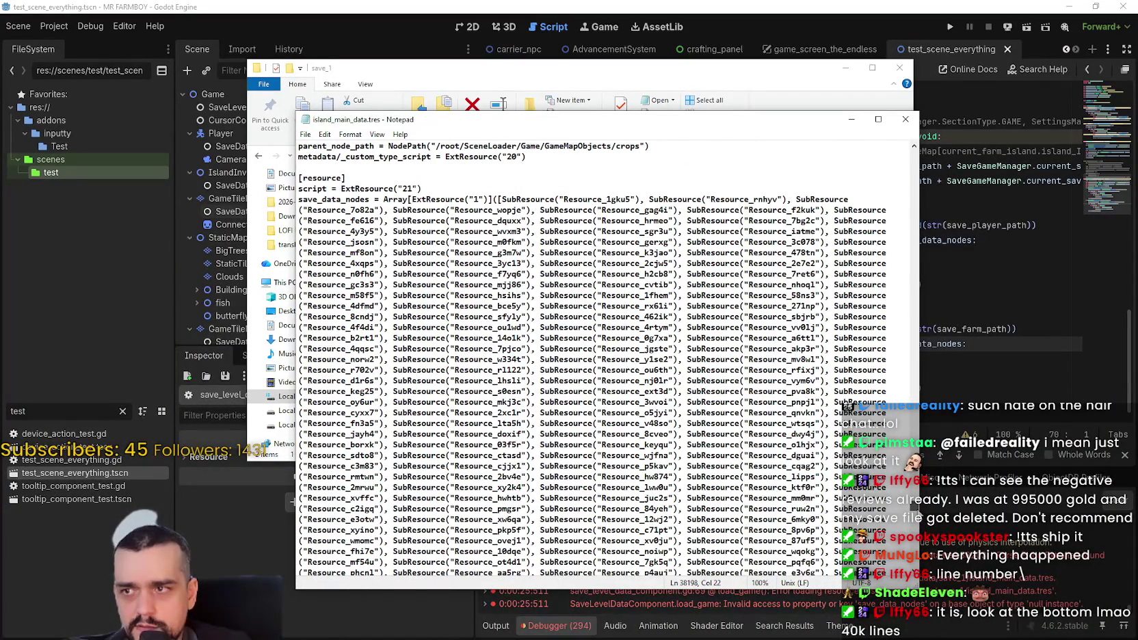
scroll(917, 509, up, 10)
scroll(918, 513, down, 10)
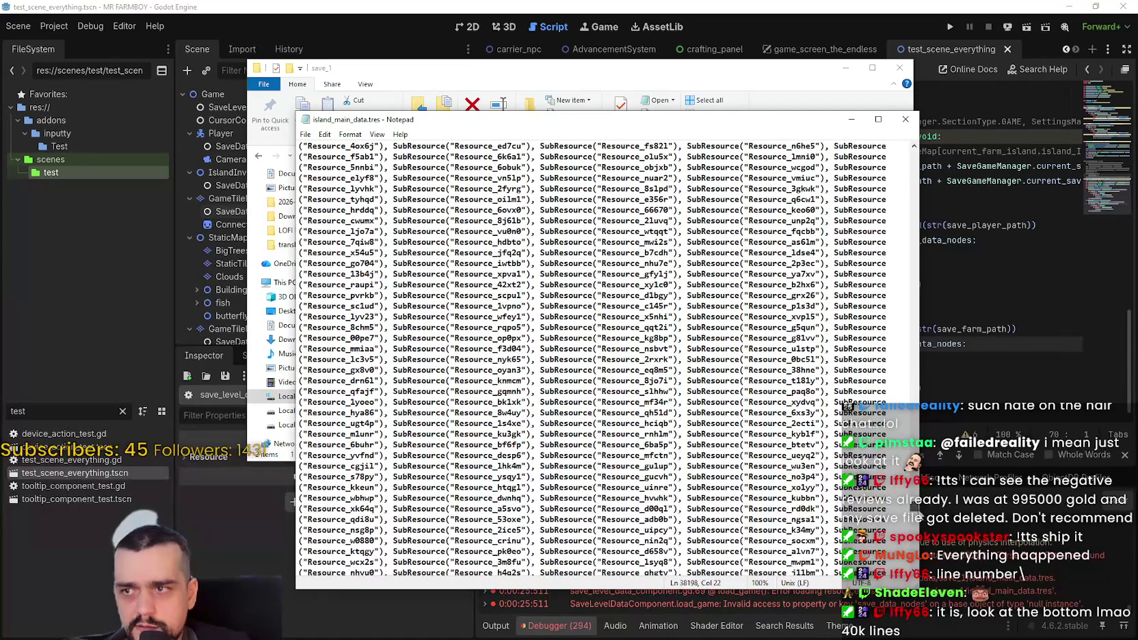
scroll(917, 509, down, 20)
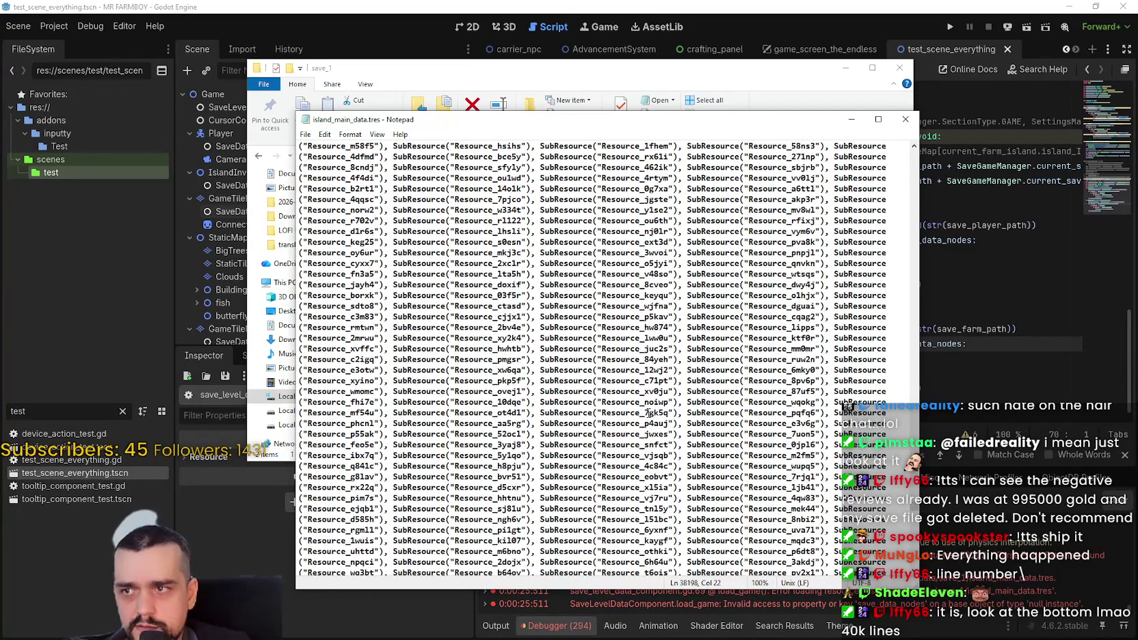
scroll(917, 507, up, 10)
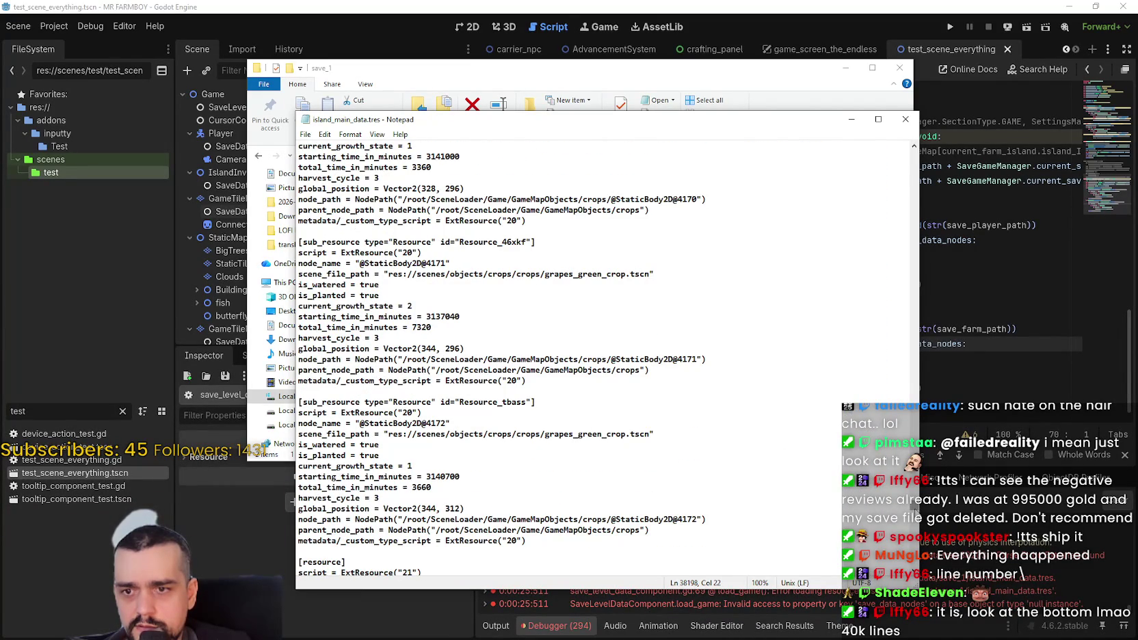
scroll(915, 510, down, 12)
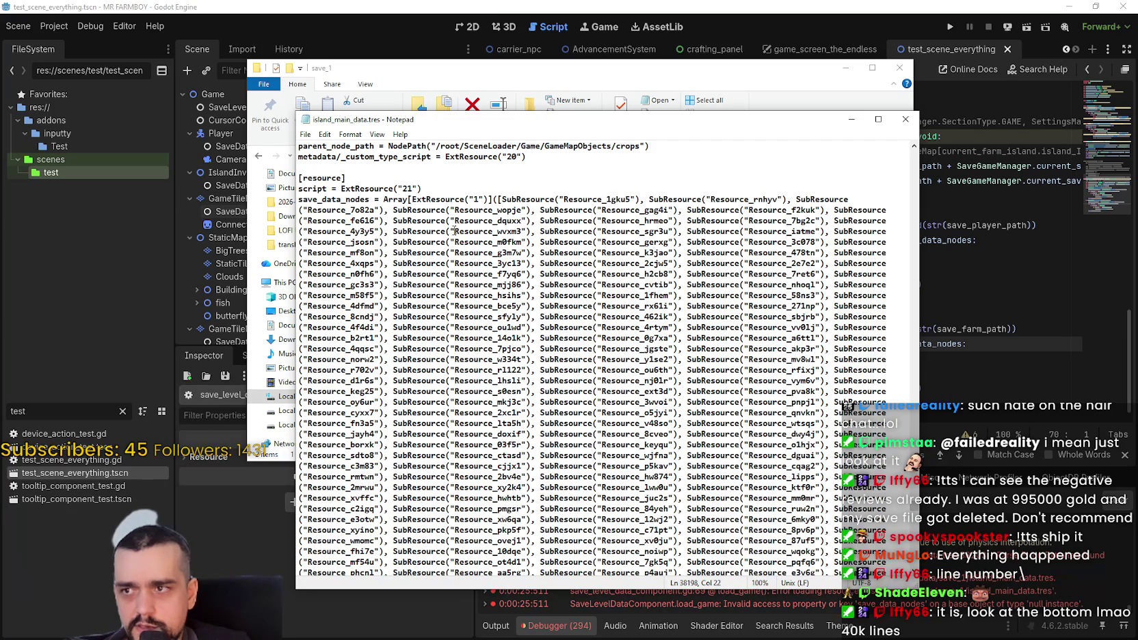
drag(343, 169, 493, 285)
scroll(580, 415, up, 2)
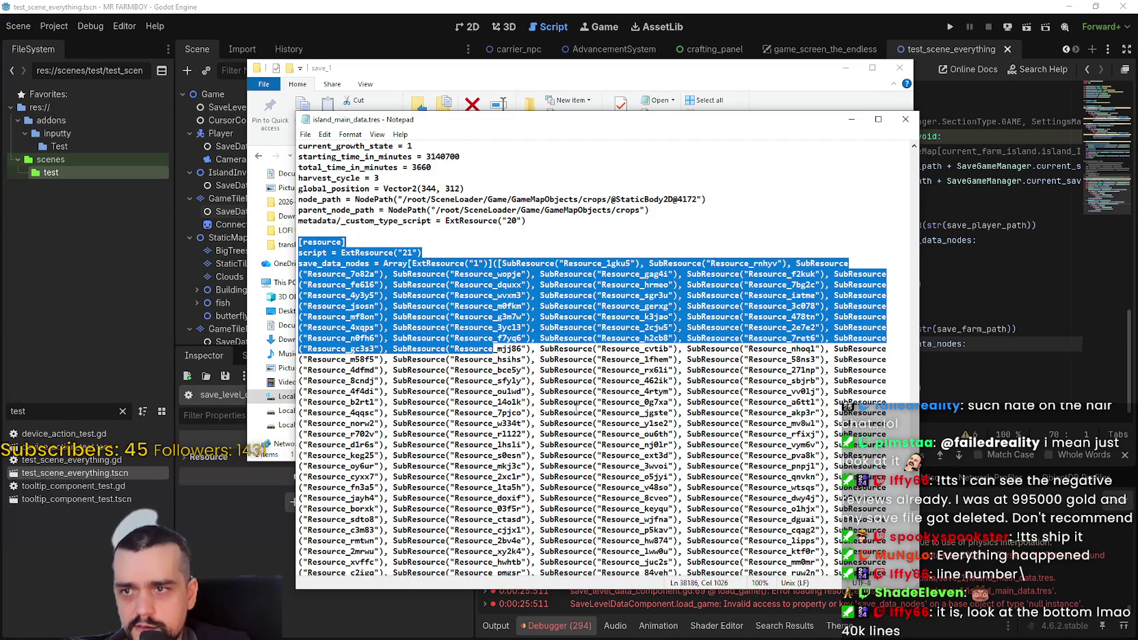
scroll(911, 508, down, 10)
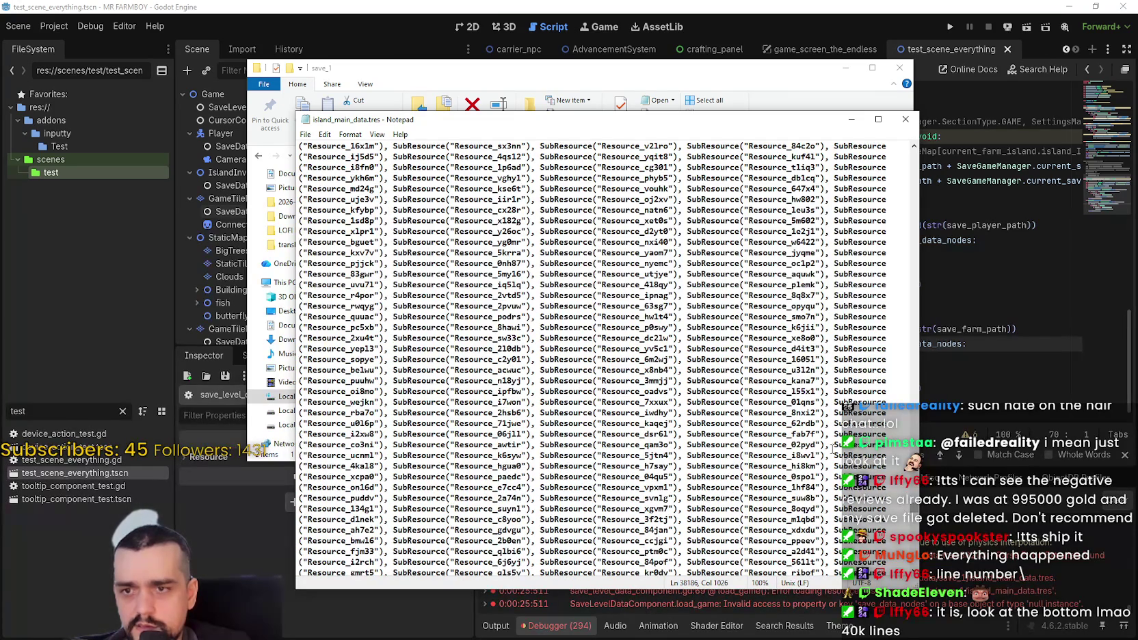
scroll(898, 507, up, 15)
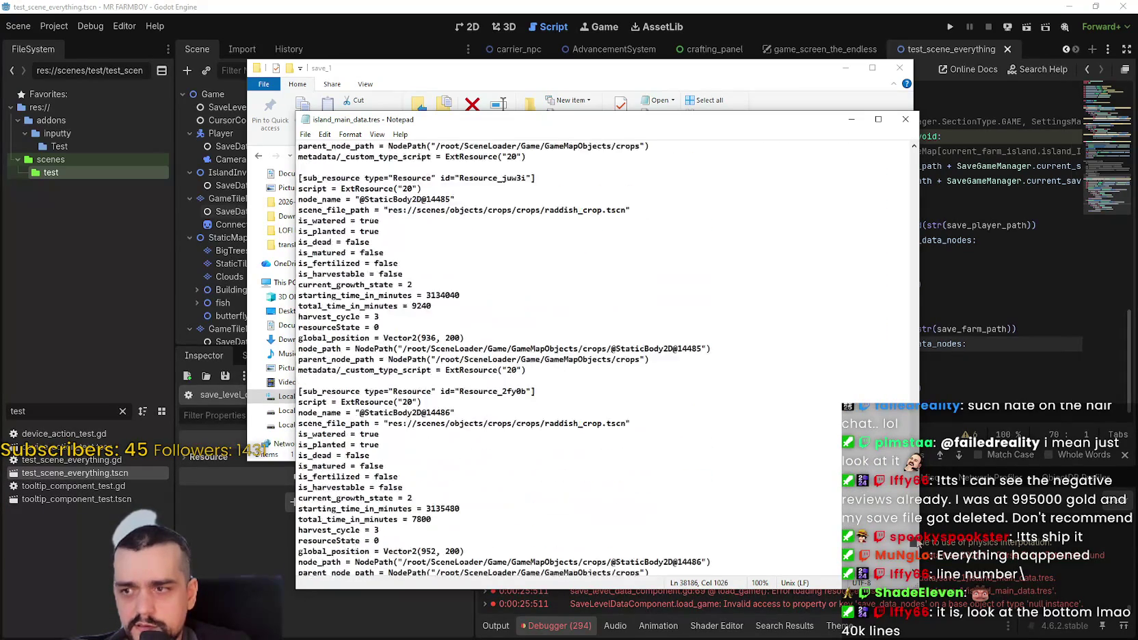
scroll(918, 545, down, 10)
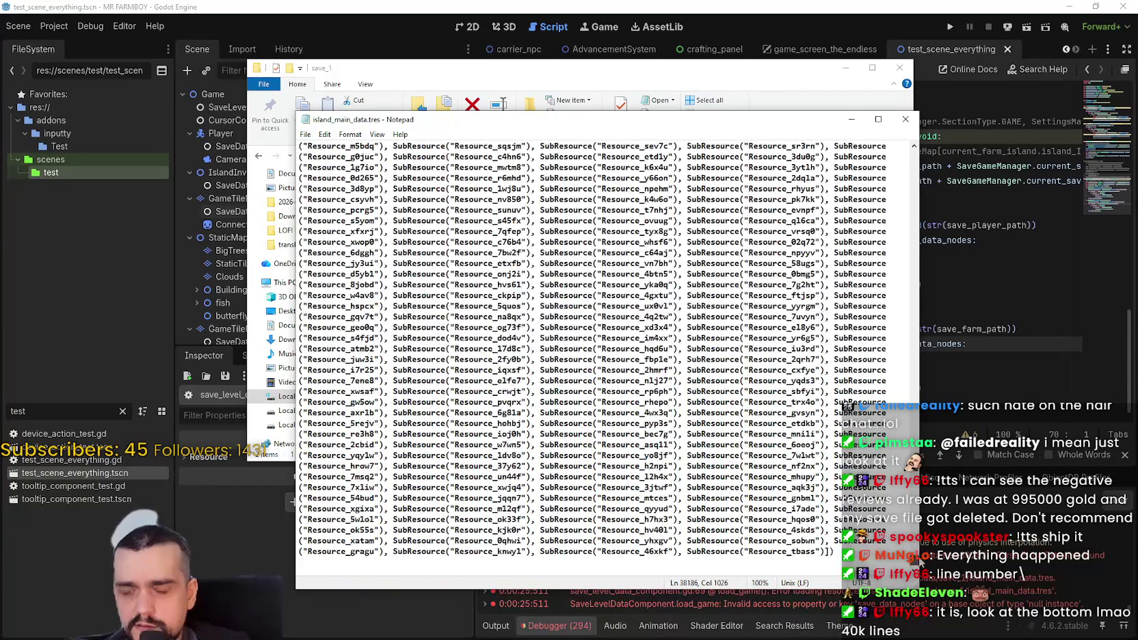
- Close island_main_data.tres and the save folder, returning to the load_game script
click(905, 119)
click(908, 69)
click(974, 107)
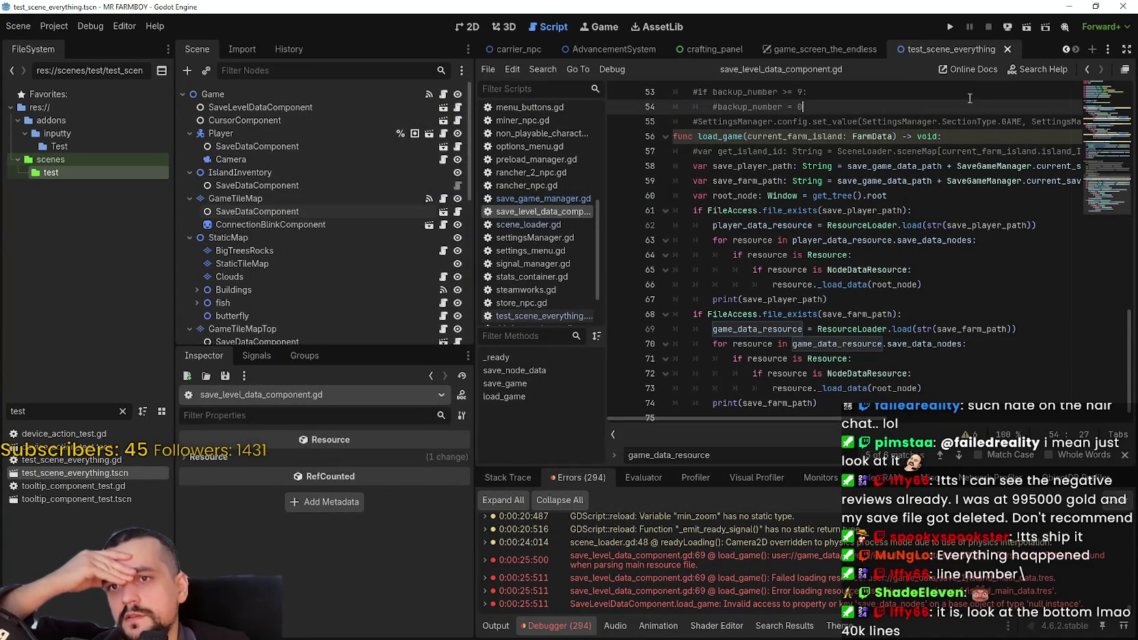
- Run MR FARMBOY and bring up the Select Save Game list with saves 1 through 7
click(949, 28)
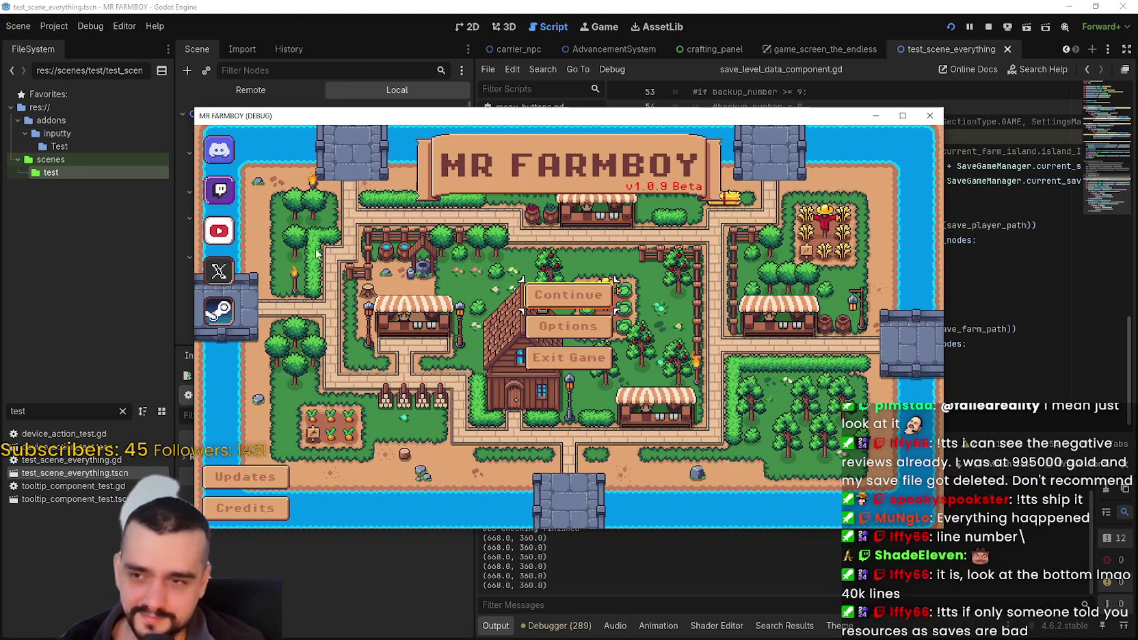
click(569, 295)
- Load Save 2 from the save list, then stop the game and return to load_game line 58
scroll(595, 356, up, 5)
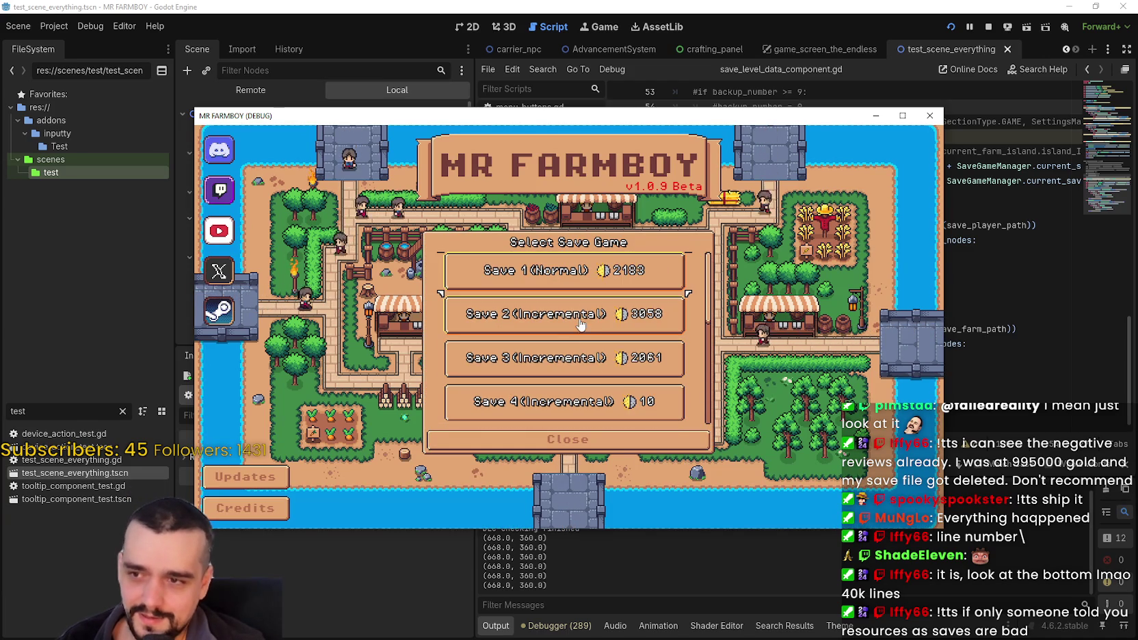
scroll(556, 370, down, 2)
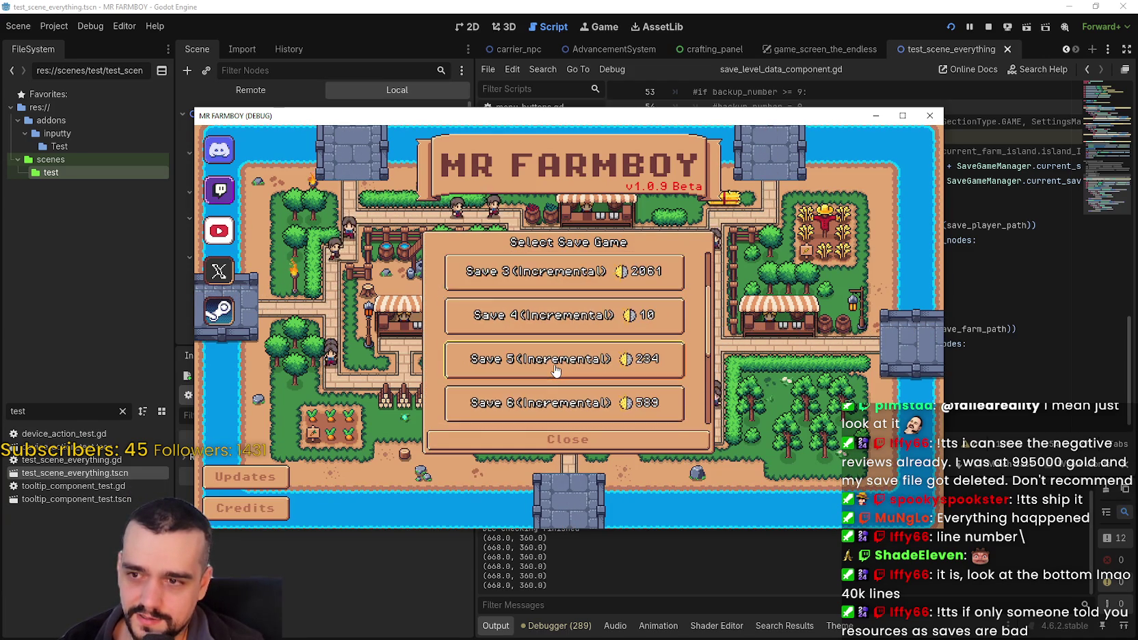
scroll(556, 370, down, 2)
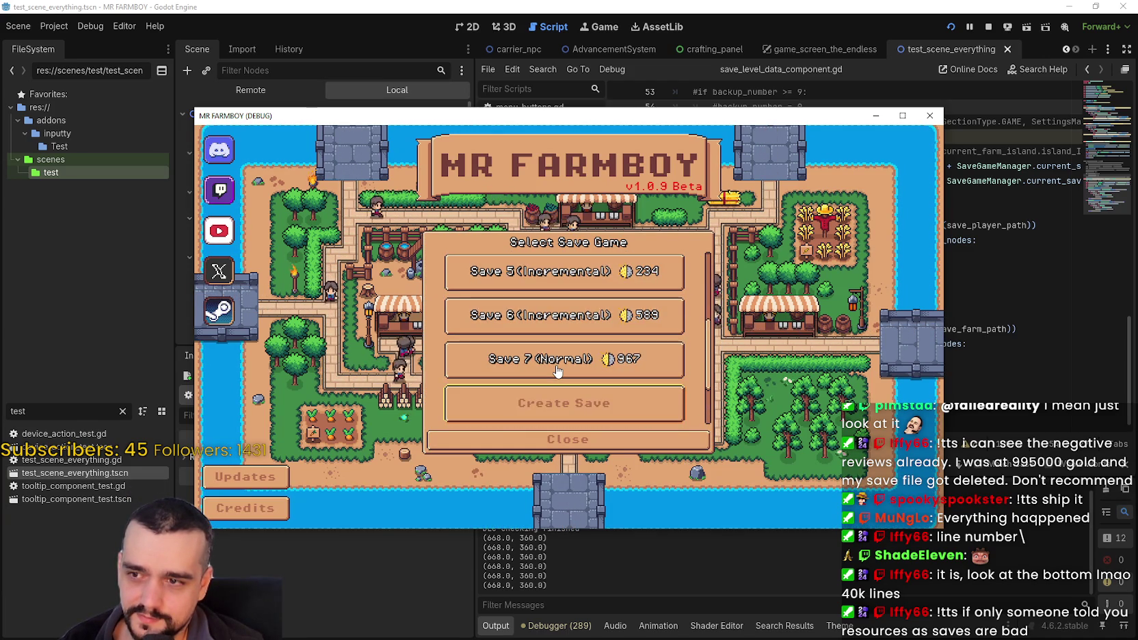
scroll(557, 371, down, 2)
scroll(559, 372, up, 5)
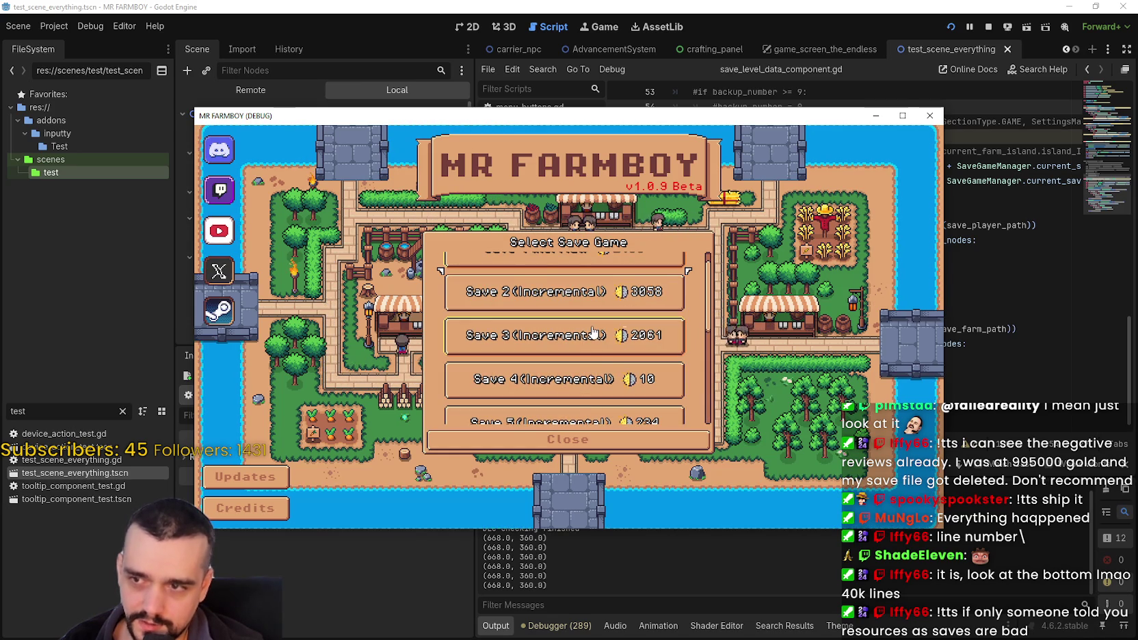
scroll(593, 346, up, 1)
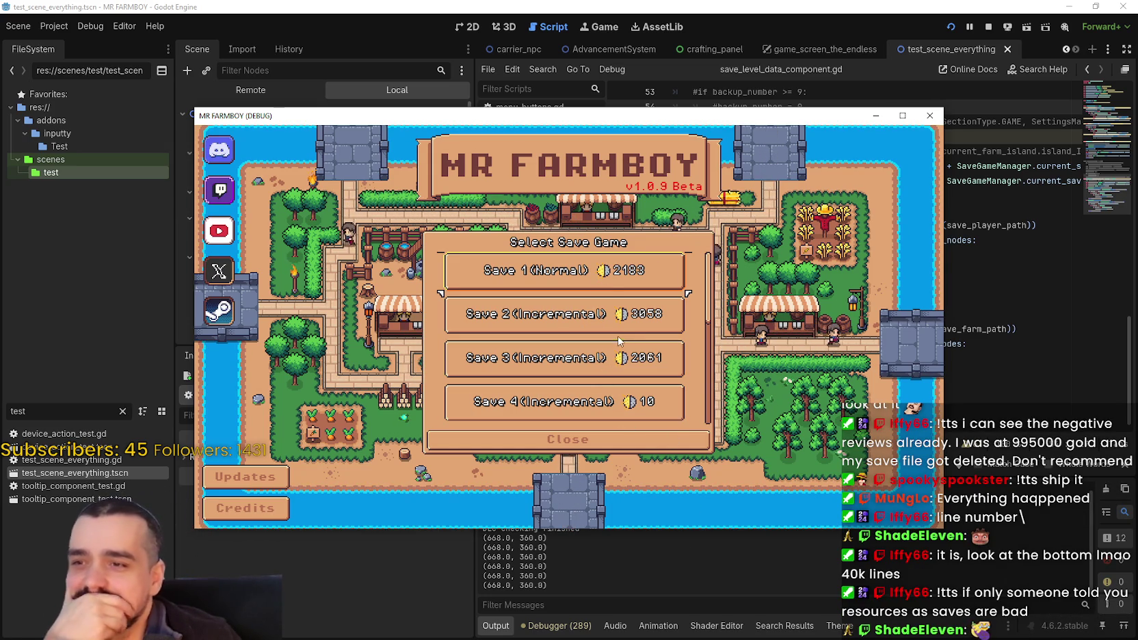
click(609, 316)
click(551, 323)
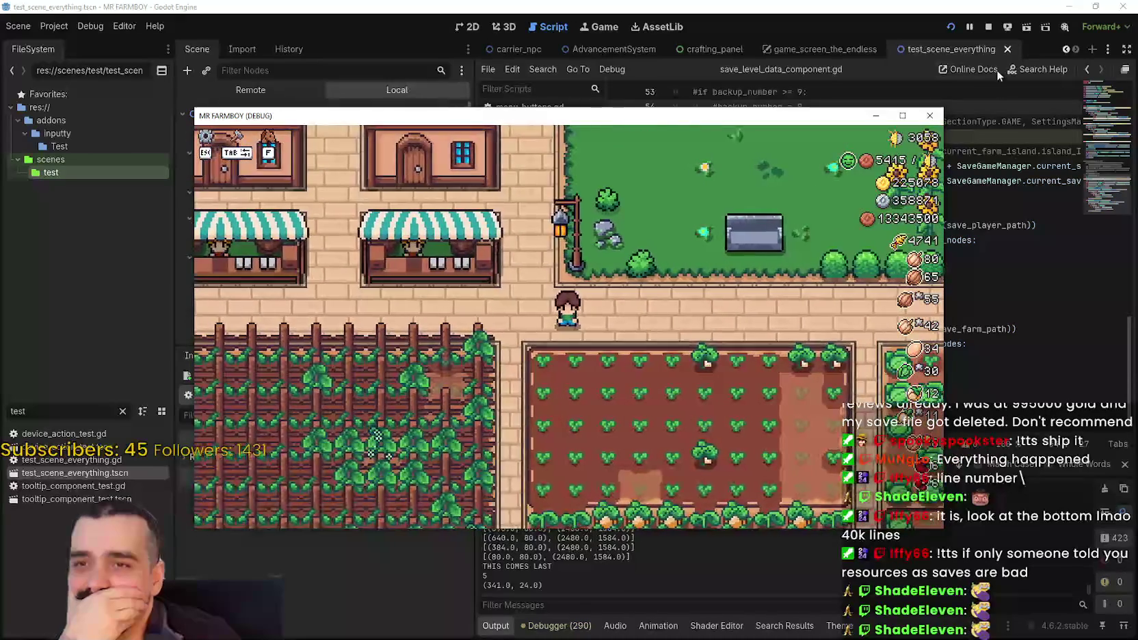
click(987, 27)
click(891, 160)
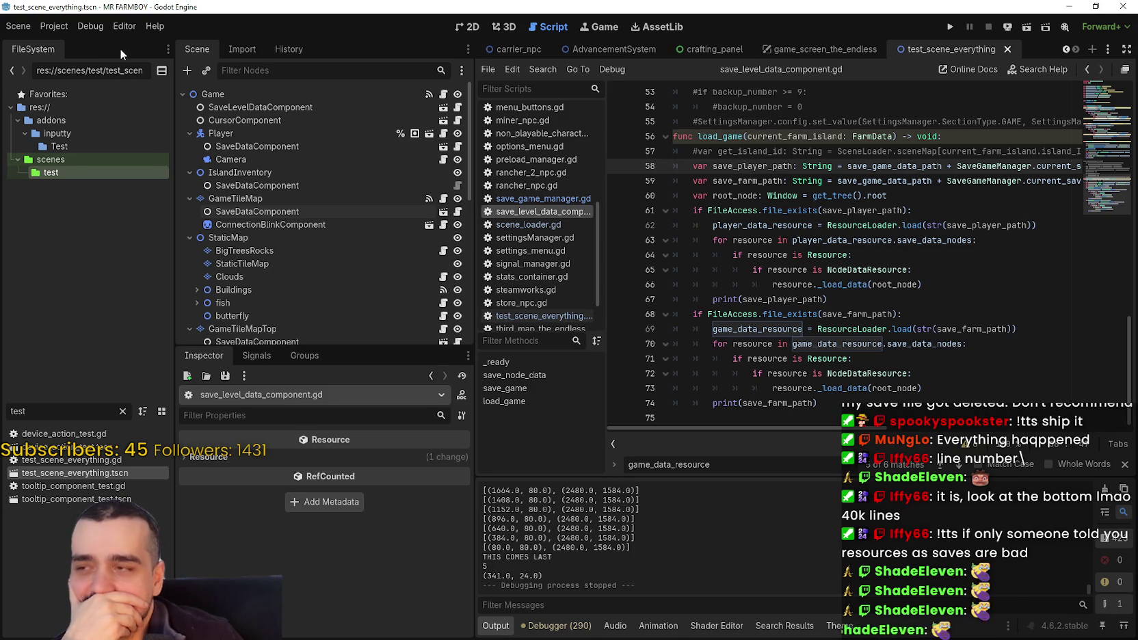
- Open the game's user data folder from Godot's Project menu
click(47, 30)
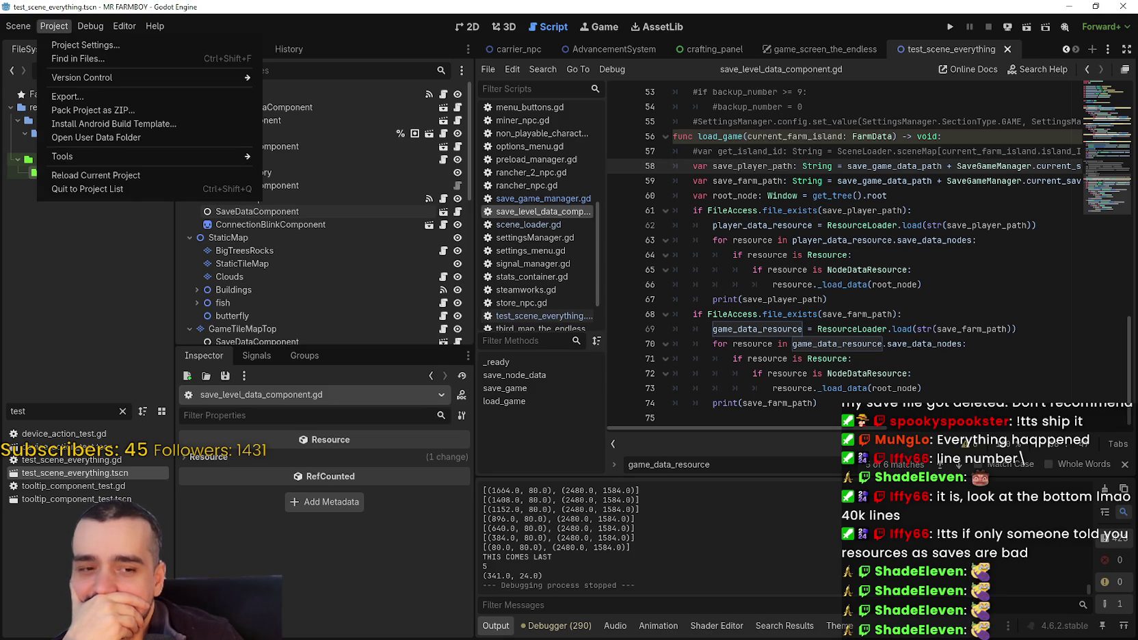
key(Escape)
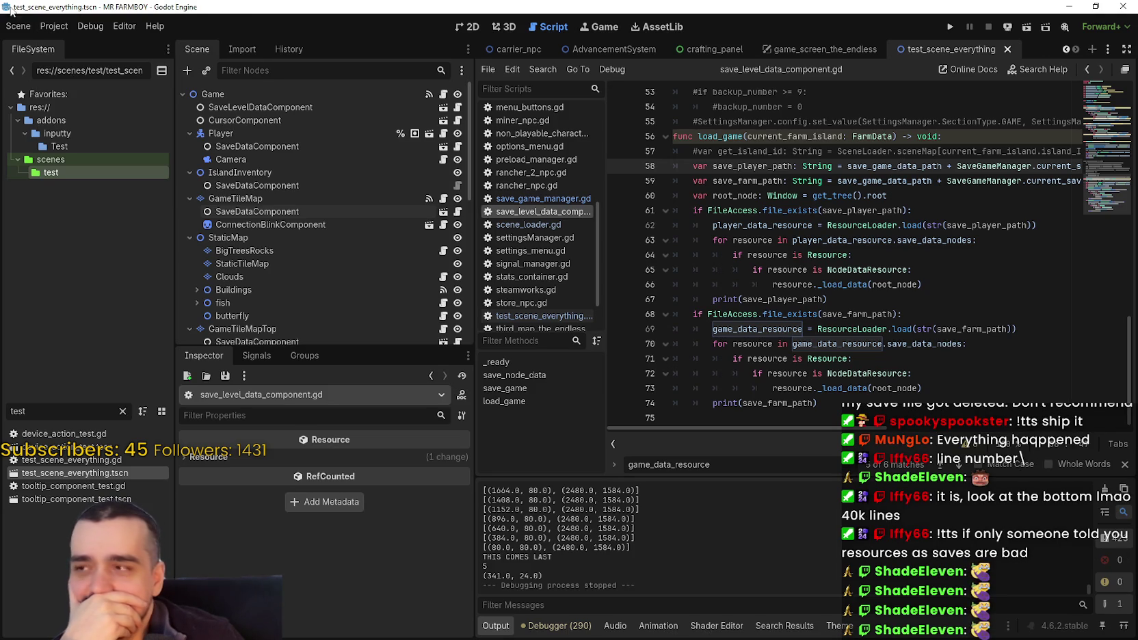
click(53, 26)
click(120, 140)
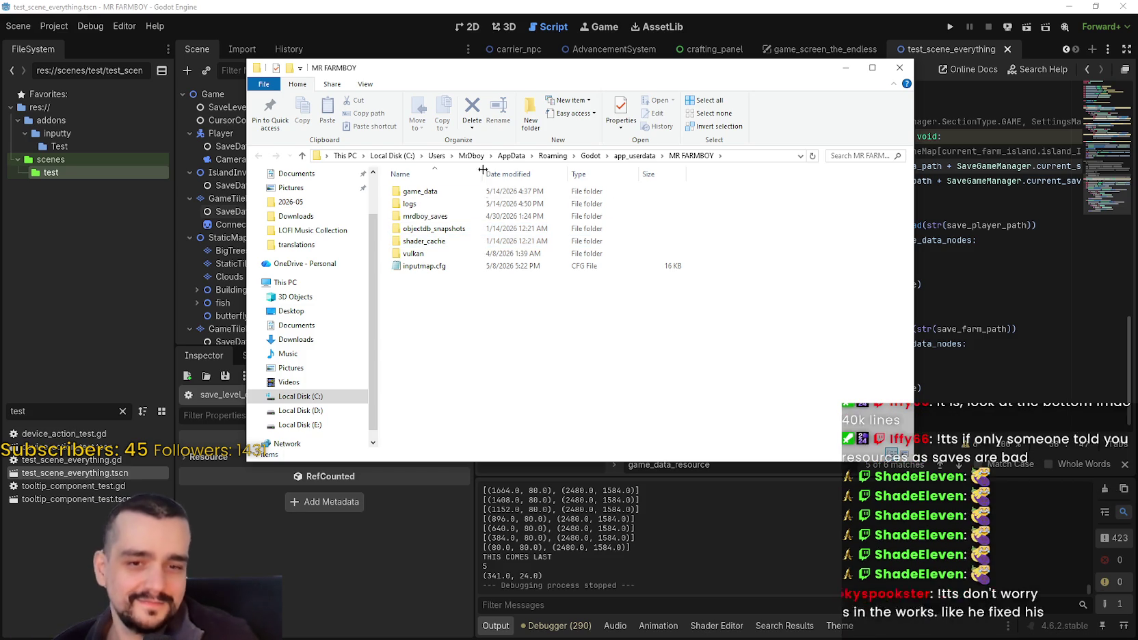
- Open game_data > save_1 > island_main_data.tres in Notepad and scroll to its end
double_click(421, 192)
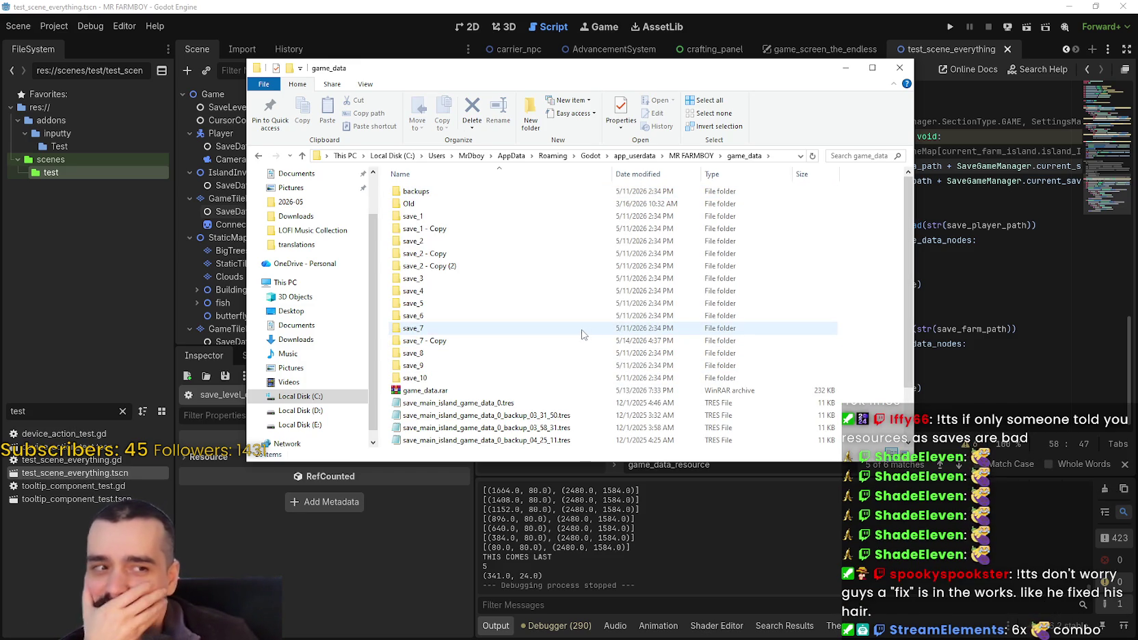
double_click(468, 216)
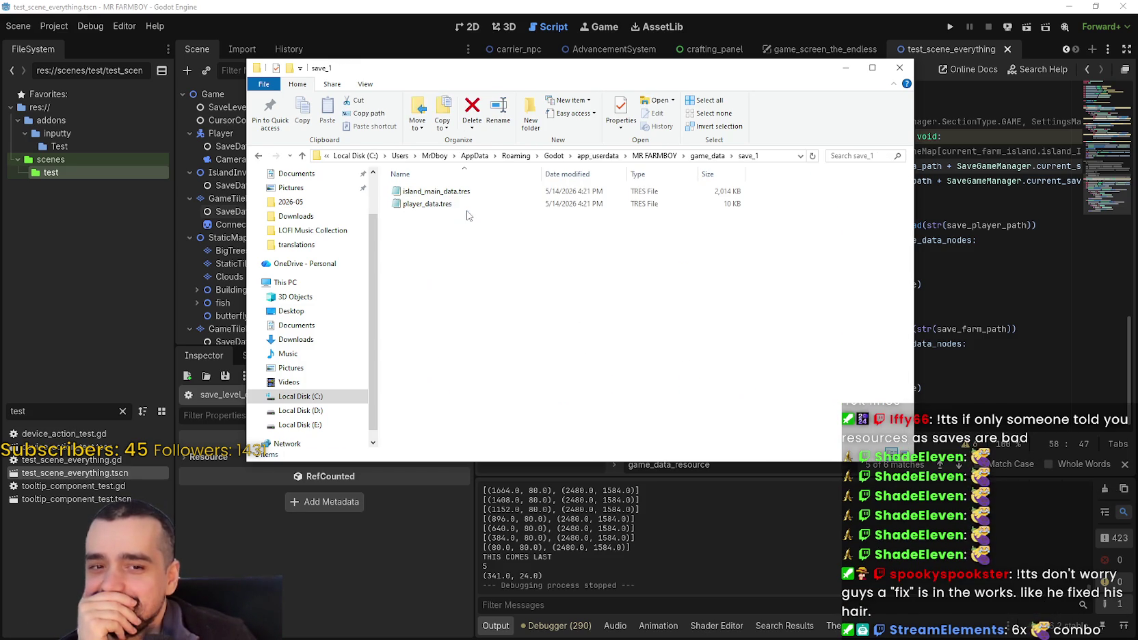
double_click(458, 193)
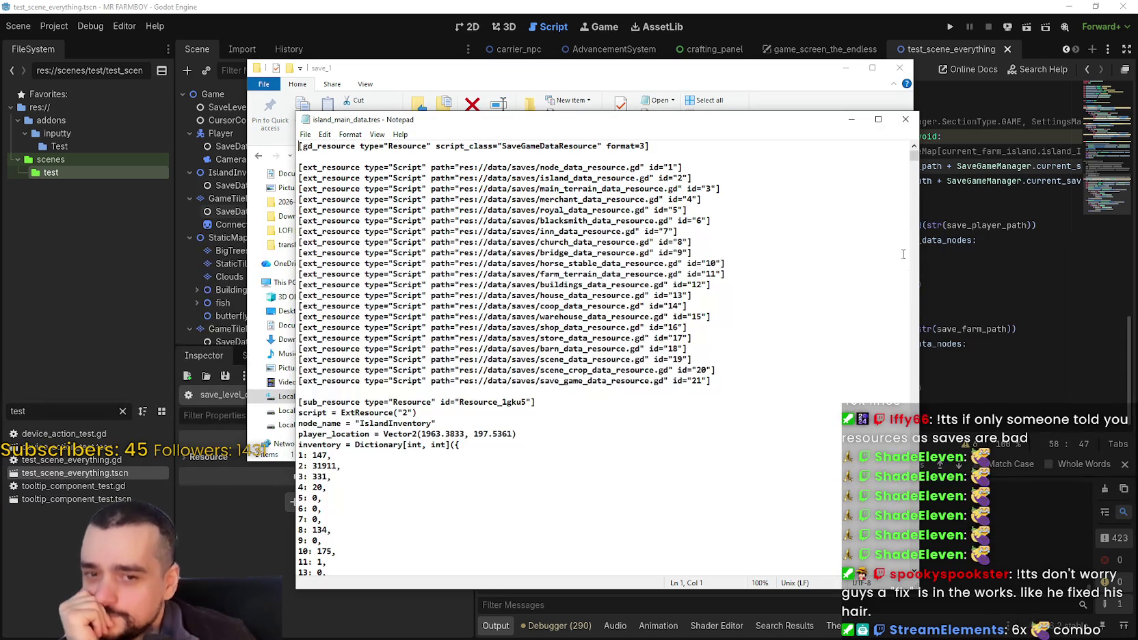
drag(914, 156, 929, 580)
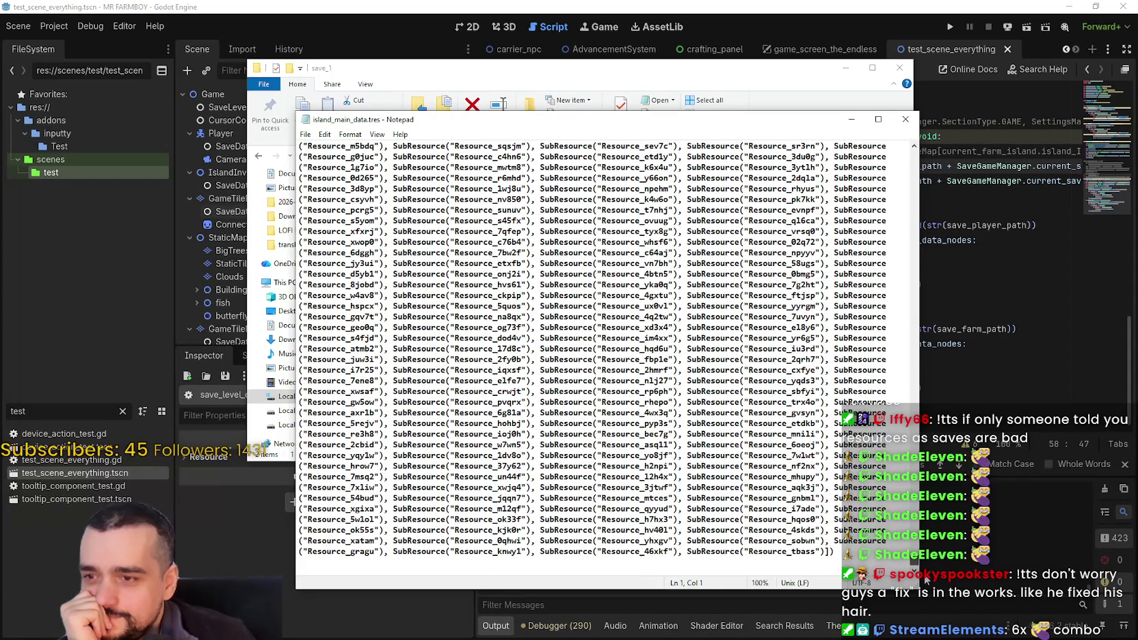
- Select the trailing block of crop sub_resource entries from the file end and delete it
mouse_move(837, 552)
mouse_down()
mouse_move(427, 492)
mouse_move(511, 3)
mouse_move(428, 26)
mouse_move(414, 2)
mouse_move(112, 7)
mouse_move(13, 31)
mouse_move(586, 2)
mouse_move(650, 14)
mouse_move(684, 68)
mouse_move(726, 234)
mouse_move(705, 3)
mouse_move(900, 84)
mouse_move(855, 110)
mouse_move(826, 188)
mouse_move(199, 4)
mouse_move(1120, 120)
mouse_up()
key(shift+Up)
key(shift+Up)
key(shift+Up)
key(shift+End)
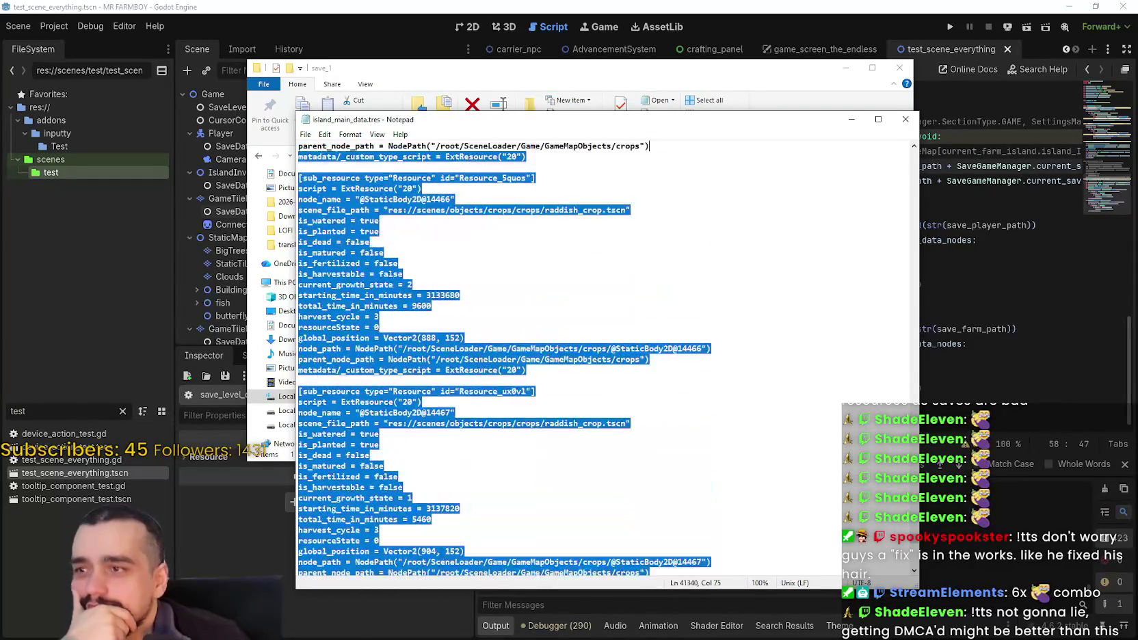
key(shift+Page_Up)
key(shift+Page_Up)
key(shift+Page_Up)
key(shift+Page_Up)
key(shift+Page_Up)
key(shift+Page_Up)
key(shift+Page_Up)
key(shift+Page_Up)
key(shift+Page_Up)
key(shift+Page_Up)
key(shift+Page_Up)
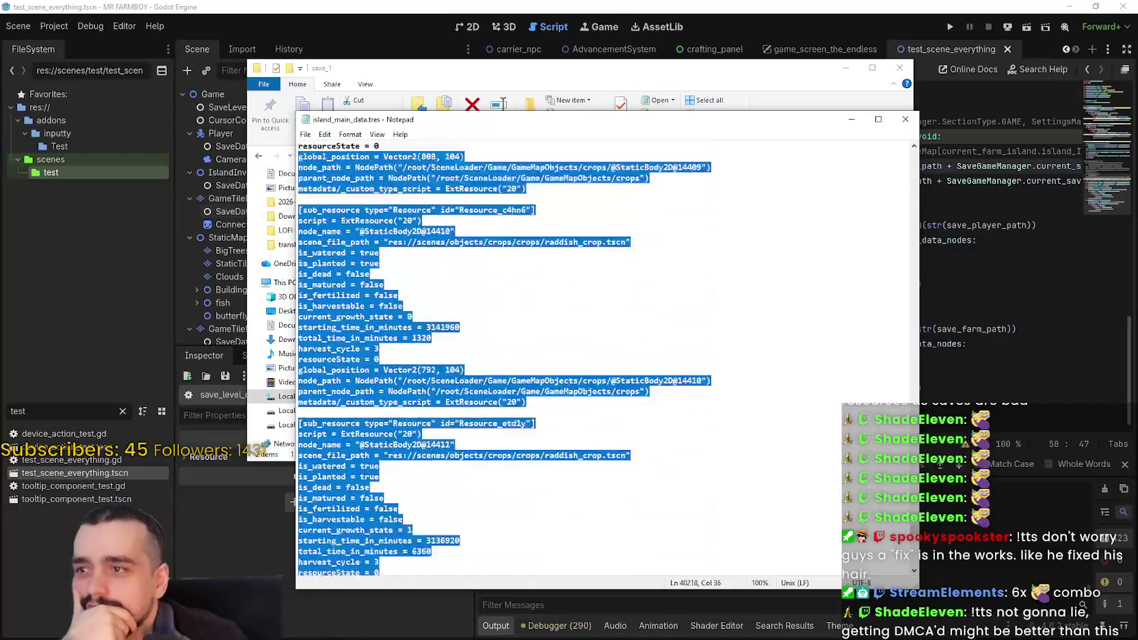
key(shift+Page_Up)
key(shift+Page_Up)
key(shift+Page_Up)
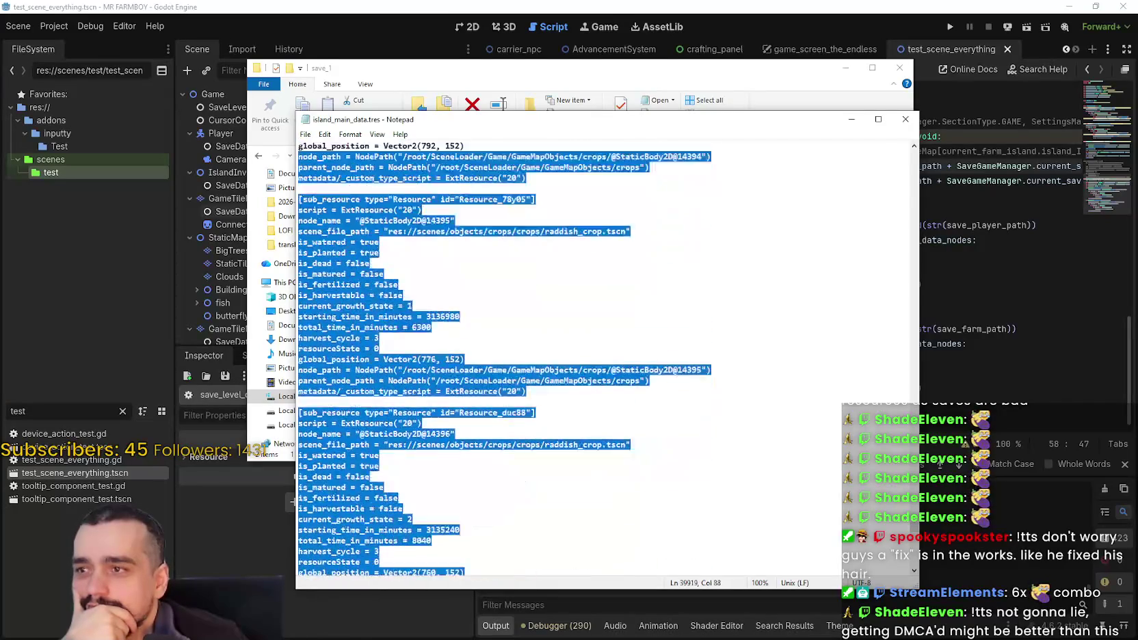
key(shift+Page_Up)
key(shift+Page_Up)
key(shift+Page_Up)
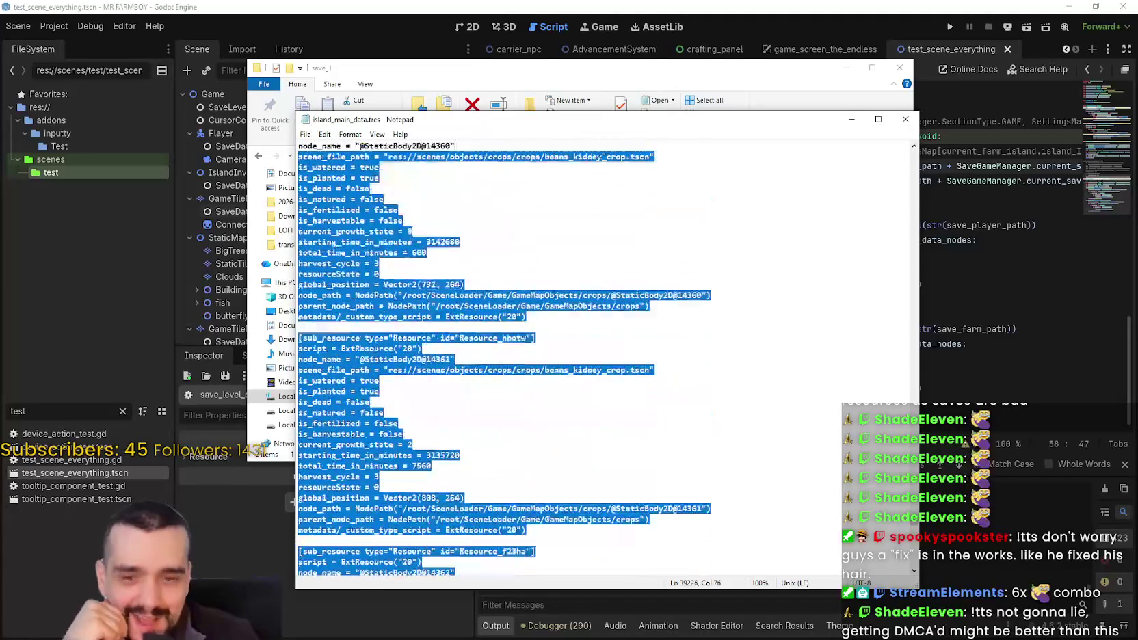
key(shift+Page_Up)
key(shift+Page_Up)
key(shift+Page_Up)
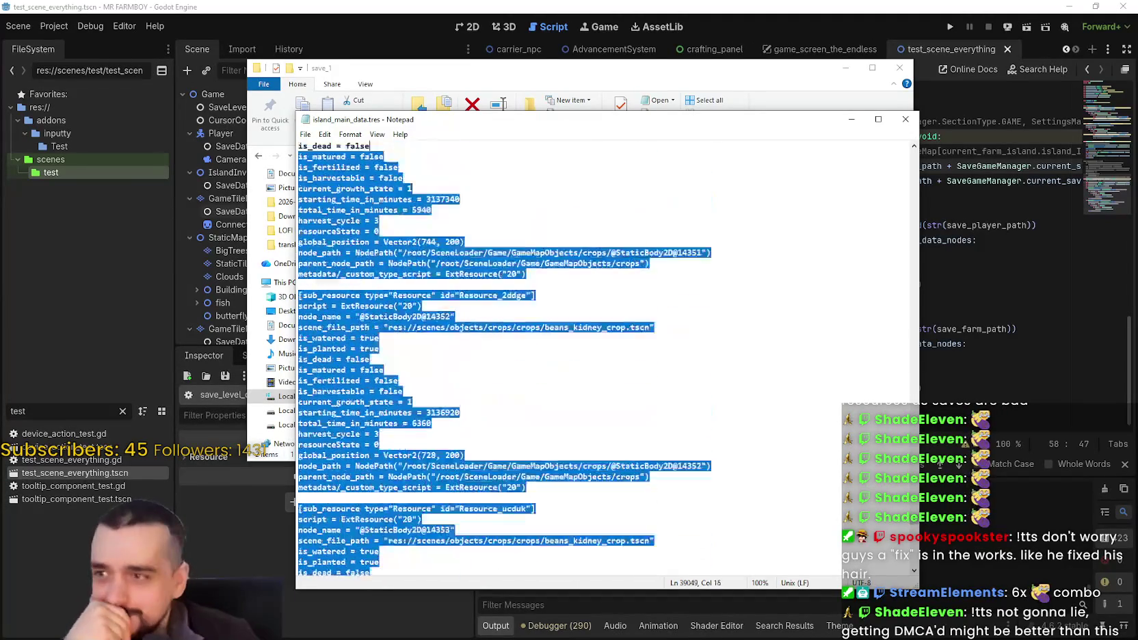
key(shift+Page_Up)
key(shift+Page_Up)
key(shift+Page_Up)
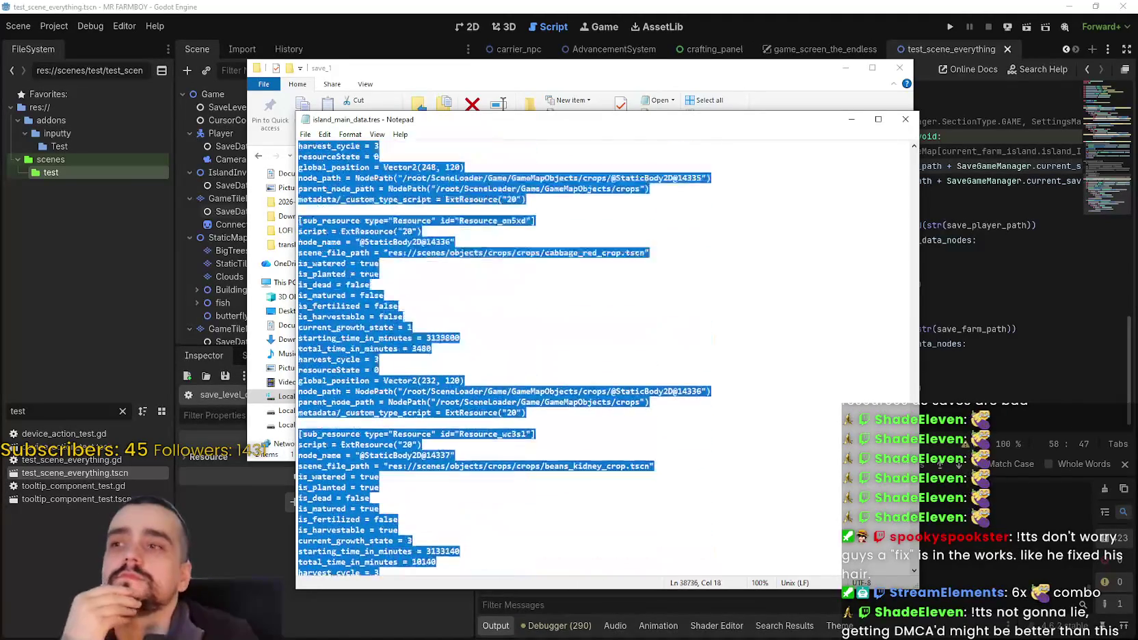
key(shift+Page_Up)
key(shift+Page_Up)
key(shift+Page_Up)
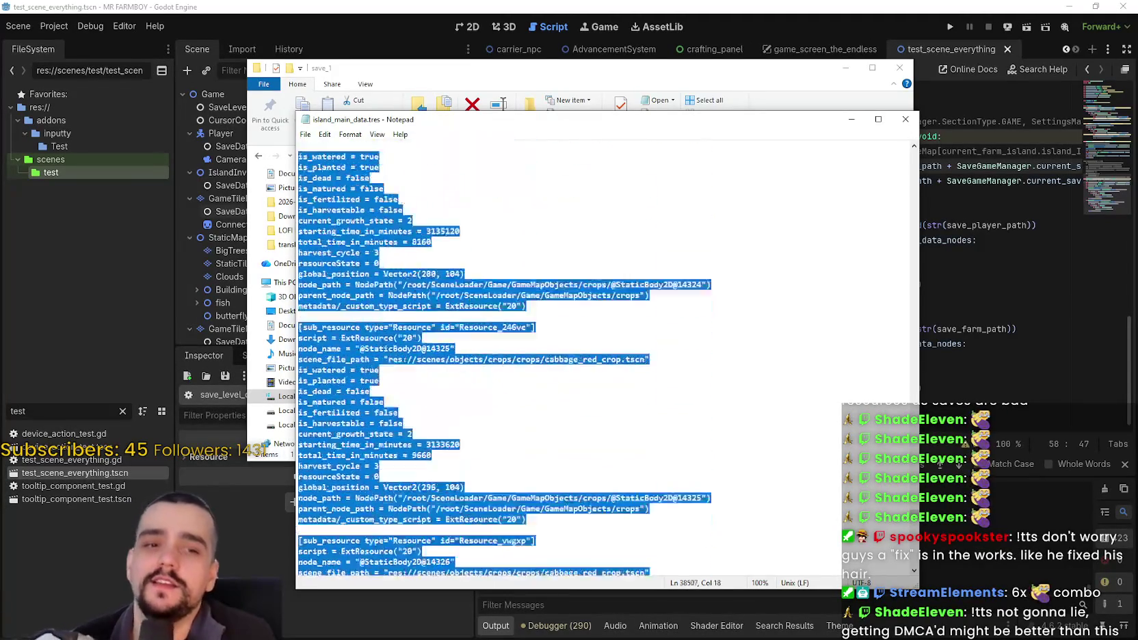
key(shift+Page_Up)
key(shift+Page_Up)
key(shift+Page_Up)
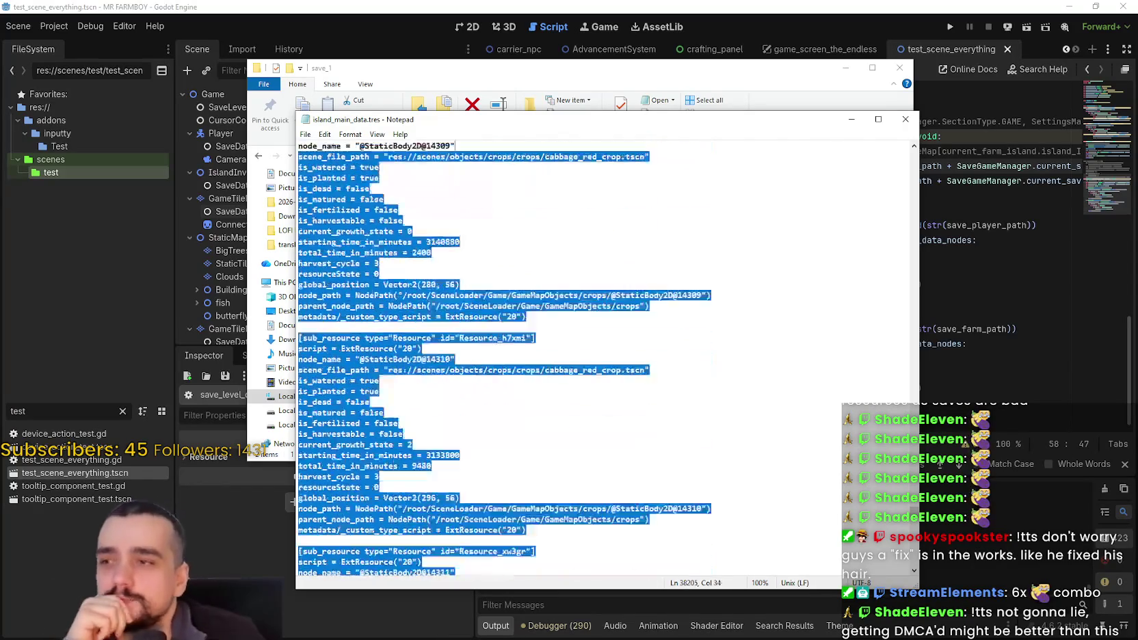
key(shift+Down)
key(shift+Down)
key(shift+Down)
key(shift+Up)
key(shift+Up)
key(shift+Up)
key(shift+Up)
key(shift+Up)
key(shift+Up)
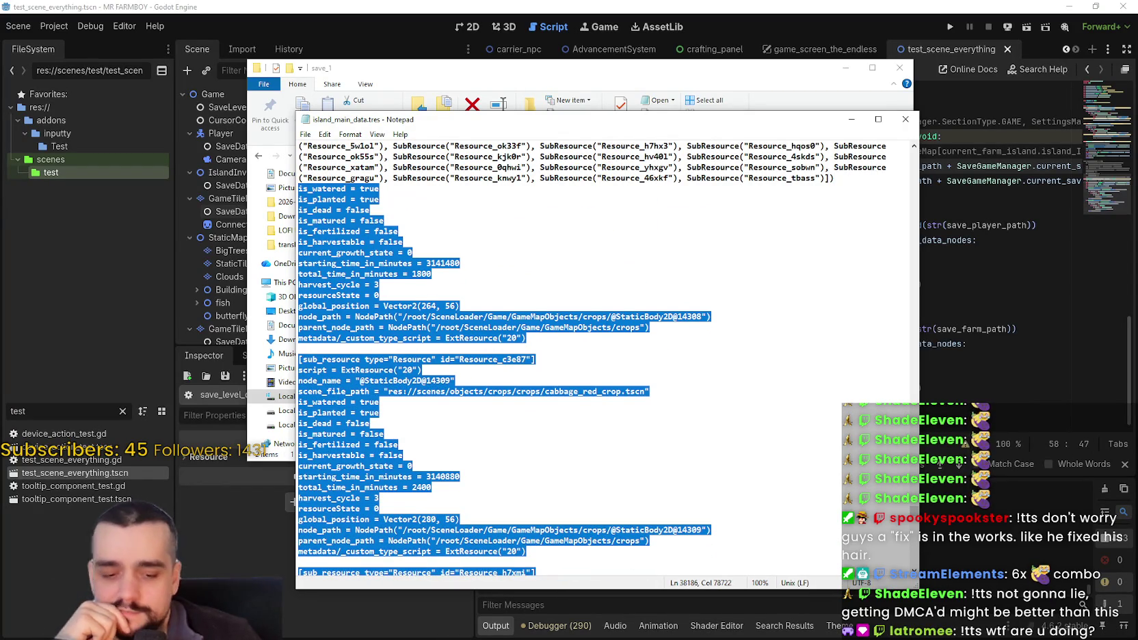
key(Delete)
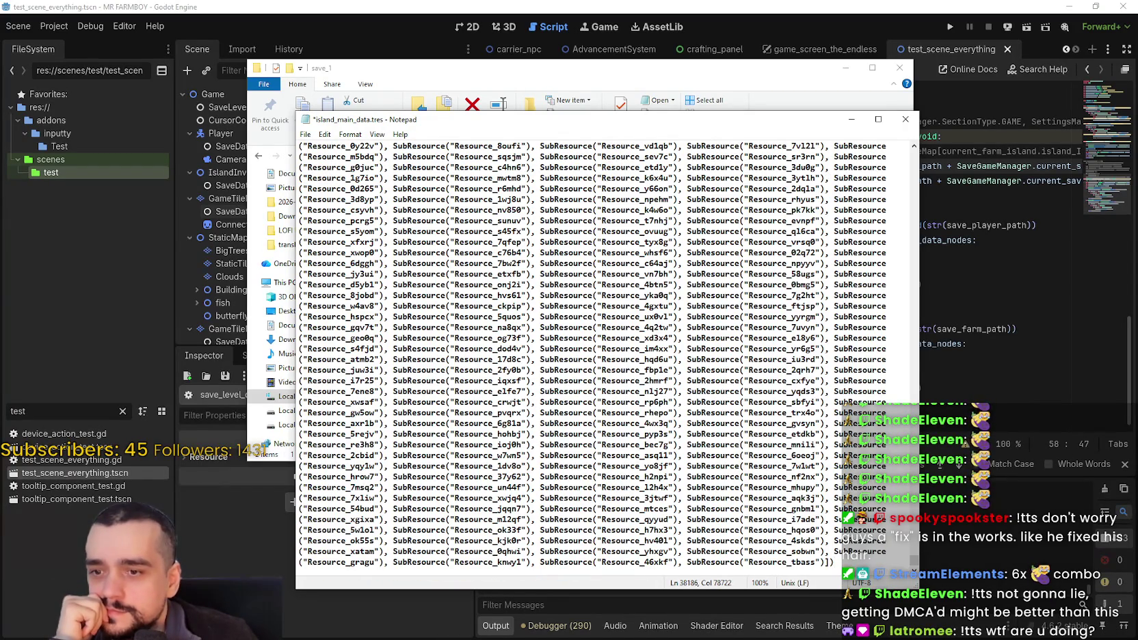
- Save the trimmed island_main_data.tres and close Notepad
click(305, 134)
click(321, 185)
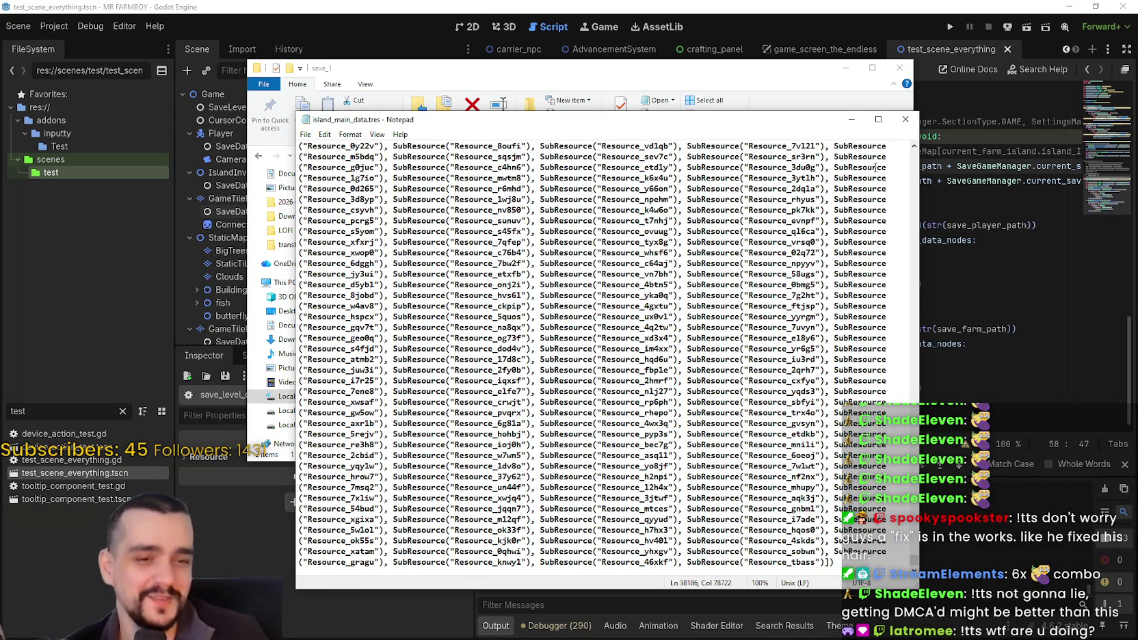
click(906, 121)
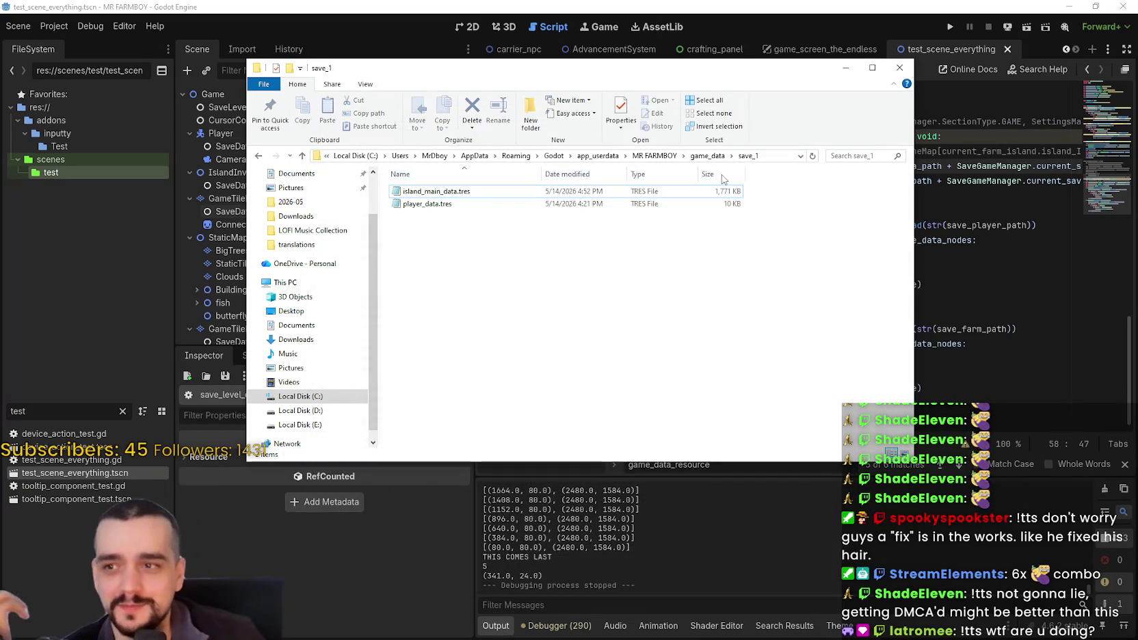
- Switch to the Godot editor and run the MR FARMBOY project
click(953, 29)
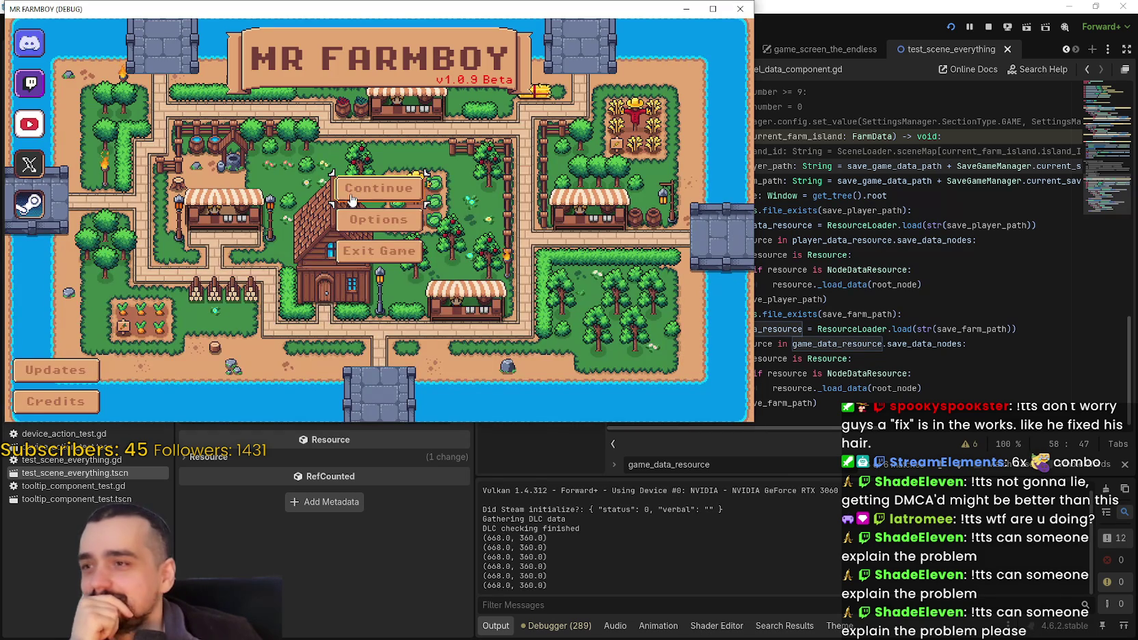
- Load Save 1 from the Continue list, then resume past the line 27 breakpoint
click(350, 199)
click(342, 156)
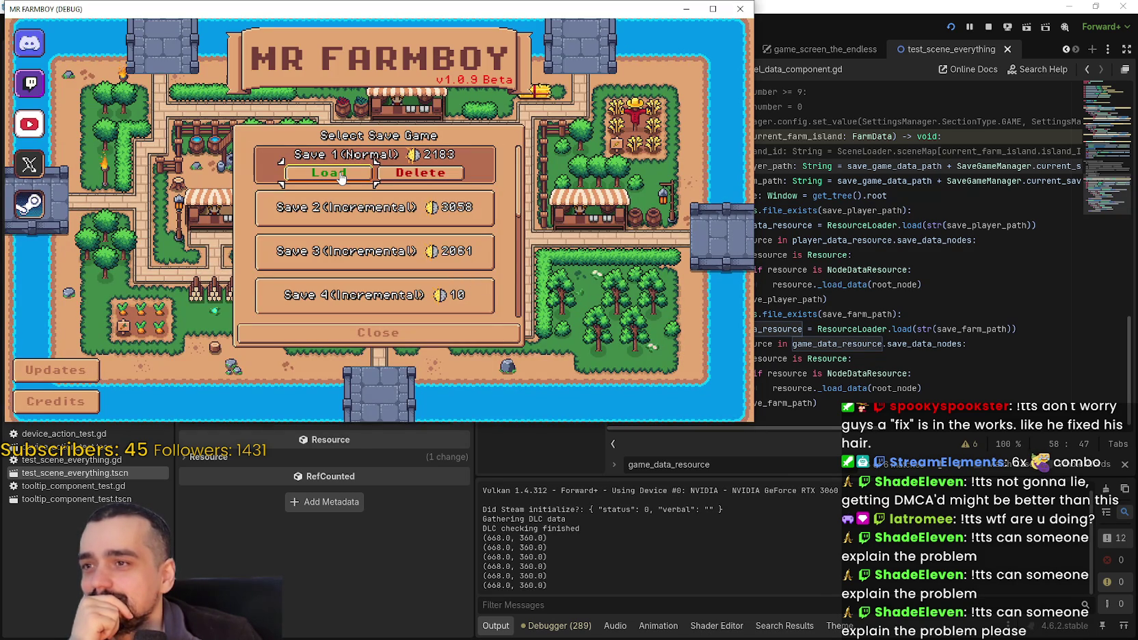
click(342, 173)
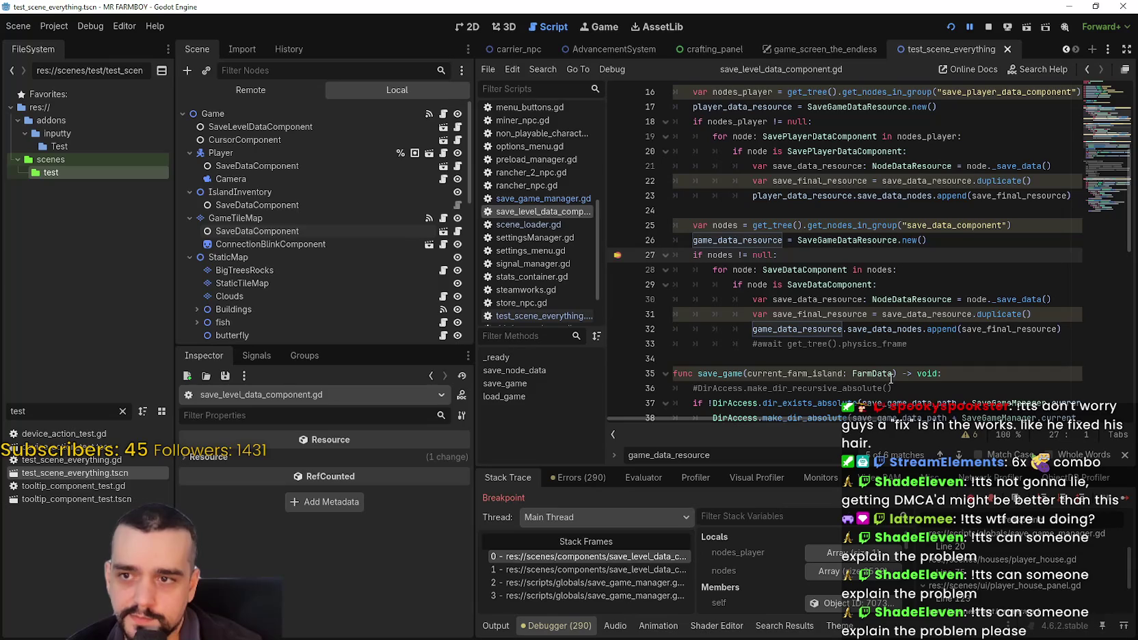
click(1125, 498)
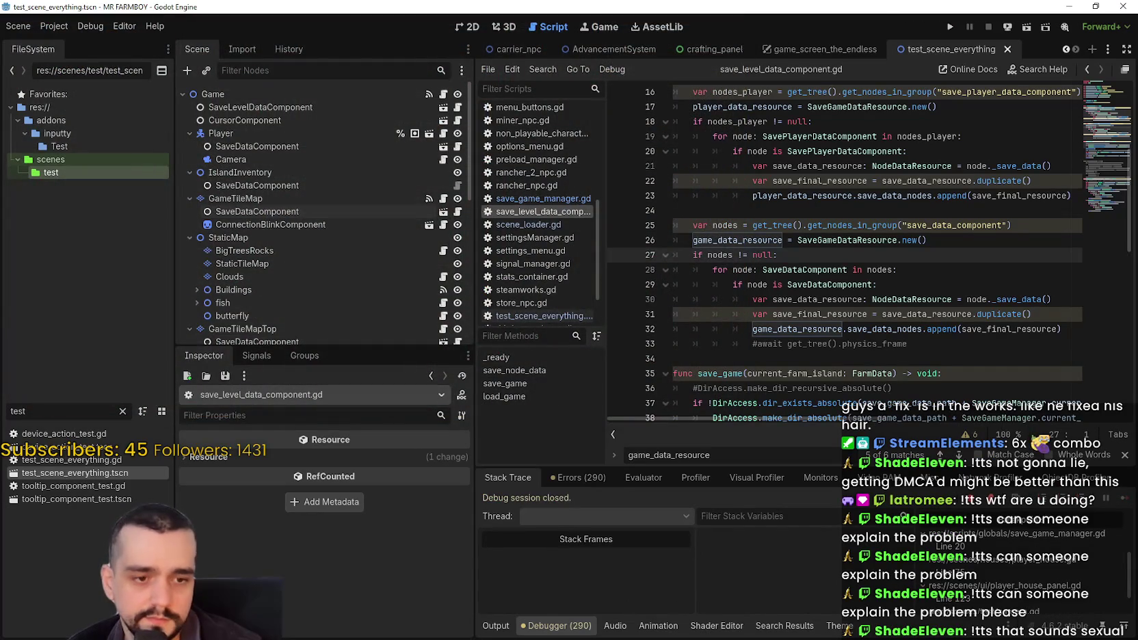
- Open game_data > save_7 > island_main_data.tres in Notepad from the save folder window
key(alt+Tab)
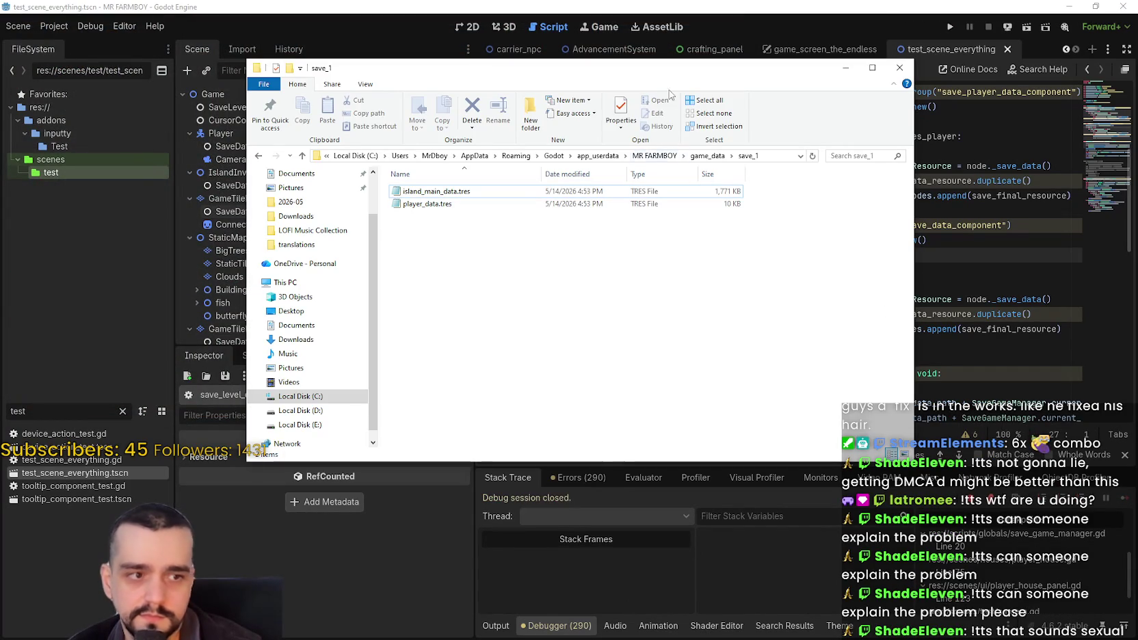
click(707, 156)
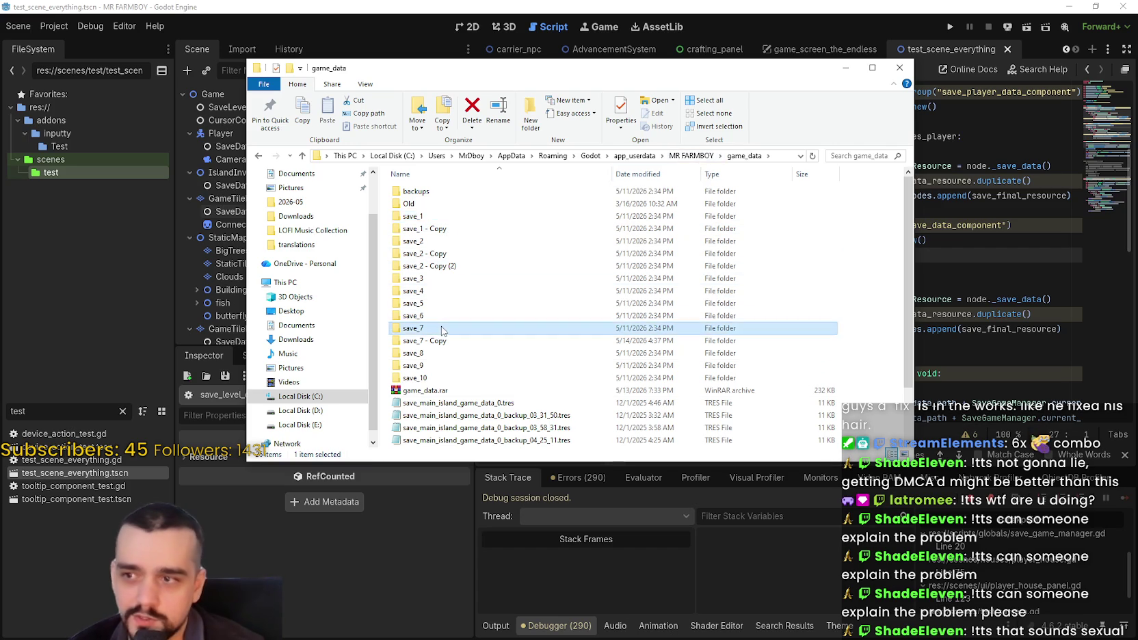
double_click(421, 328)
double_click(437, 190)
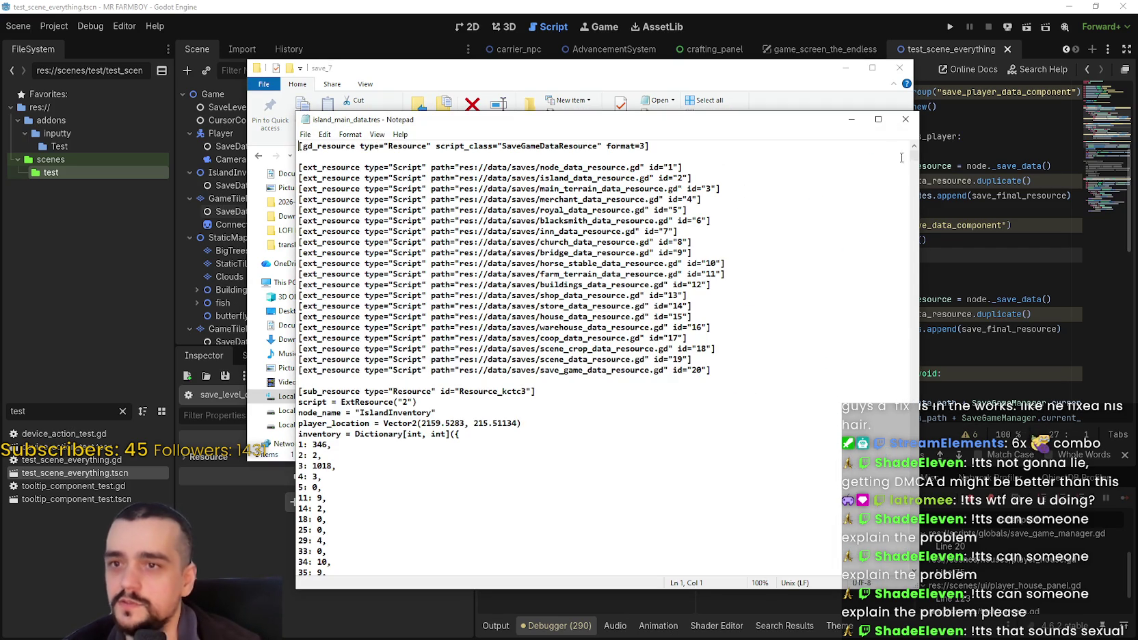
drag(916, 159, 924, 513)
- Cut everything after the SubResource array, close Notepad, and minimize File Explorer
key(ctrl+End)
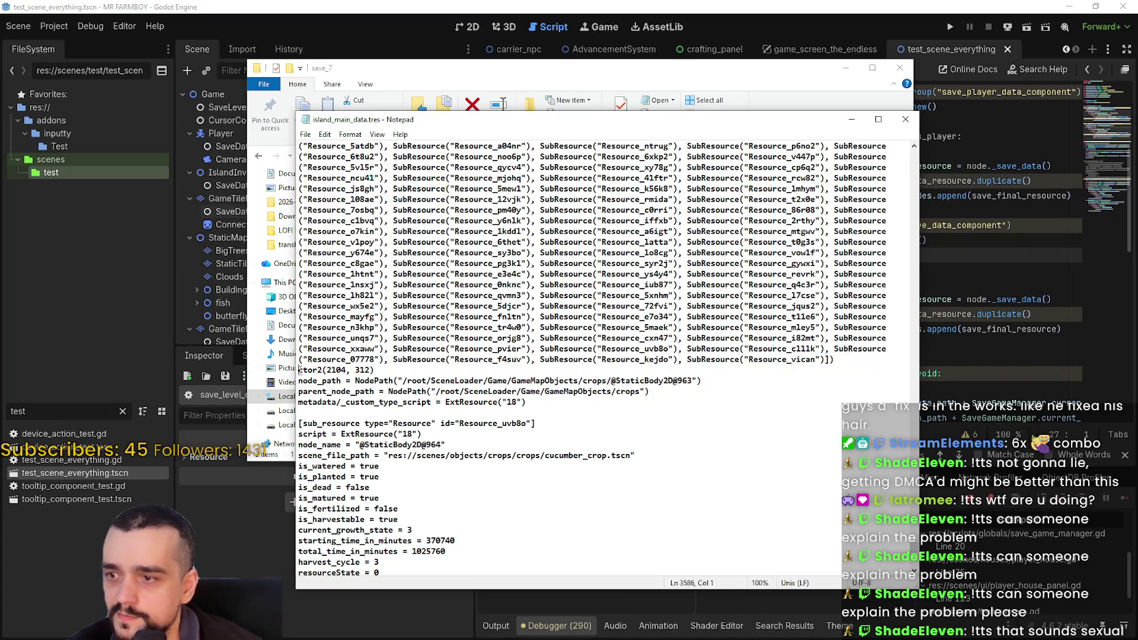
drag(299, 369, 317, 412)
key(ctrl+a)
key(ctrl+v)
key(ctrl+a)
key(ctrl+v)
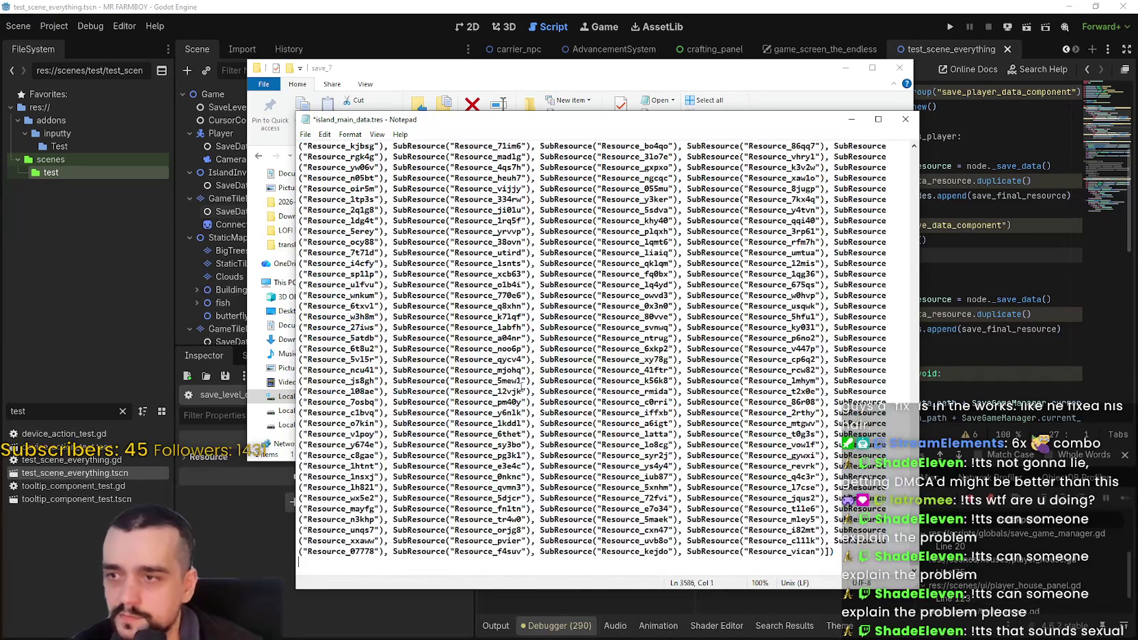
key(BackSpace)
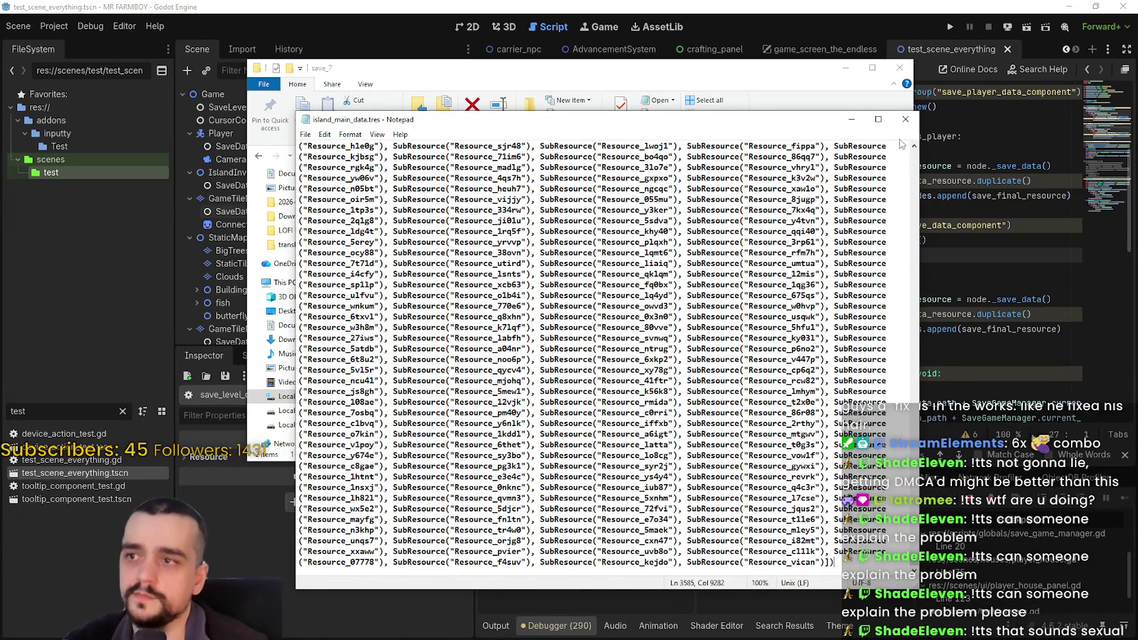
click(906, 118)
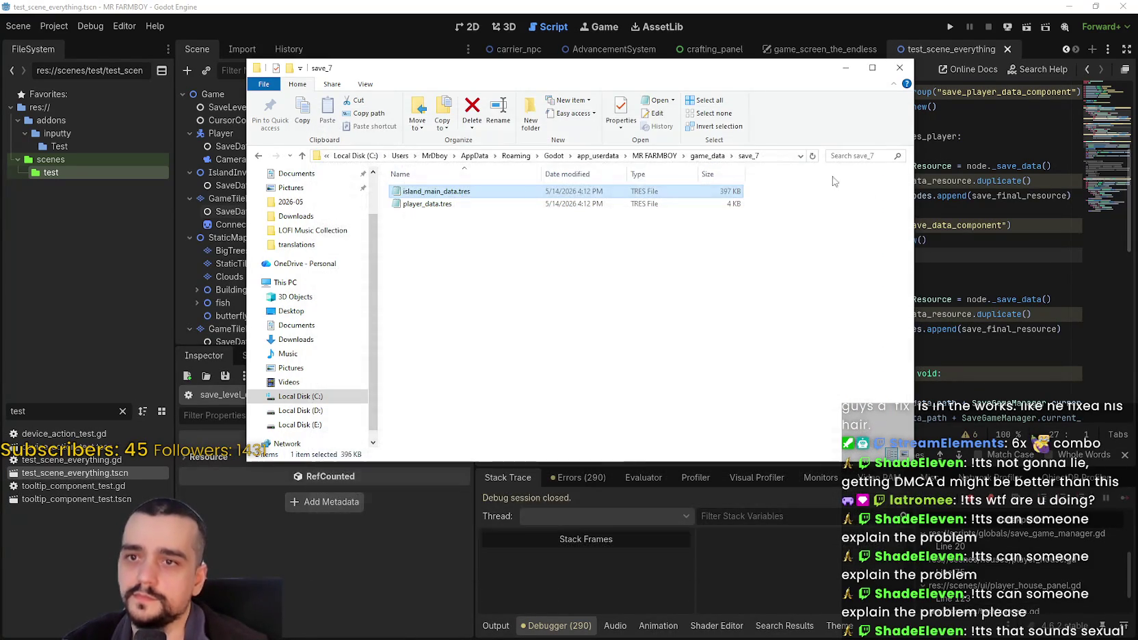
click(855, 68)
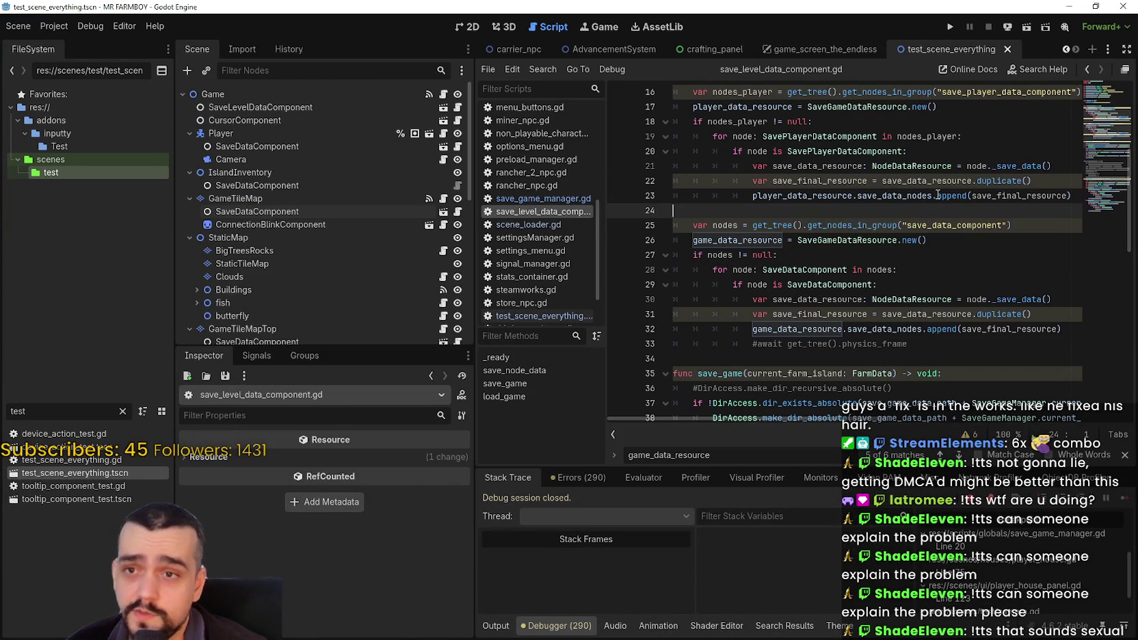
- Run MR FARMBOY again from the Godot editor toolbar
click(952, 26)
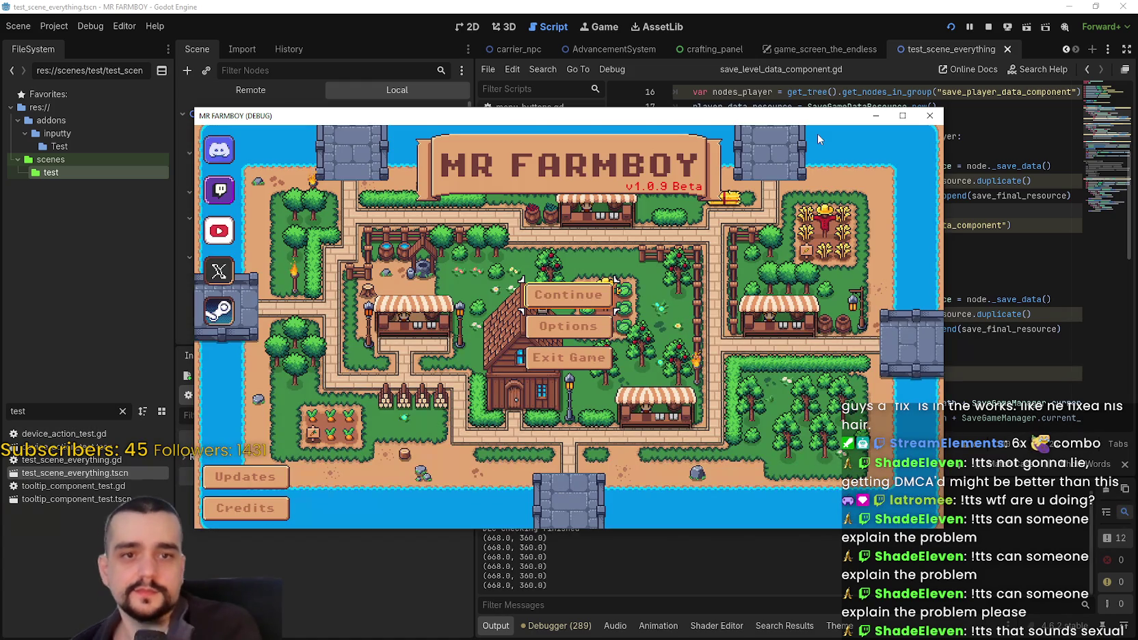
- Open Continue, scroll the save list to Save 7 and load it
click(567, 296)
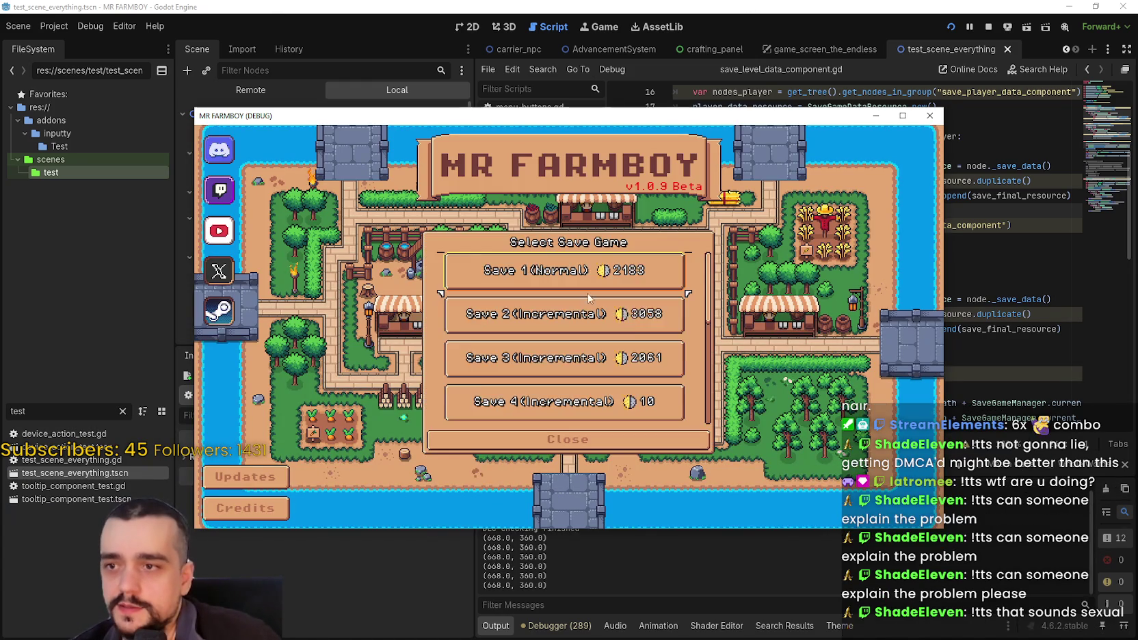
scroll(562, 318, down, 5)
click(561, 314)
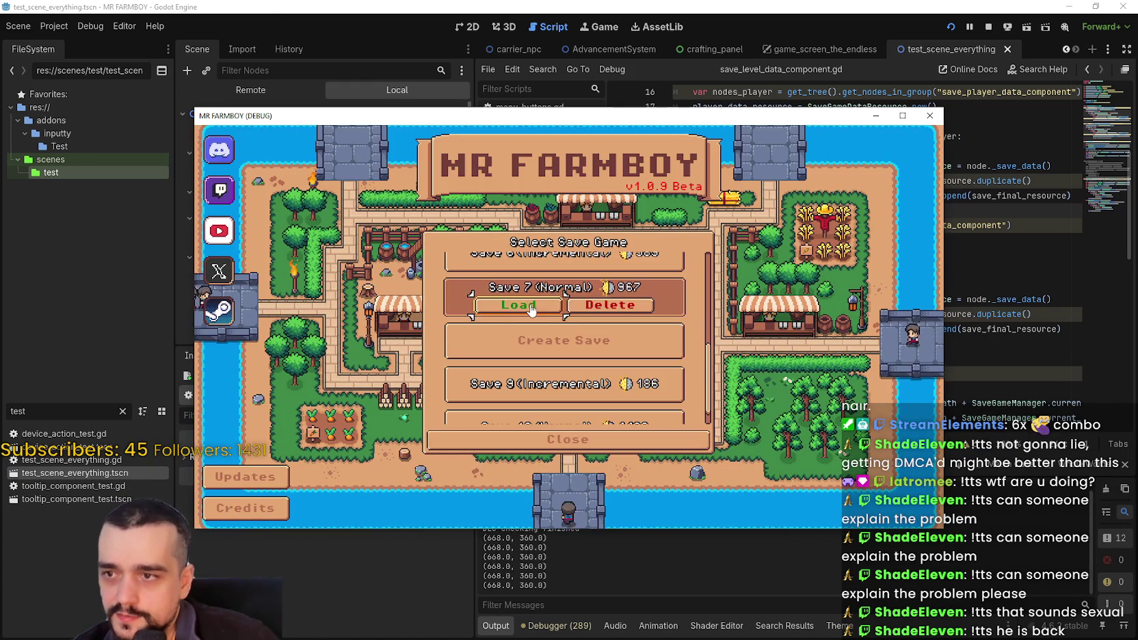
click(540, 319)
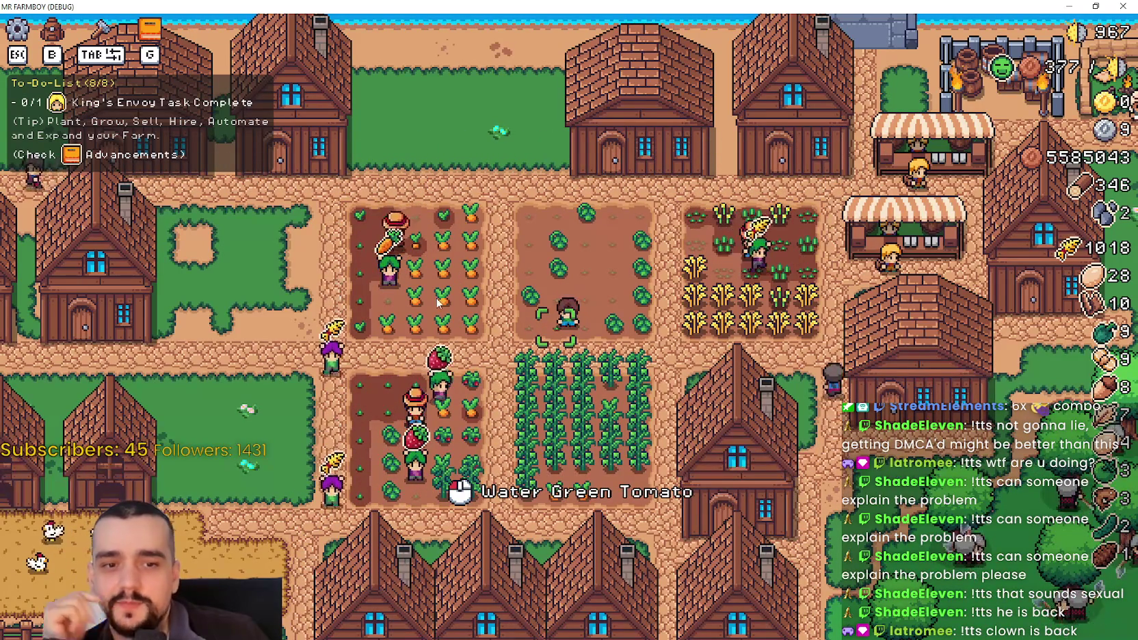
- Open Stats & Inventory with B, check the focused Cucumber, close it, then walk the farmer
scroll(437, 303, up, 2)
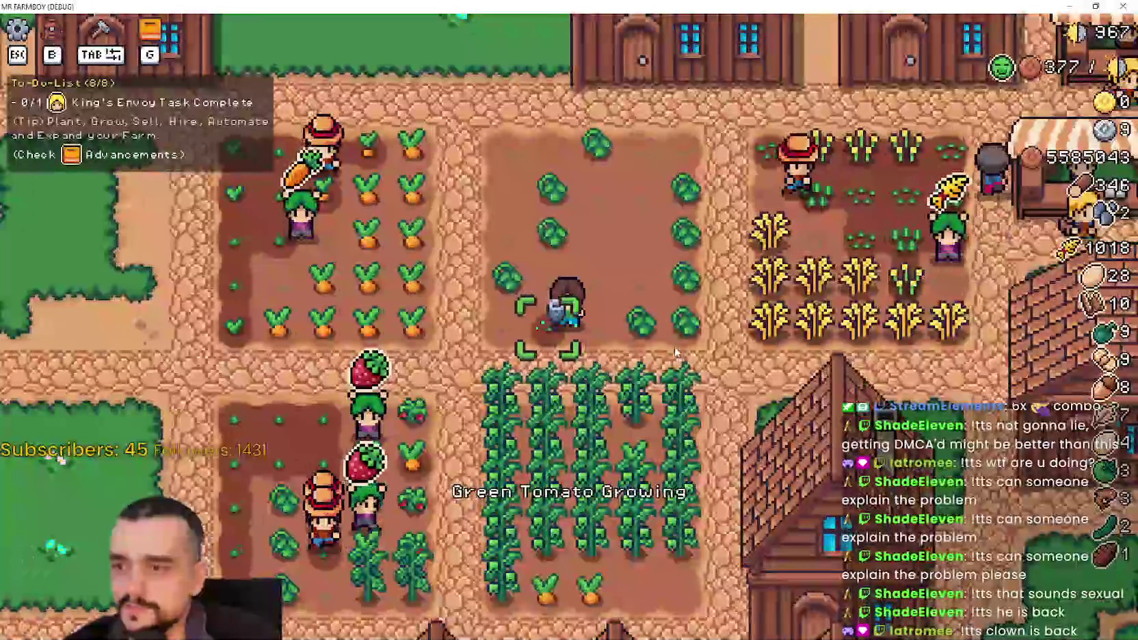
scroll(677, 351, down, 3)
scroll(677, 351, up, 2)
key(b)
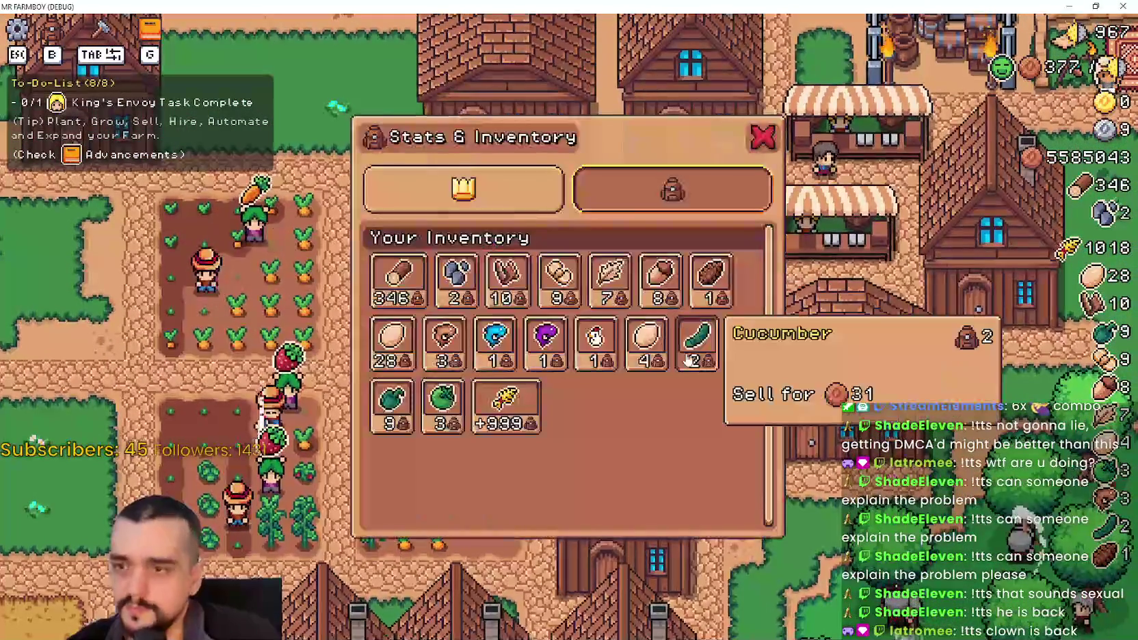
key(s)
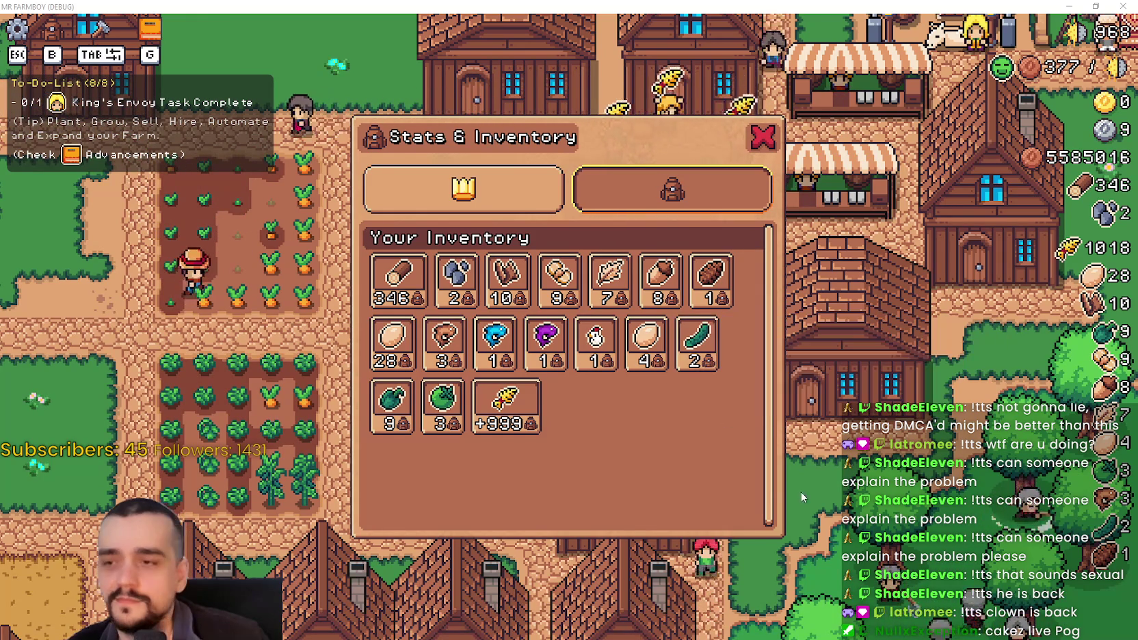
key(Escape)
key(w)
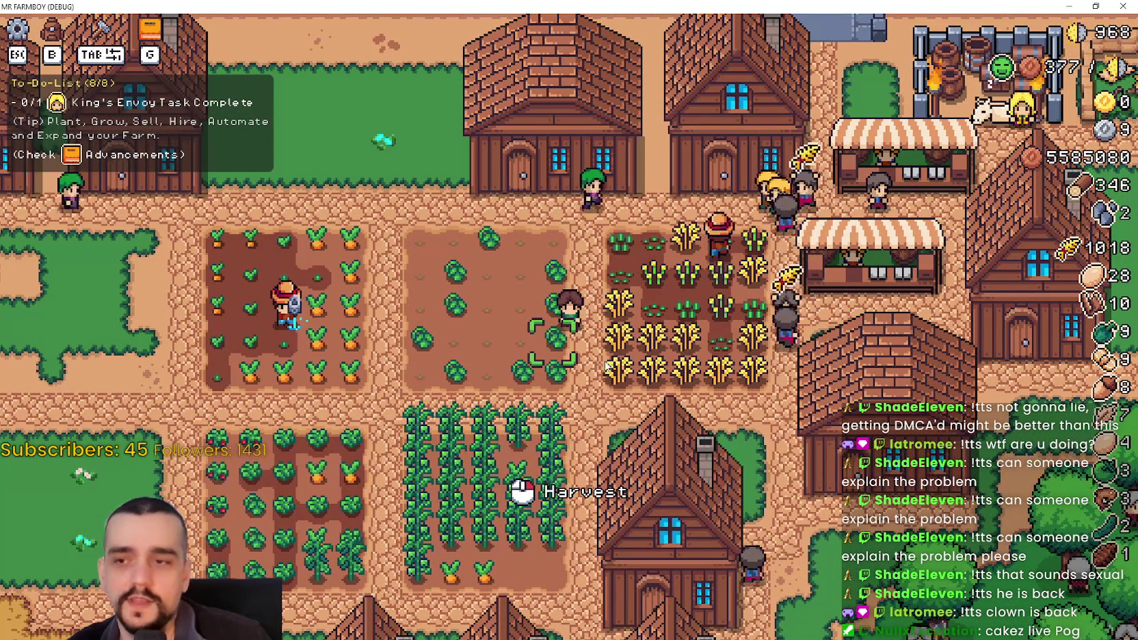
key(s)
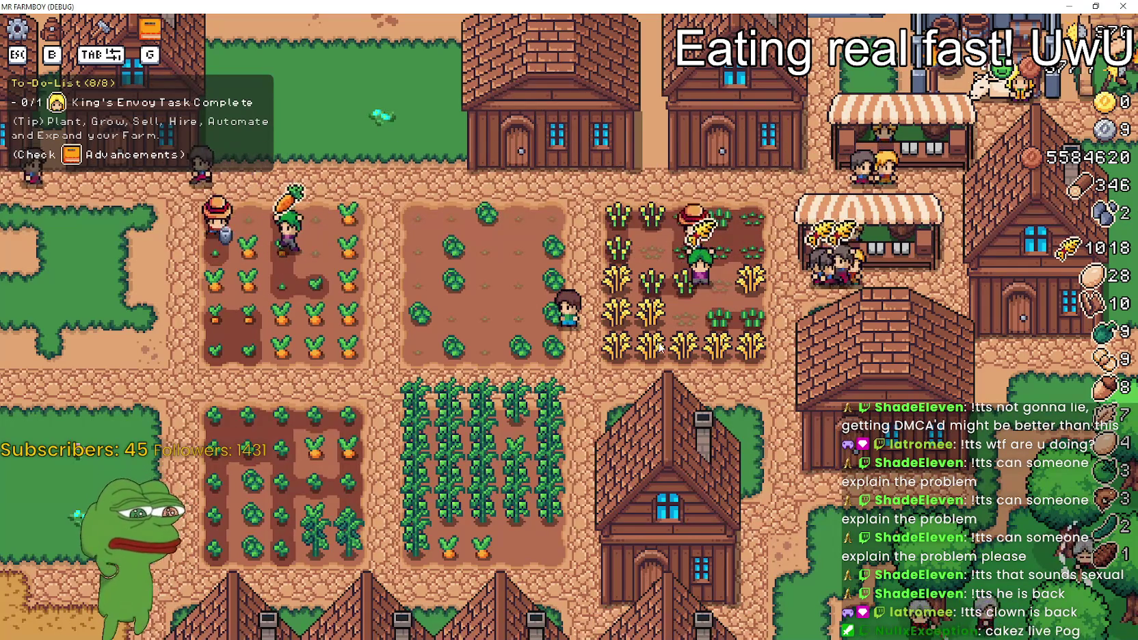
- Open inventory with B, close it via the X, reopen it, then return to Godot
key(b)
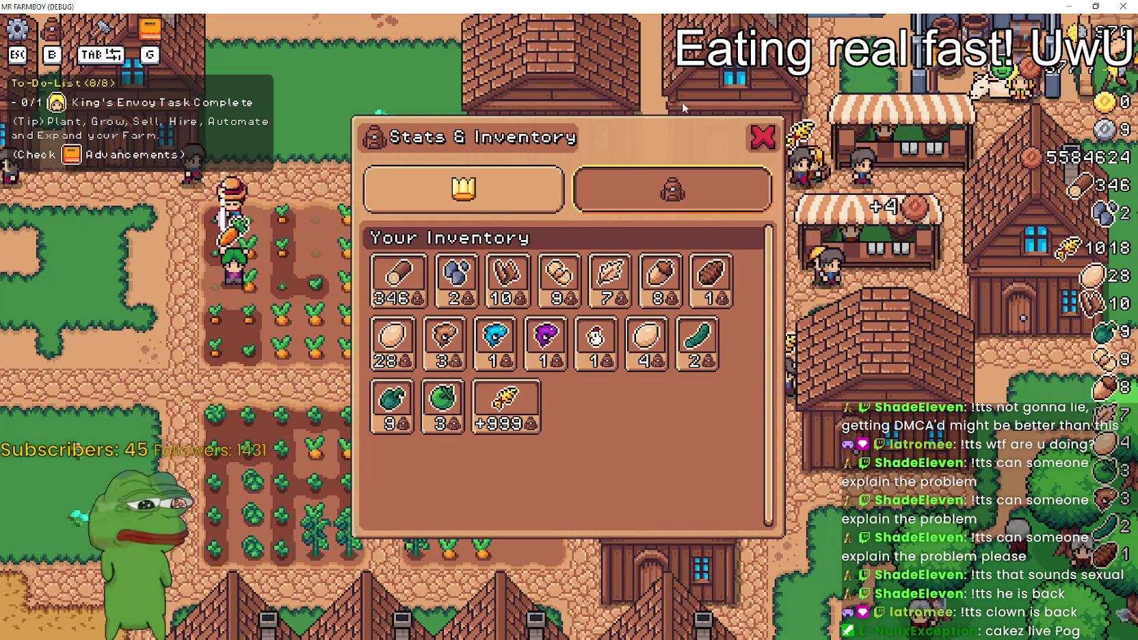
click(761, 142)
key(b)
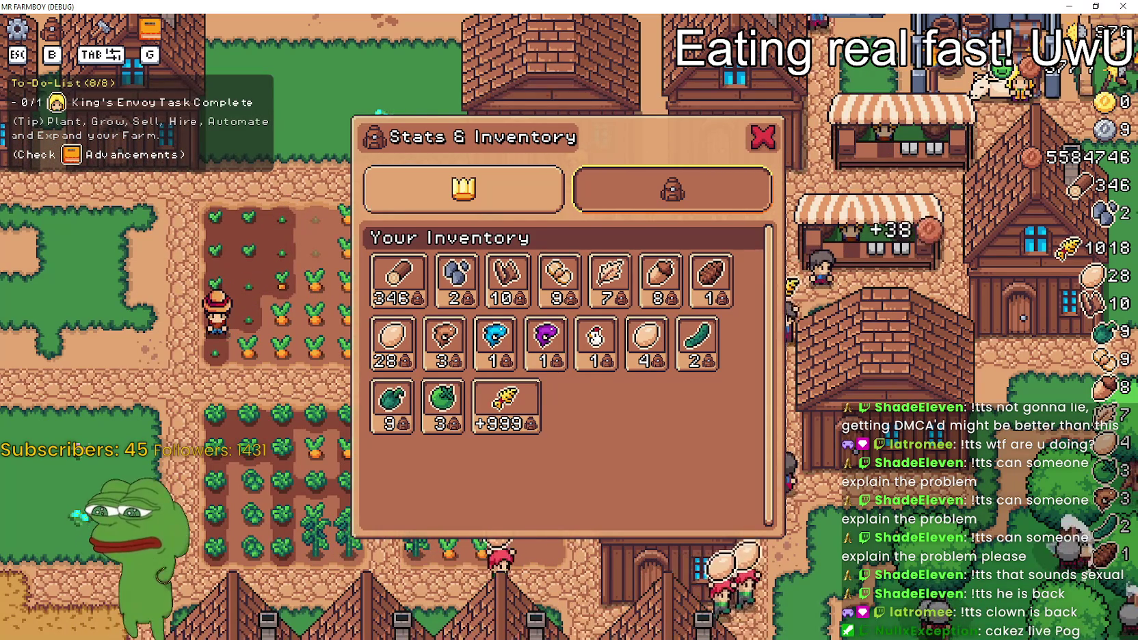
key(alt+Tab)
scroll(807, 239, down, 4)
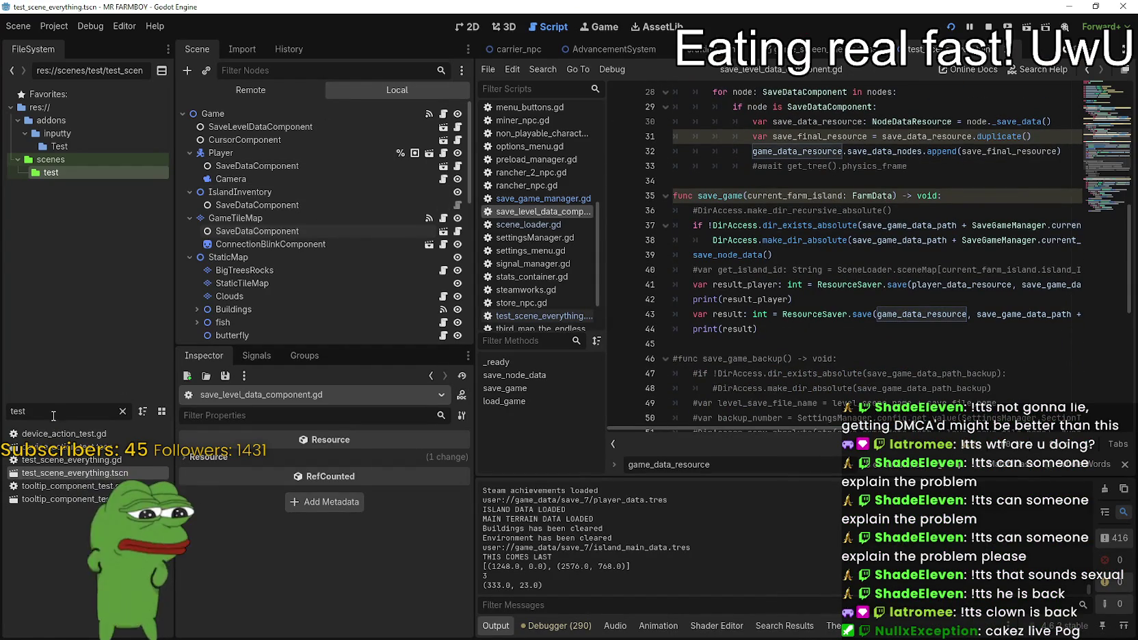
- Filter the FileSystem for 'game_s' and open game_screen.tscn
key(BackSpace)
key(BackSpace)
key(BackSpace)
text(game)
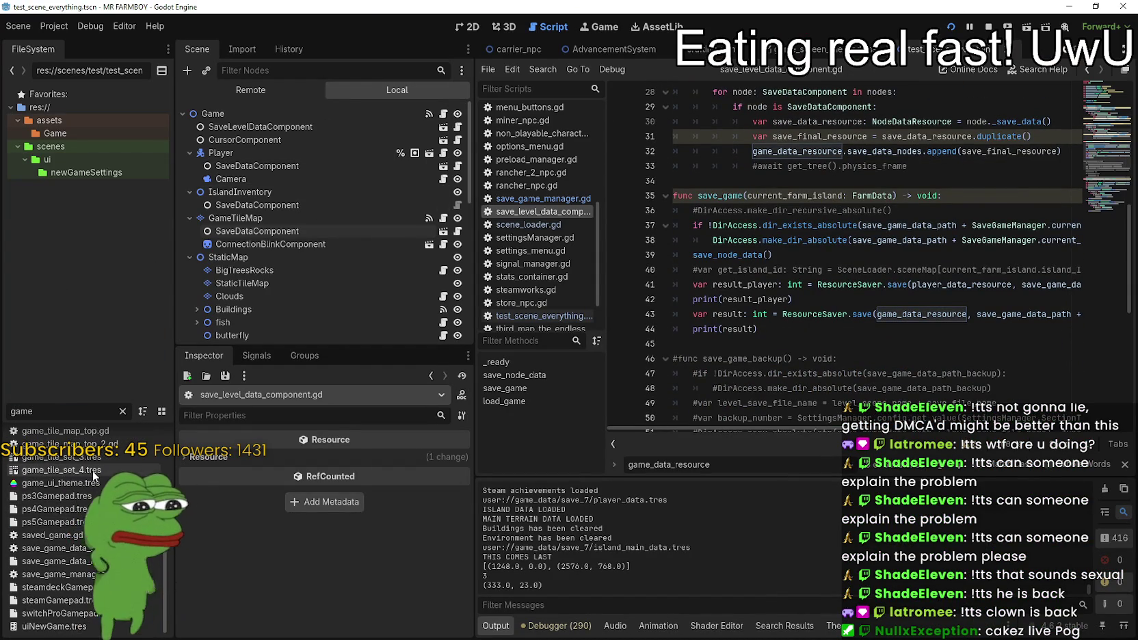
text(_s)
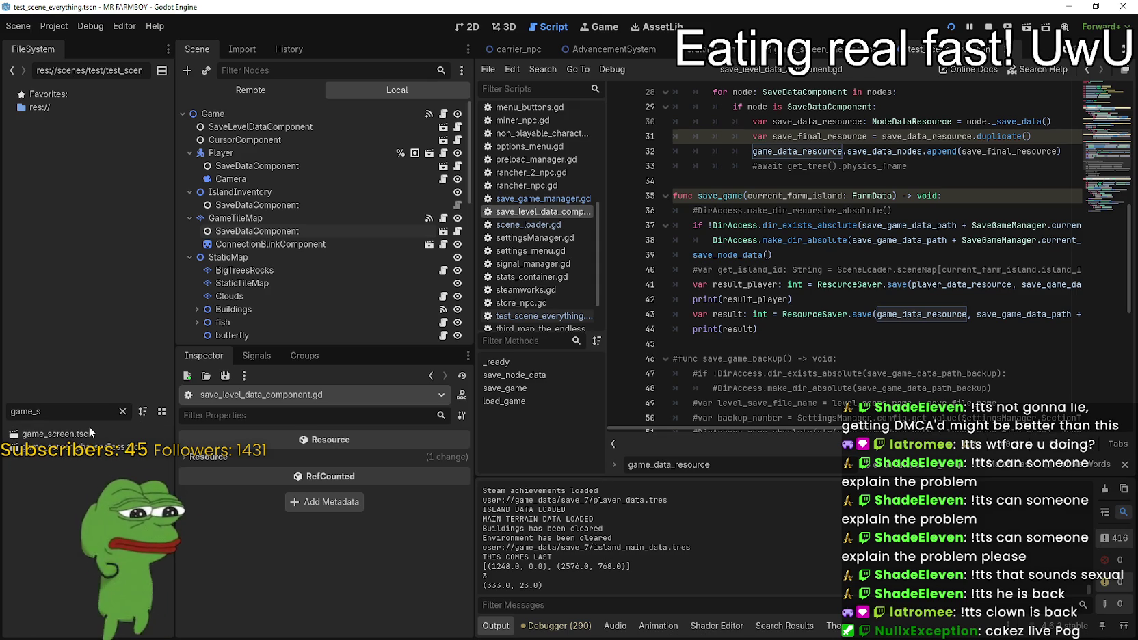
click(83, 433)
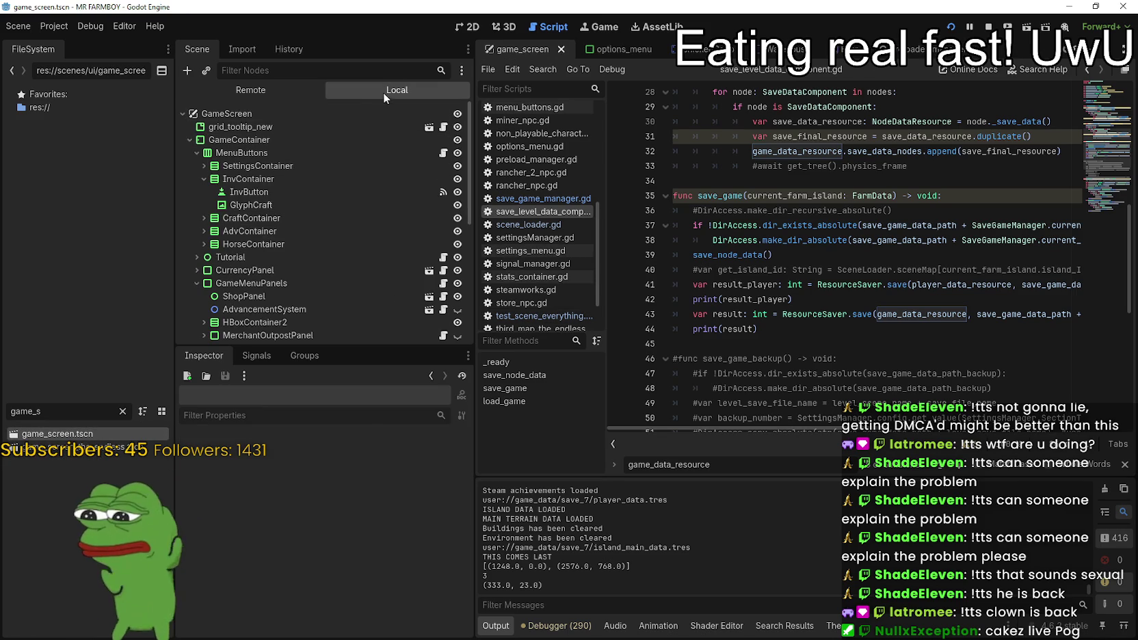
- Open the InventoryPanel node's inventory_panel.gd script at its tab-change handler
scroll(295, 226, down, 5)
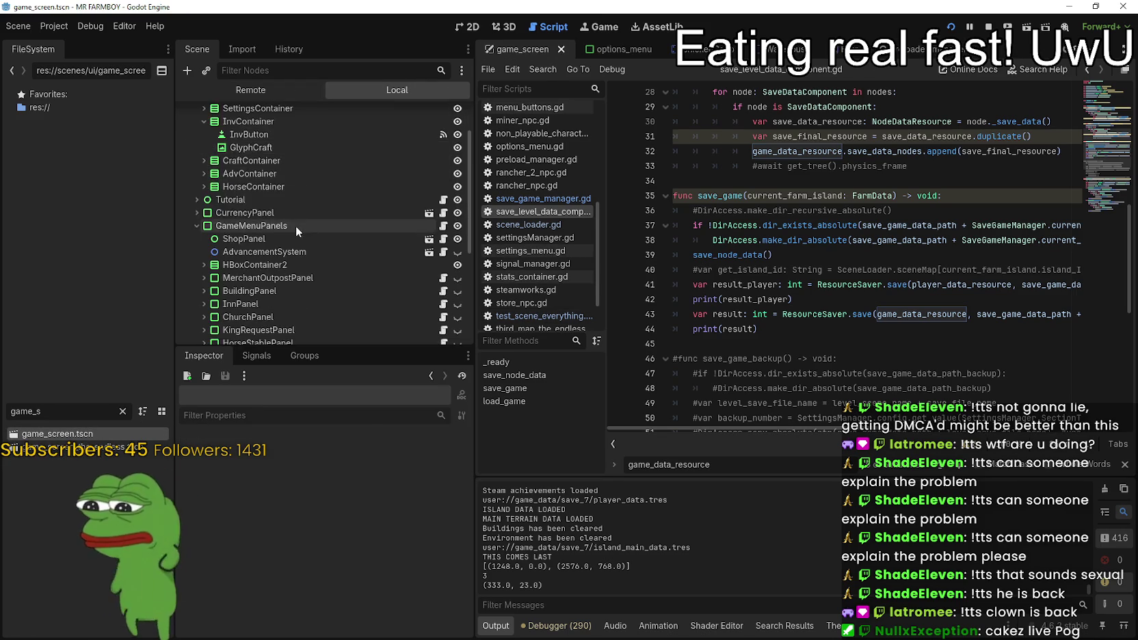
scroll(373, 227, down, 3)
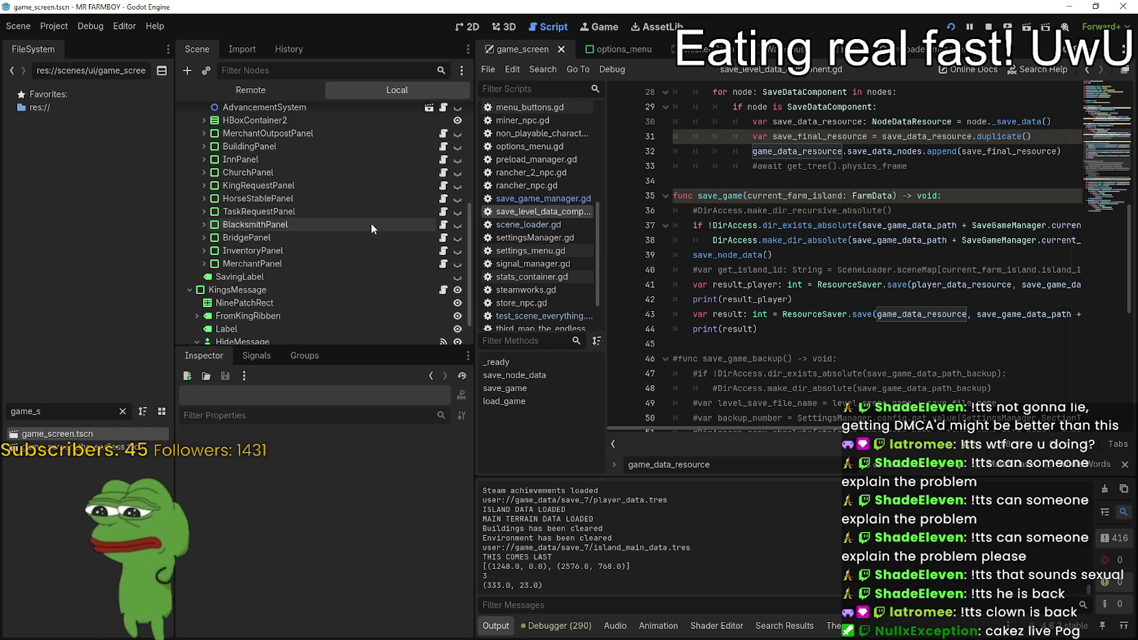
click(444, 250)
click(1101, 264)
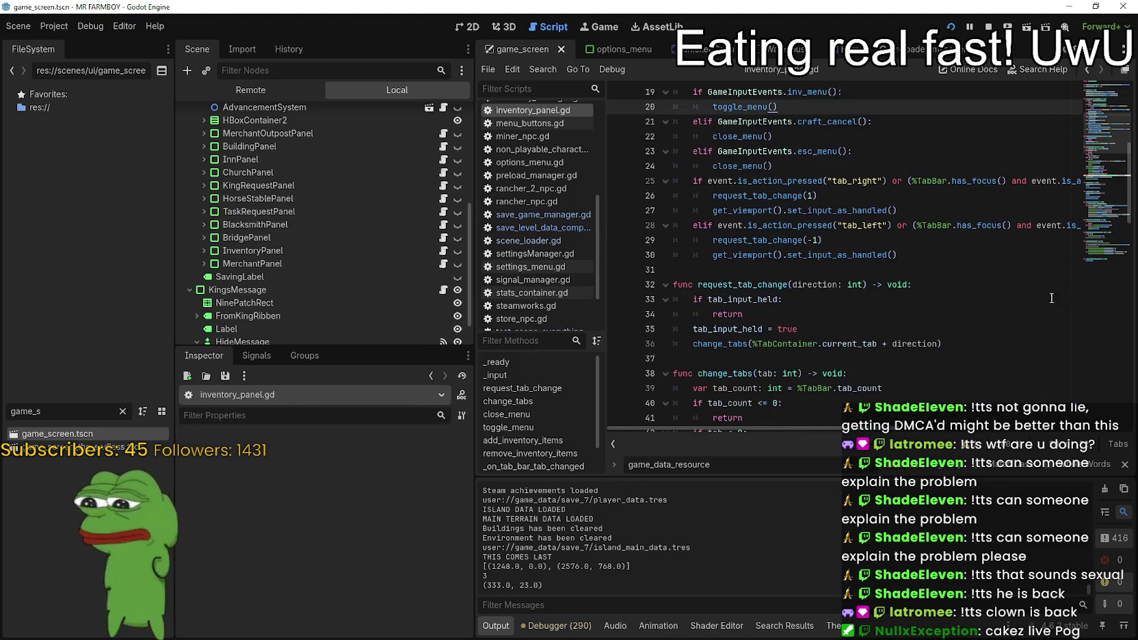
- Uncomment '%TabContainer.current_tab = tab' on line 89 and close the search bar
click(889, 225)
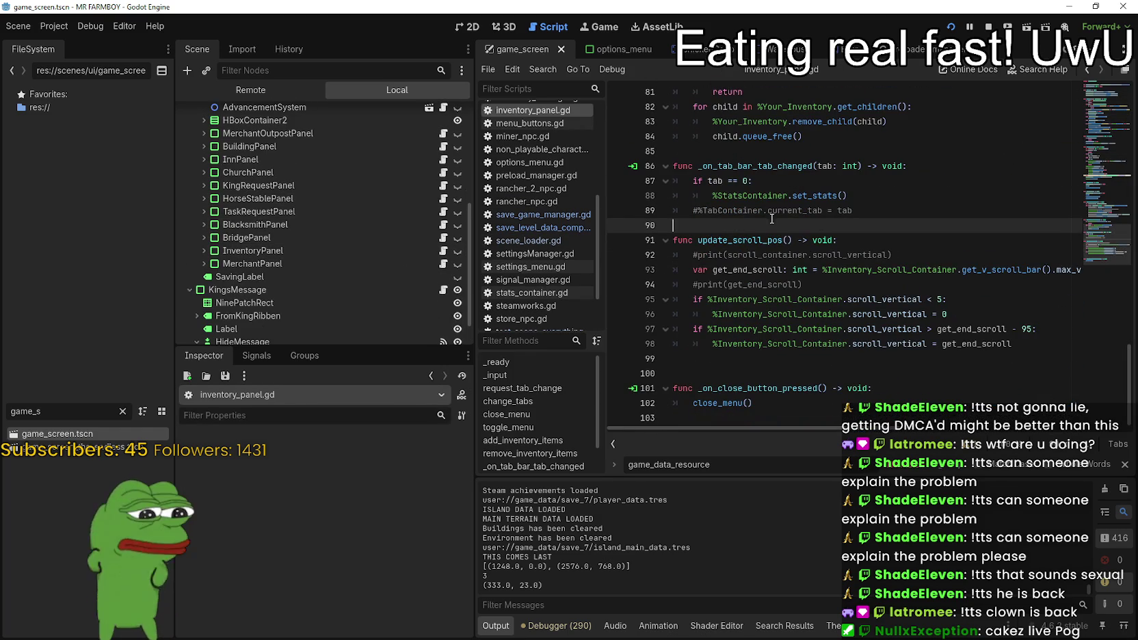
click(894, 215)
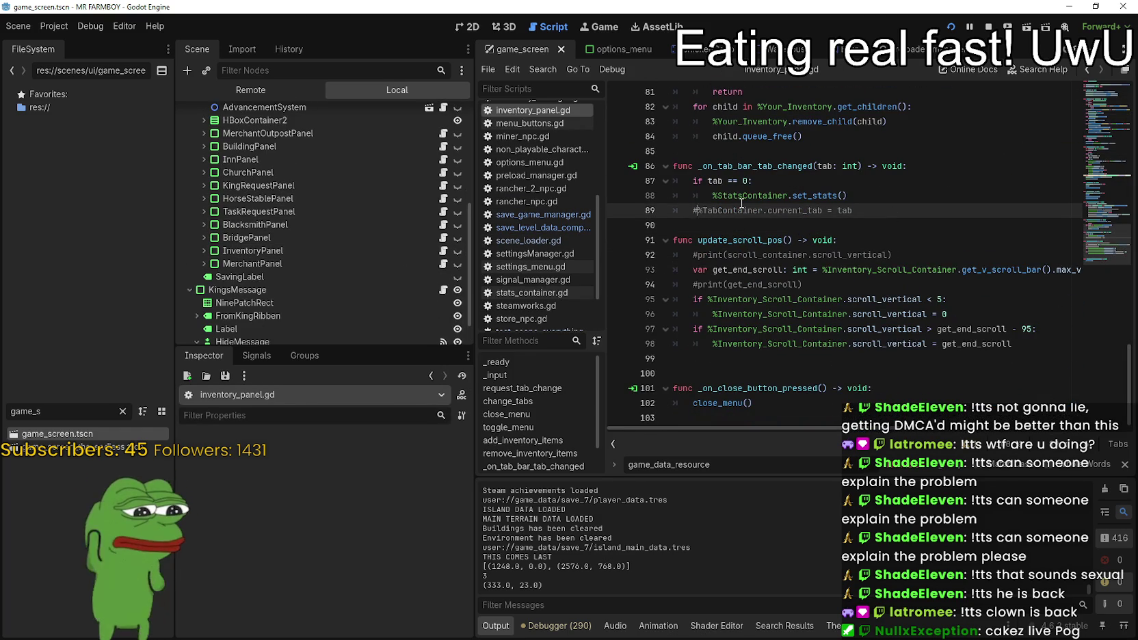
key(ctrl+s)
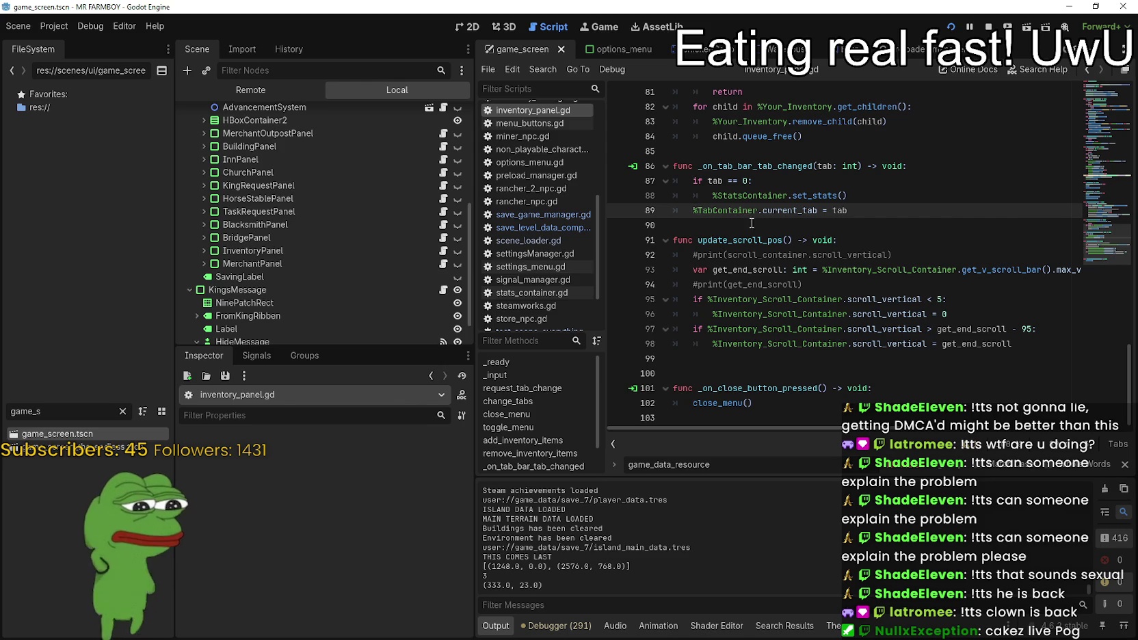
click(1127, 465)
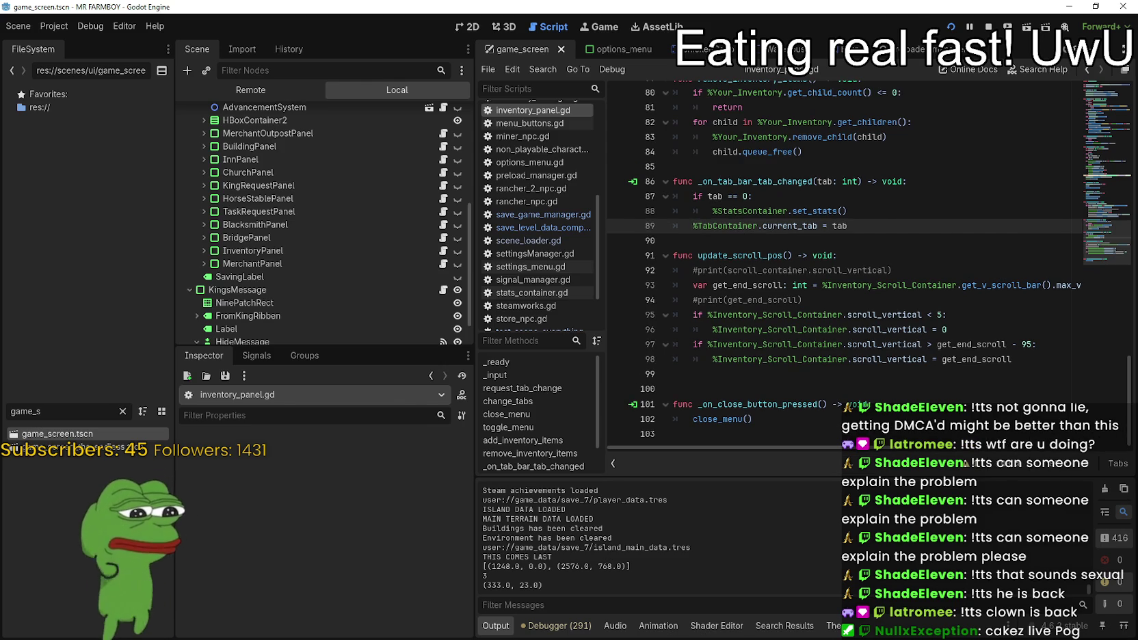
- Run the game and switch the panel between its stats and inventory pages
key(alt+Tab)
click(463, 189)
click(665, 197)
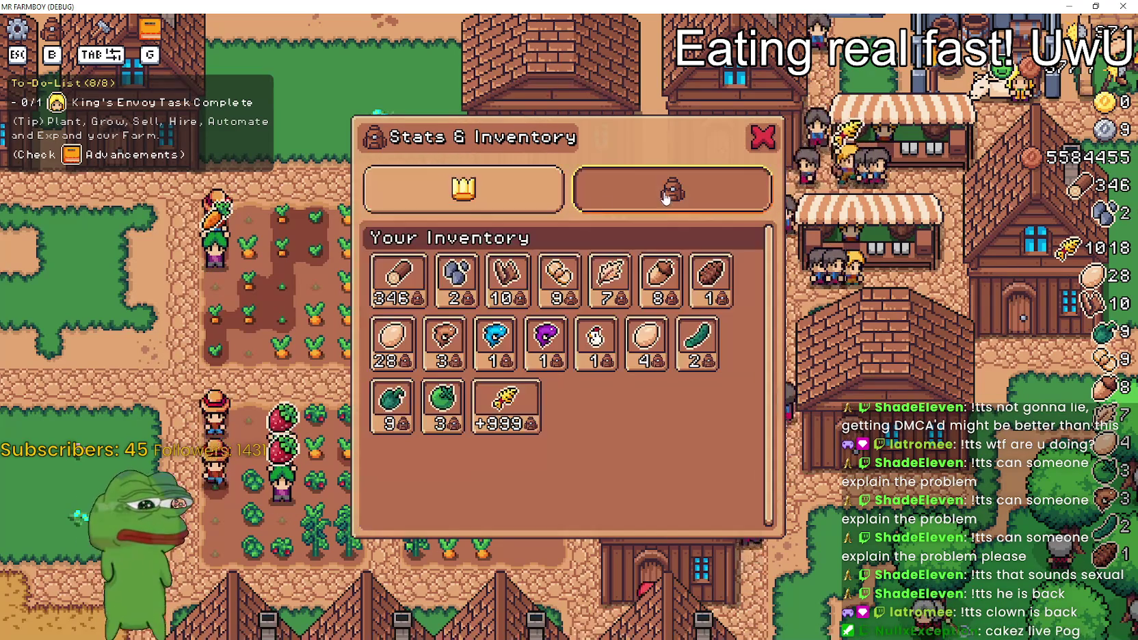
- Show the panel's stats page and scroll through it
click(502, 202)
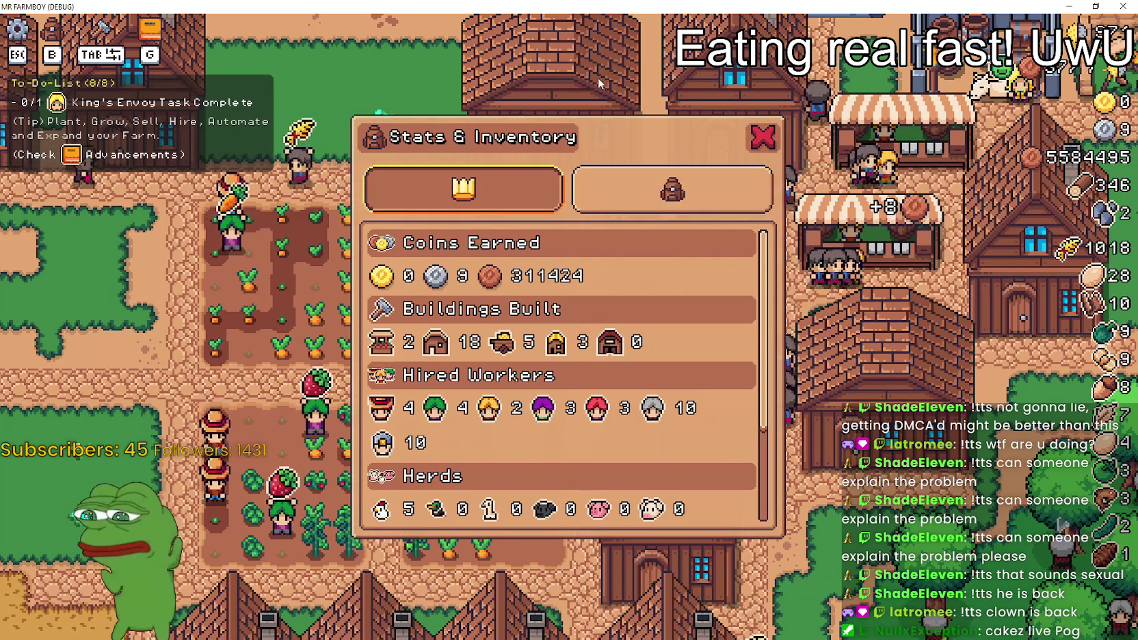
scroll(602, 342, down, 2)
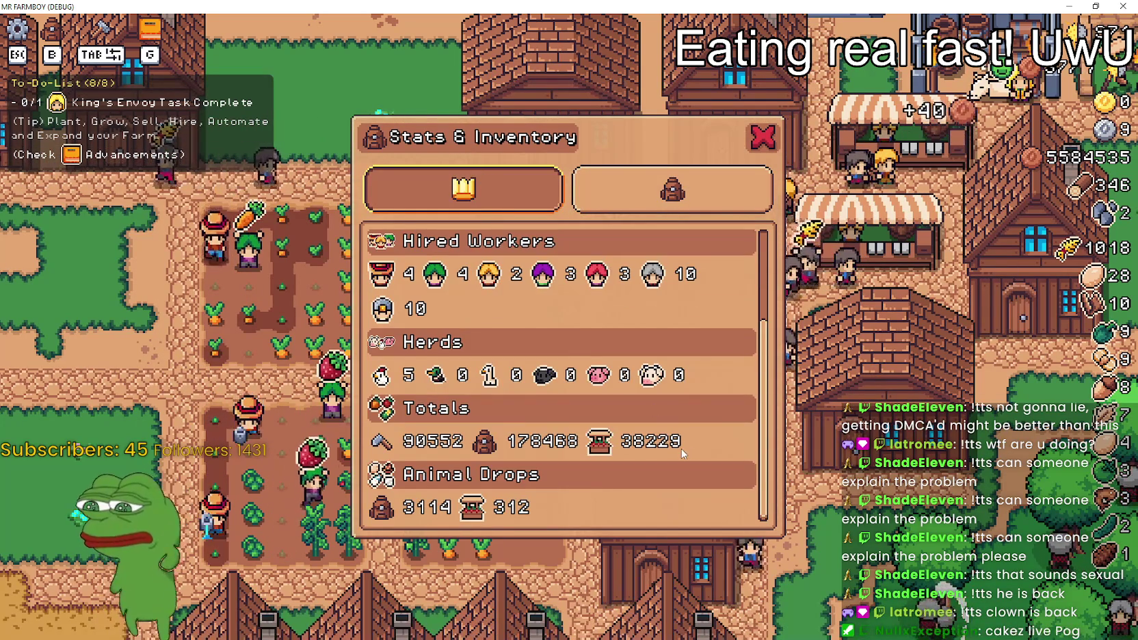
scroll(681, 448, up, 2)
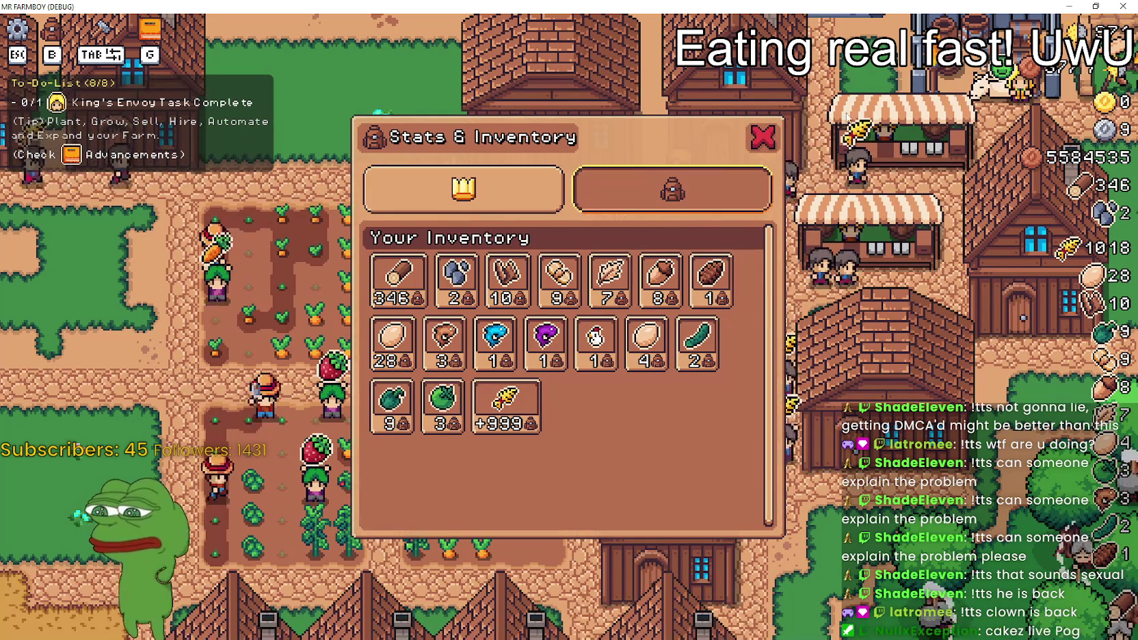
- Close the panel with B, walk the farmer into the wheat field, and stop the game with F8
key(b)
key(d)
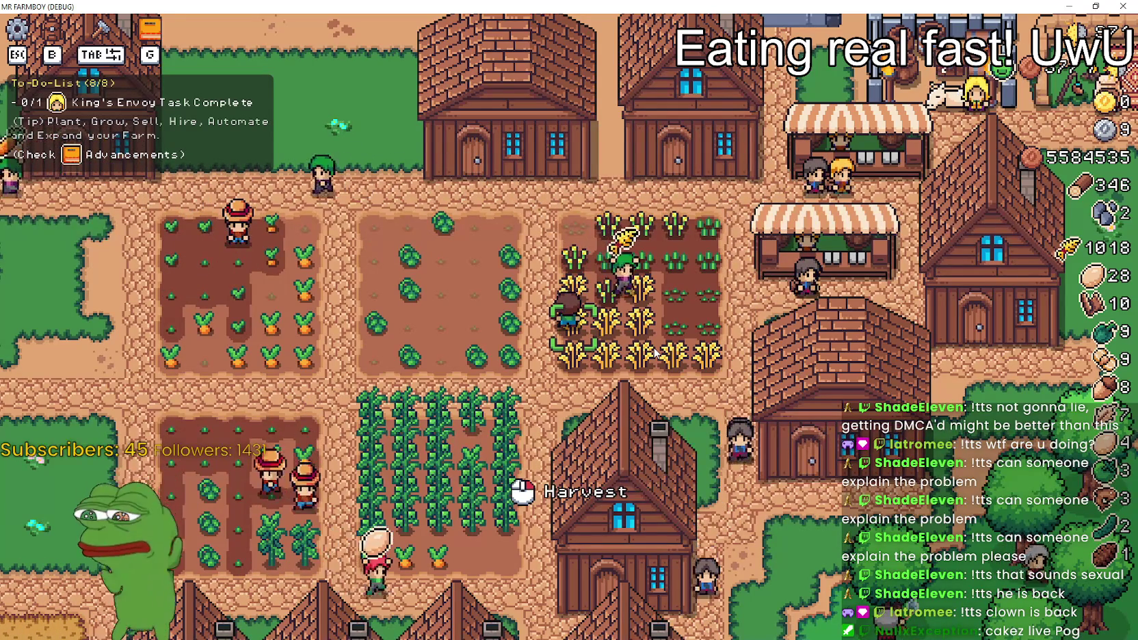
key(F8)
click(759, 255)
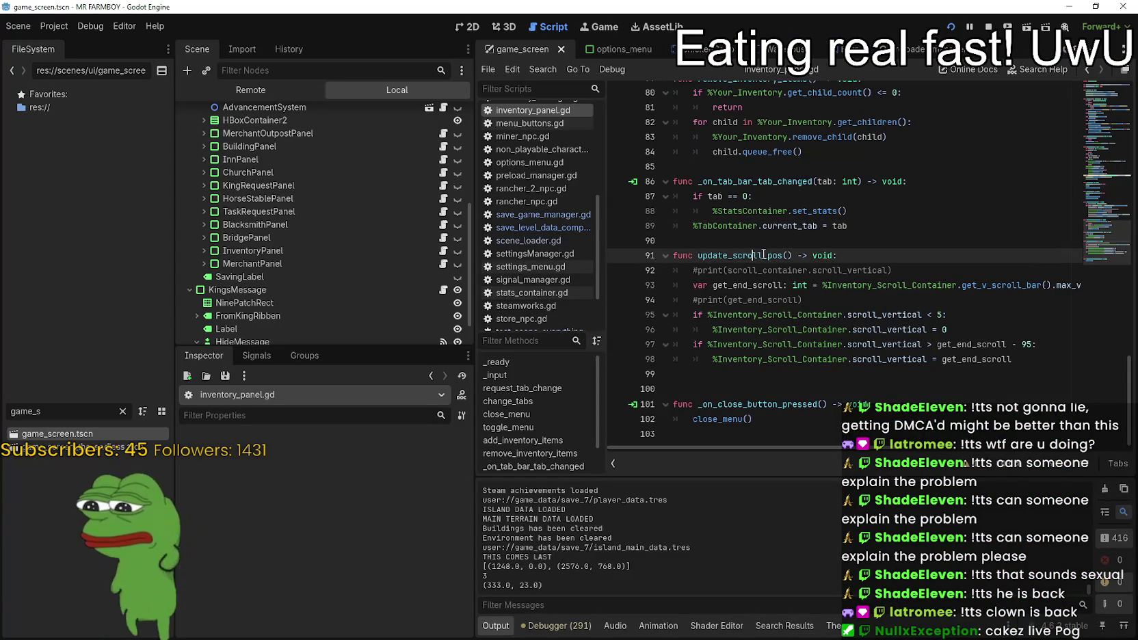
- Scroll up through inventory_panel.gd to review the toggle_menu function
scroll(811, 306, up, 7)
scroll(812, 305, up, 4)
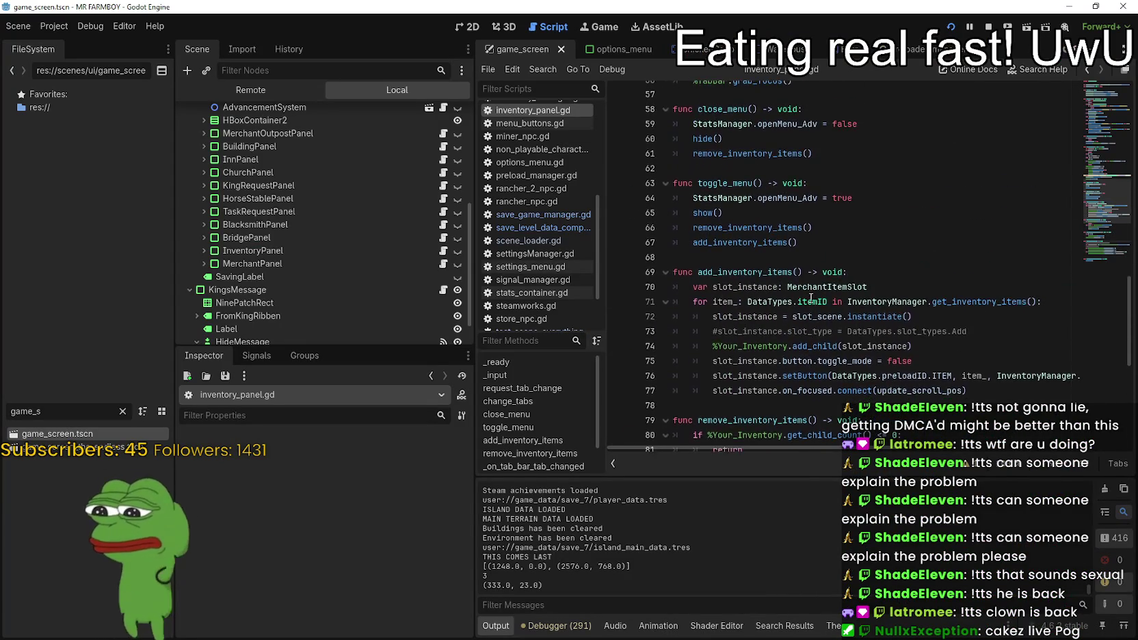
click(828, 234)
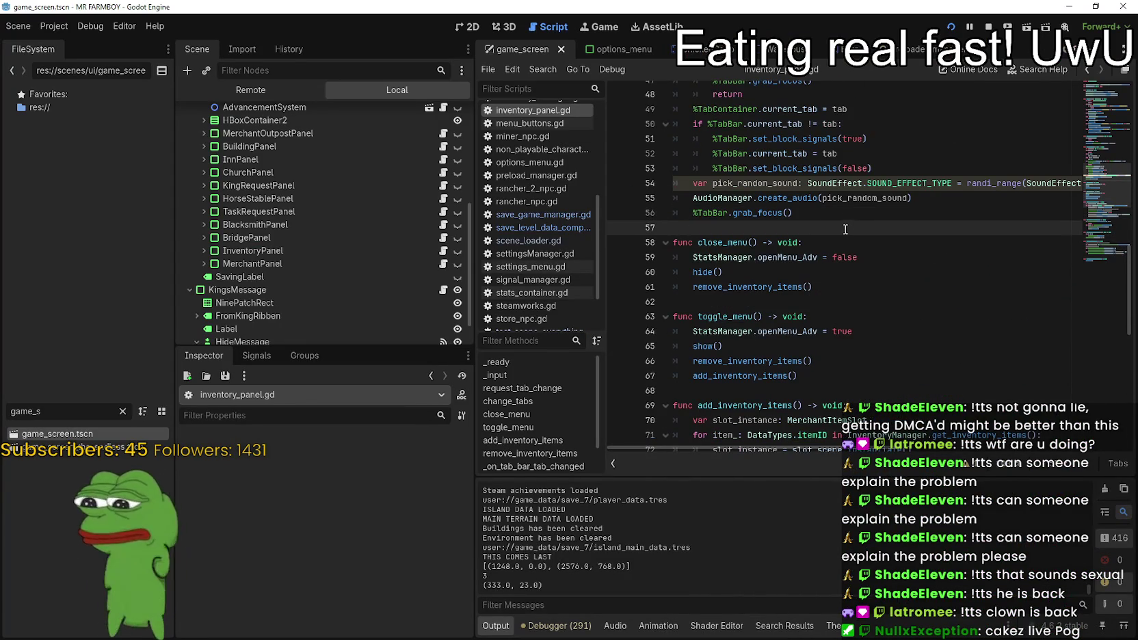
scroll(354, 216, up, 5)
scroll(355, 216, up, 2)
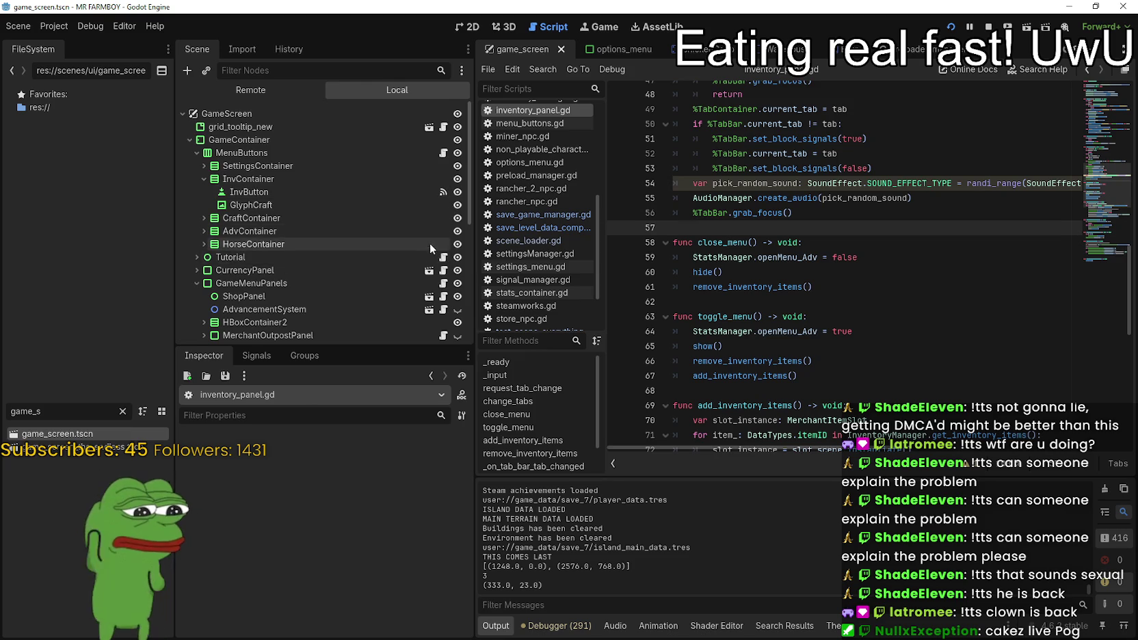
scroll(431, 245, down, 1)
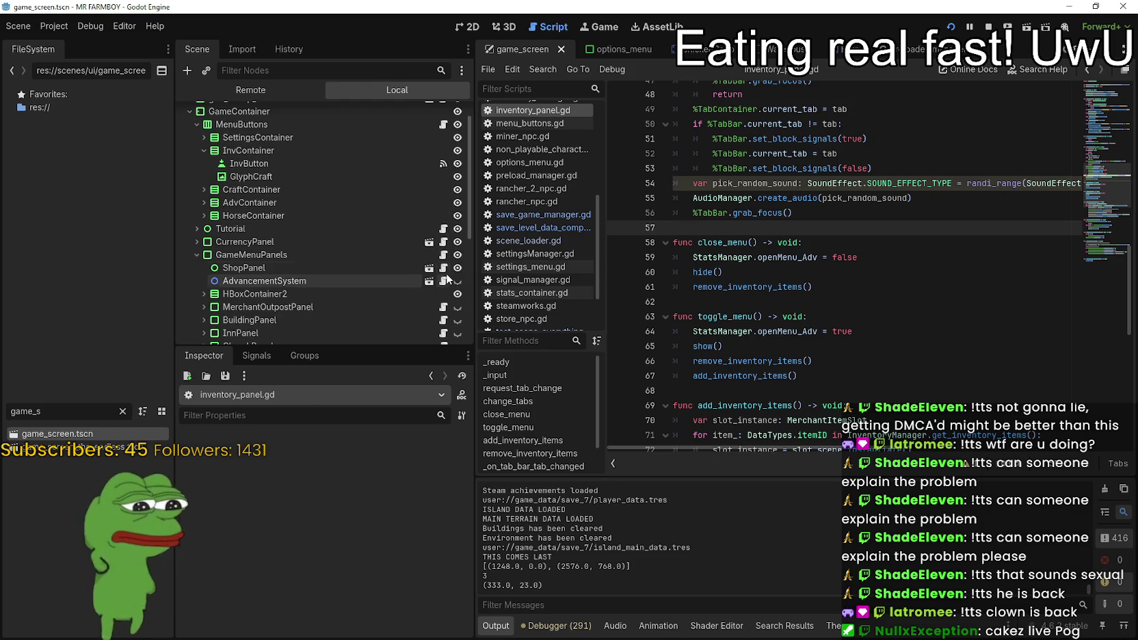
- Open the CraftingPanel node's crafting_panel.gd script
click(443, 267)
click(882, 329)
scroll(879, 325, up, 10)
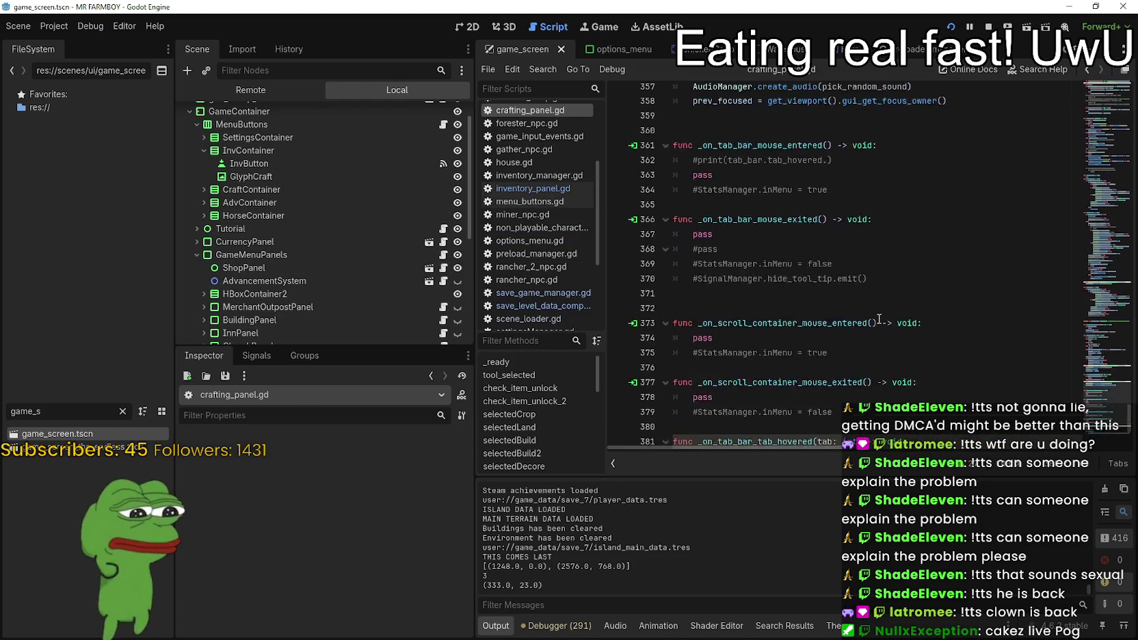
- Locate the tab_bar.grab_focus() call on line 298 of crafting_panel.gd
scroll(868, 310, up, 7)
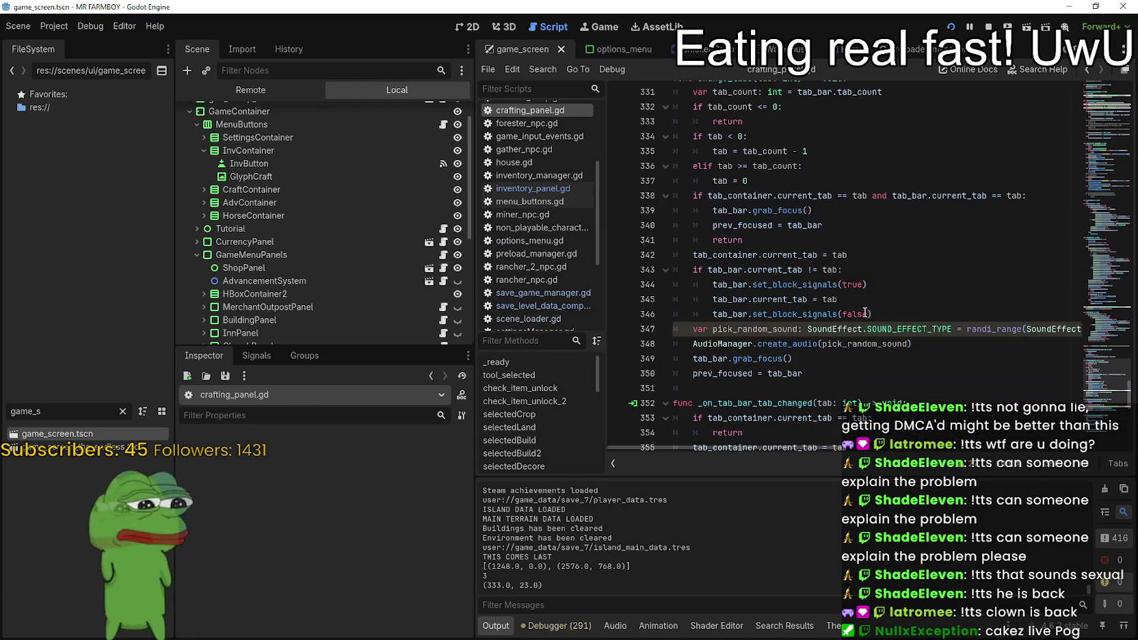
scroll(863, 305, up, 7)
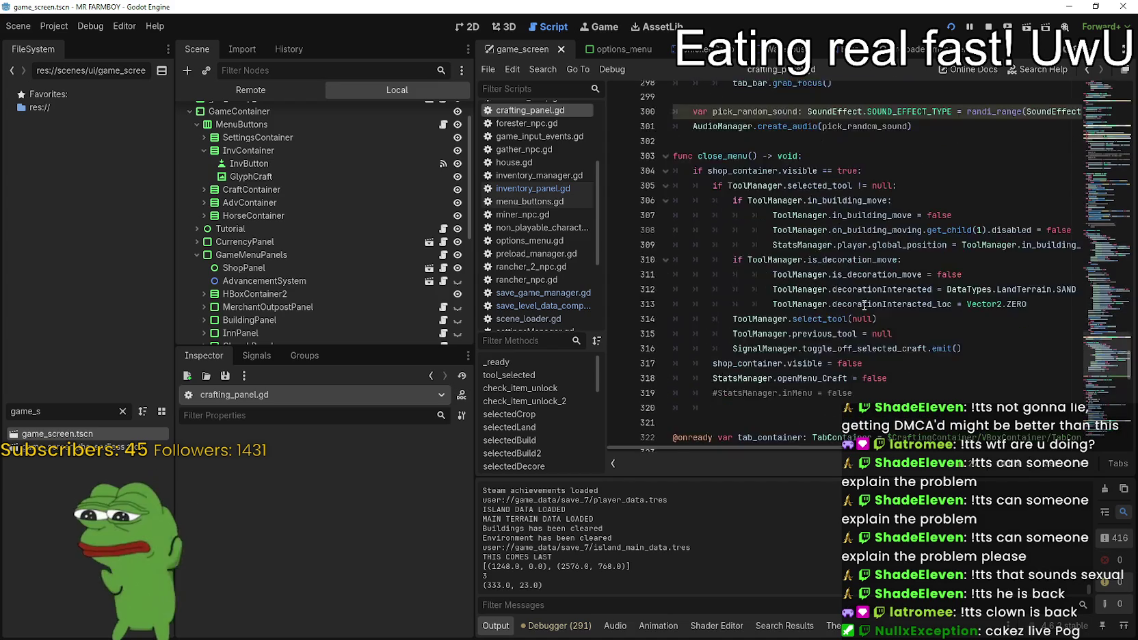
scroll(863, 305, up, 2)
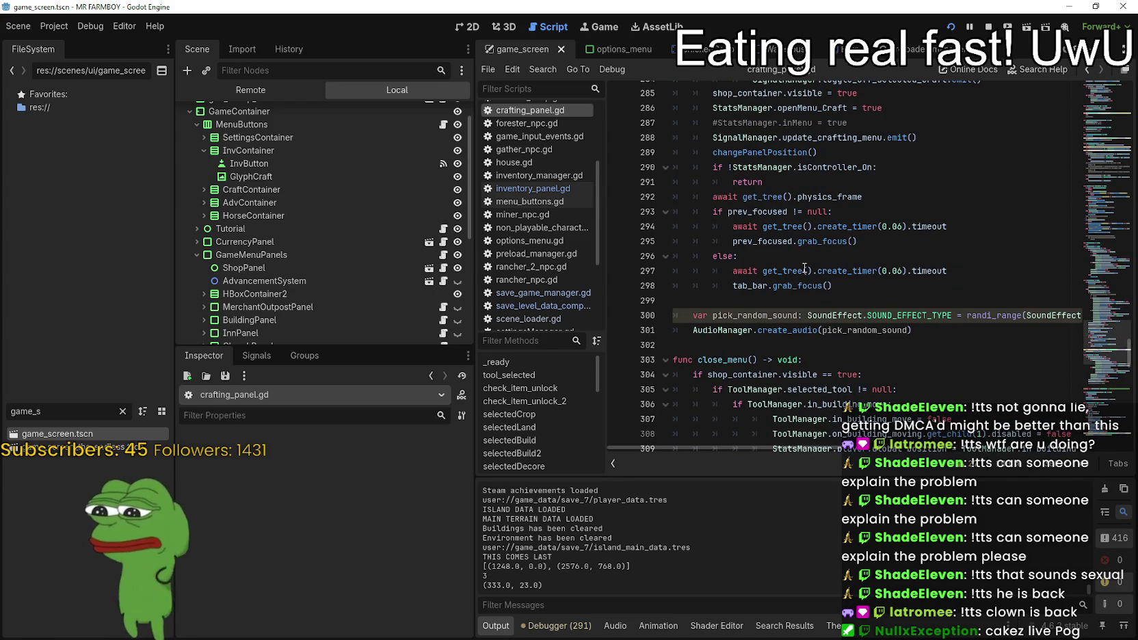
double_click(797, 287)
double_click(737, 285)
scroll(737, 277, up, 4)
scroll(738, 268, down, 3)
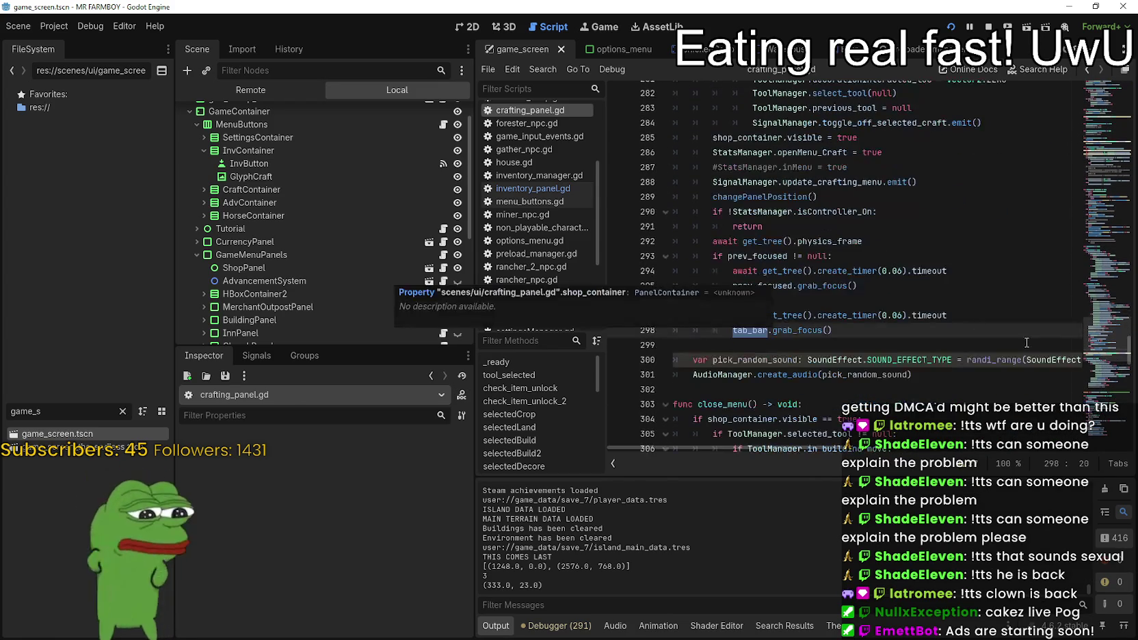
scroll(1107, 348, up, 1)
scroll(1107, 349, up, 7)
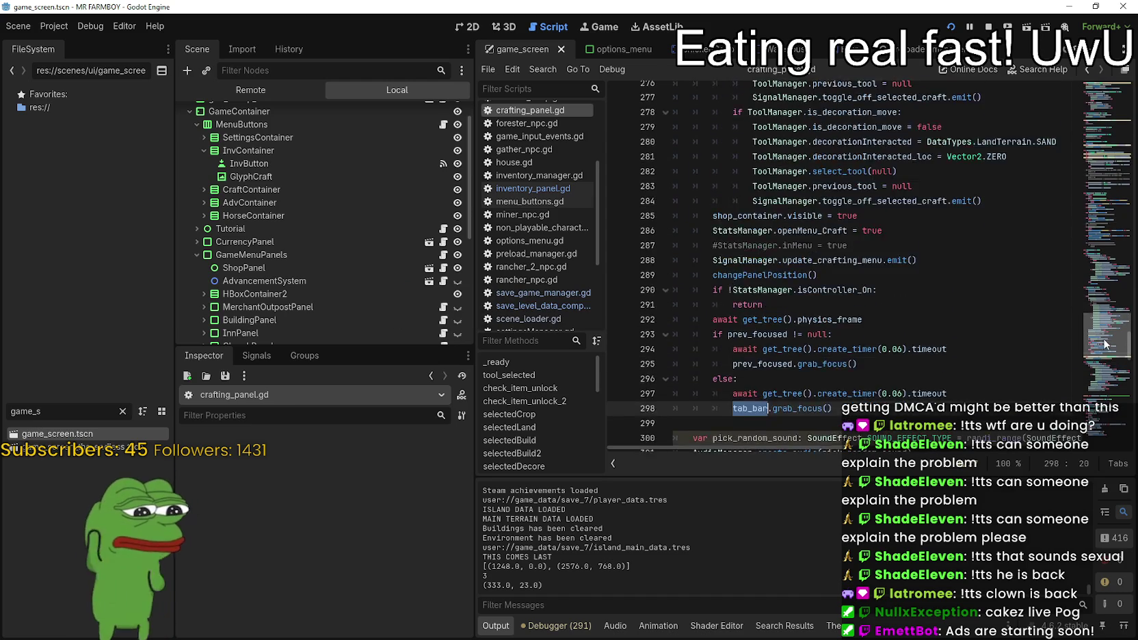
drag(1100, 331, 1100, 338)
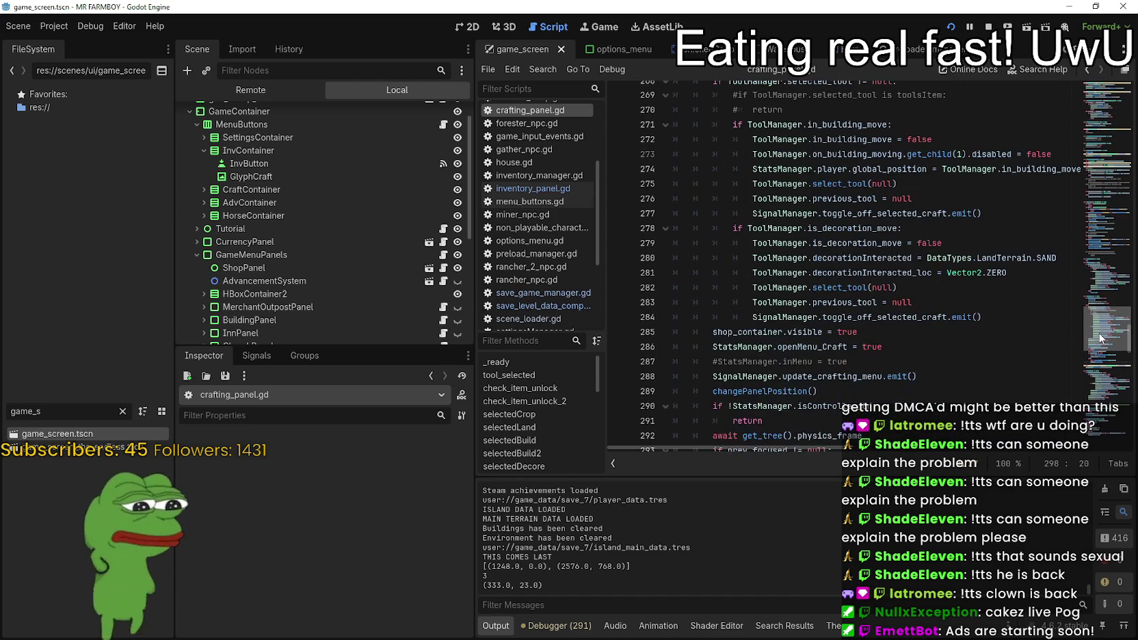
scroll(1101, 340, down, 3)
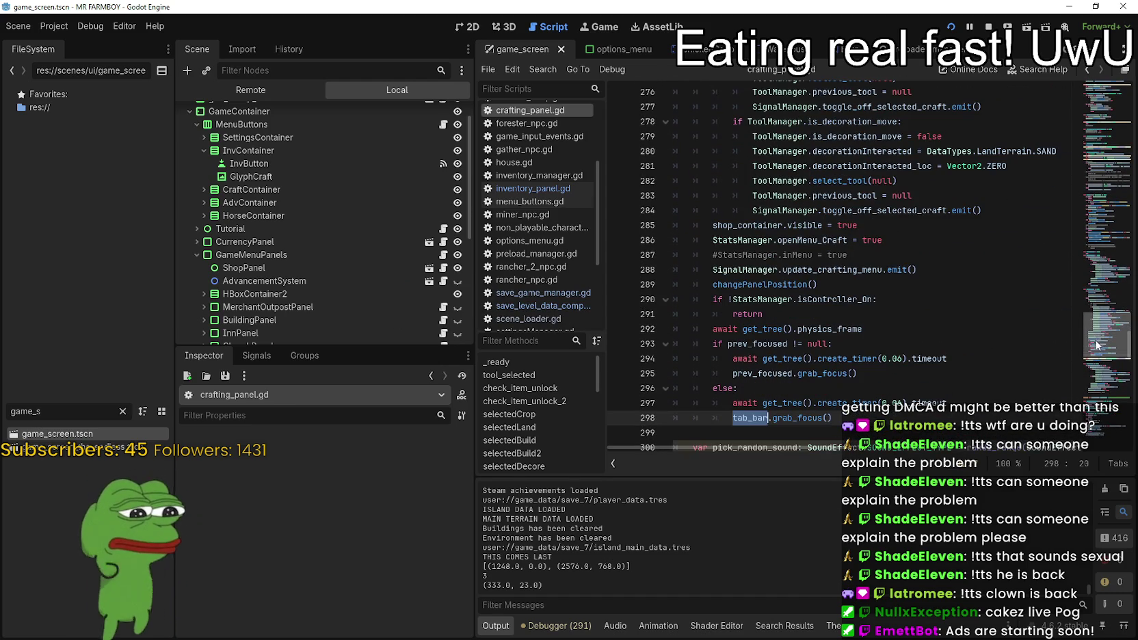
- Search crafting_panel.gd for grab_focus
double_click(797, 417)
key(ctrl+f)
scroll(851, 371, up, 4)
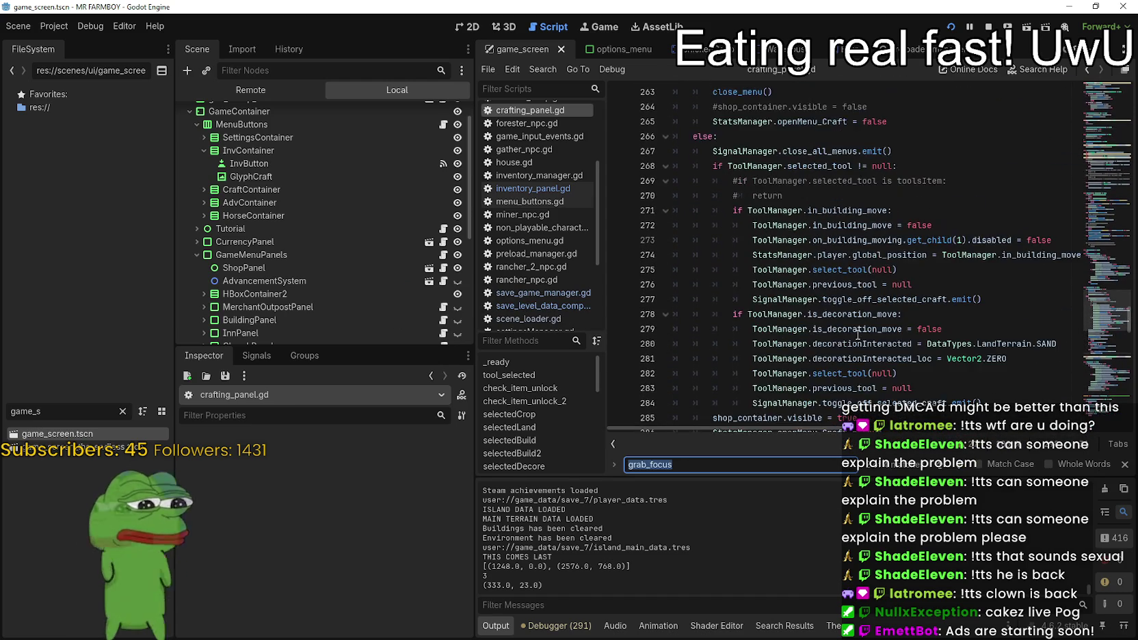
scroll(846, 314, down, 5)
- Select and copy the isController_On grab_focus block on lines 290–298
drag(832, 343, 683, 337)
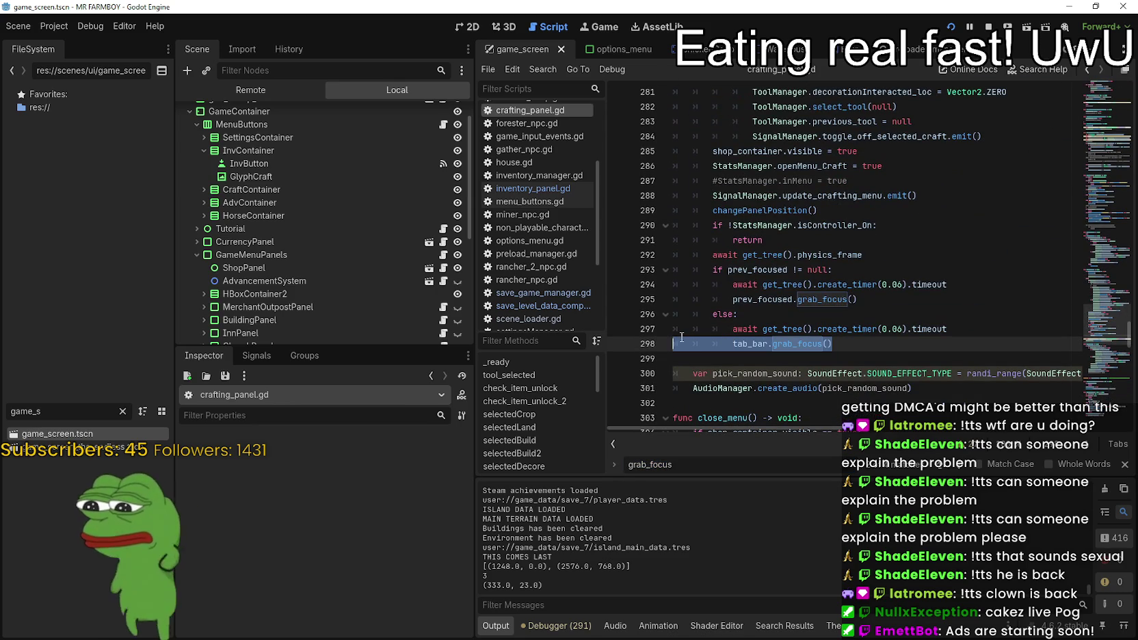
click(846, 345)
key(shift+Home)
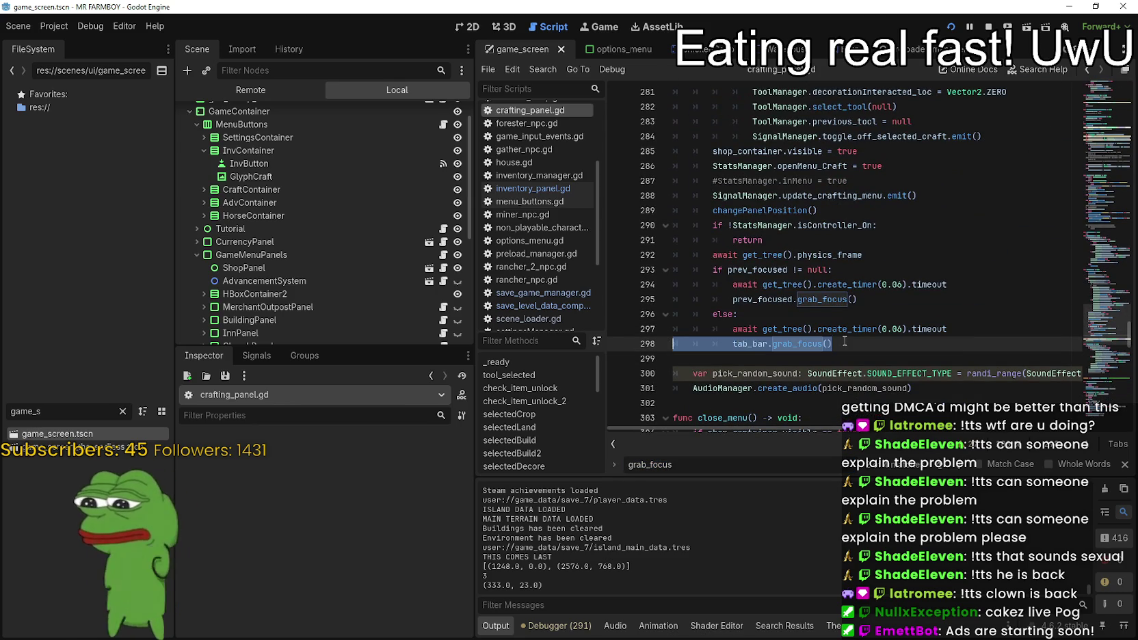
click(842, 345)
triple_click(757, 343)
click(757, 342)
double_click(757, 343)
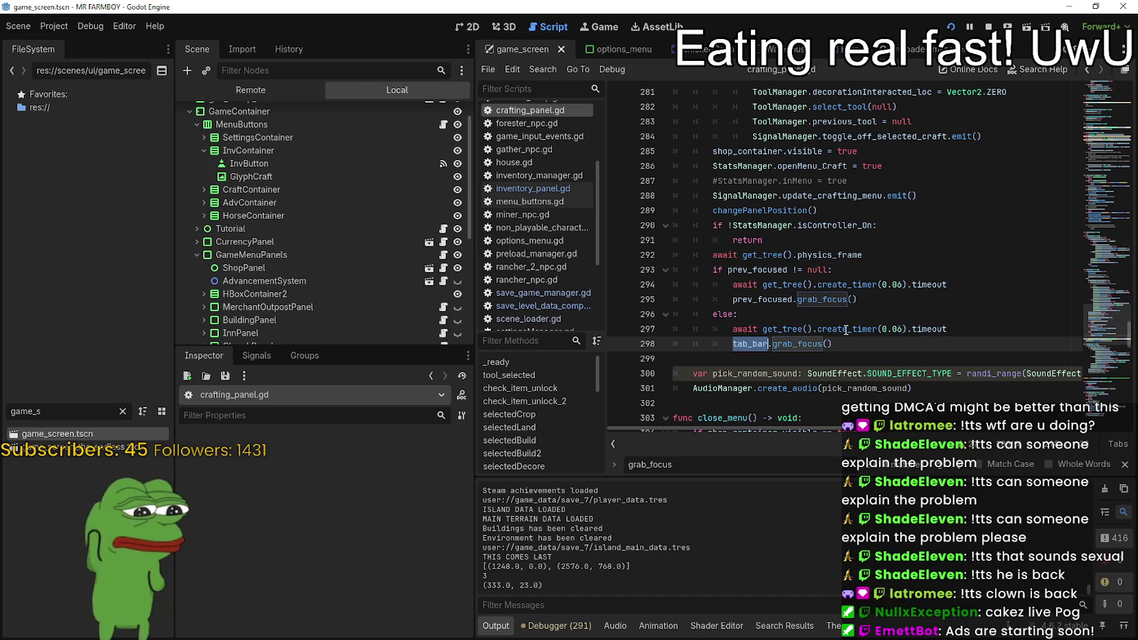
drag(848, 343, 735, 344)
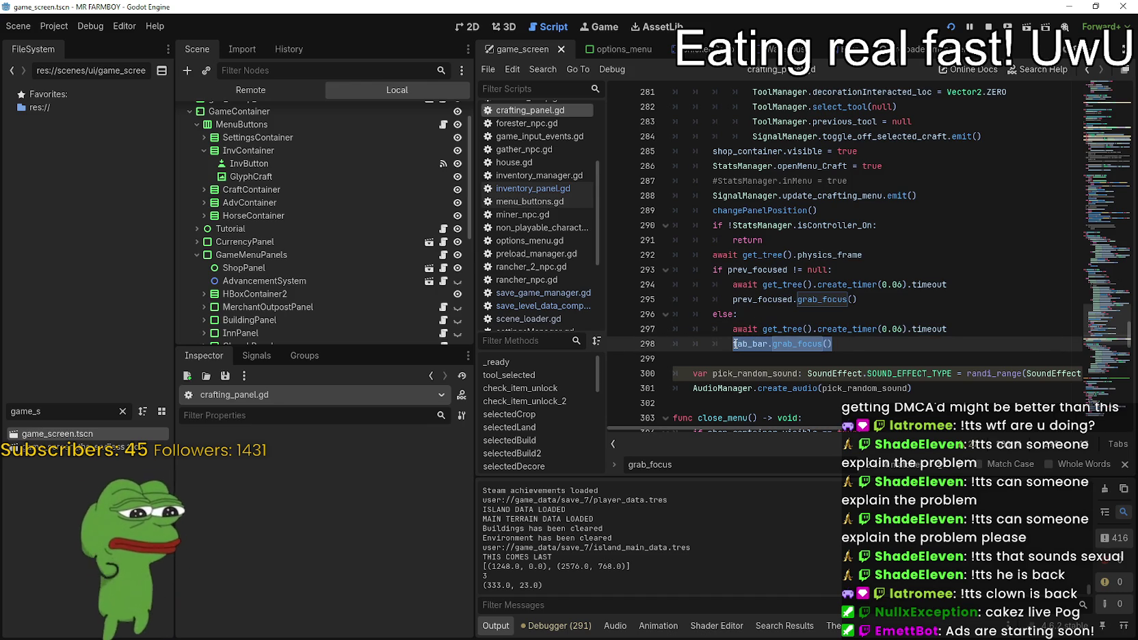
drag(776, 241, 661, 228)
drag(889, 345, 677, 226)
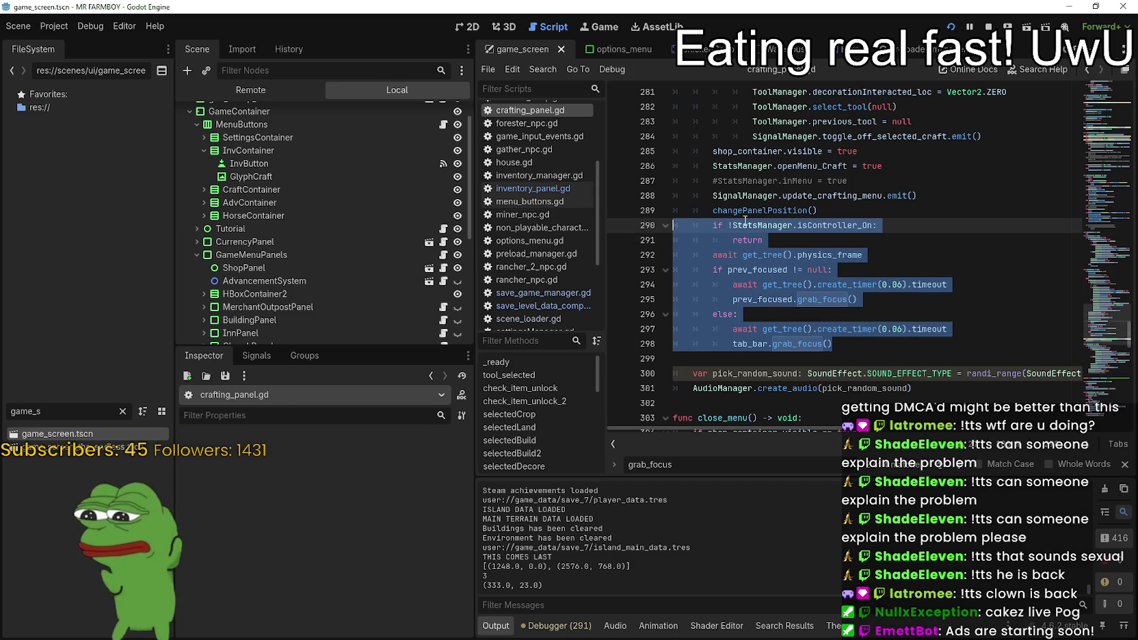
click(829, 209)
- Switch back to inventory_panel.gd in the script editor
scroll(420, 245, down, 4)
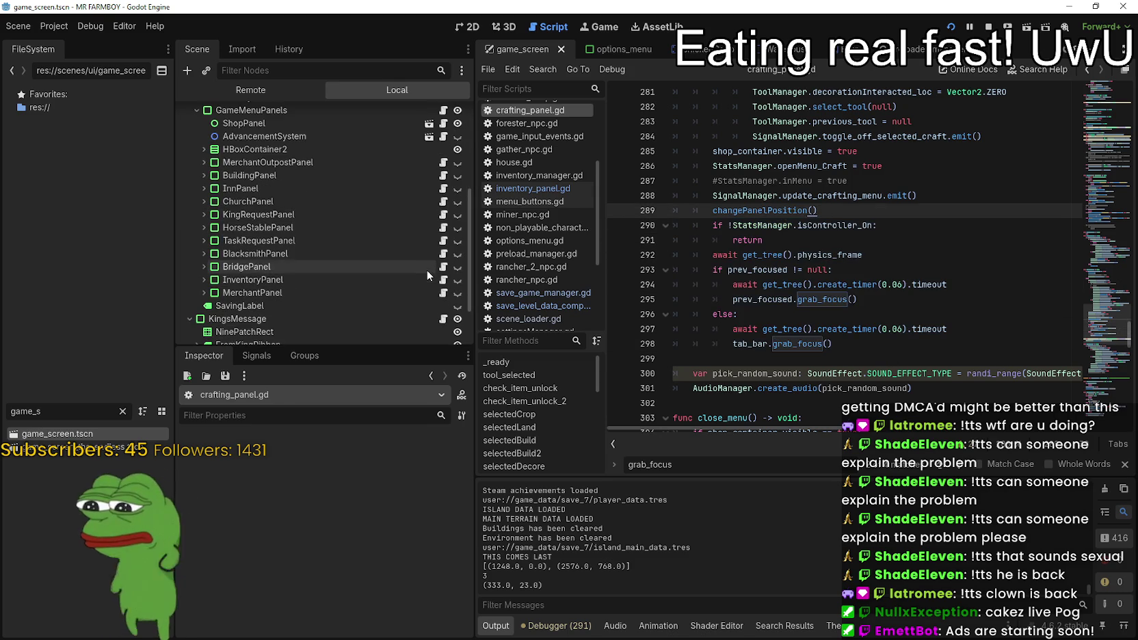
scroll(428, 273, up, 3)
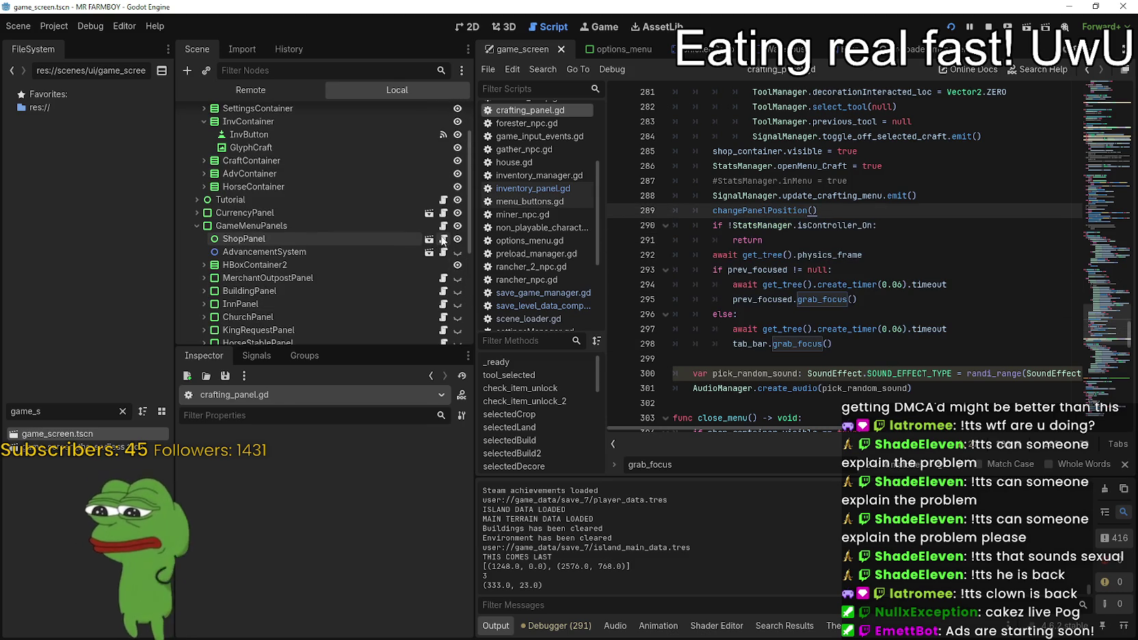
scroll(444, 260, down, 4)
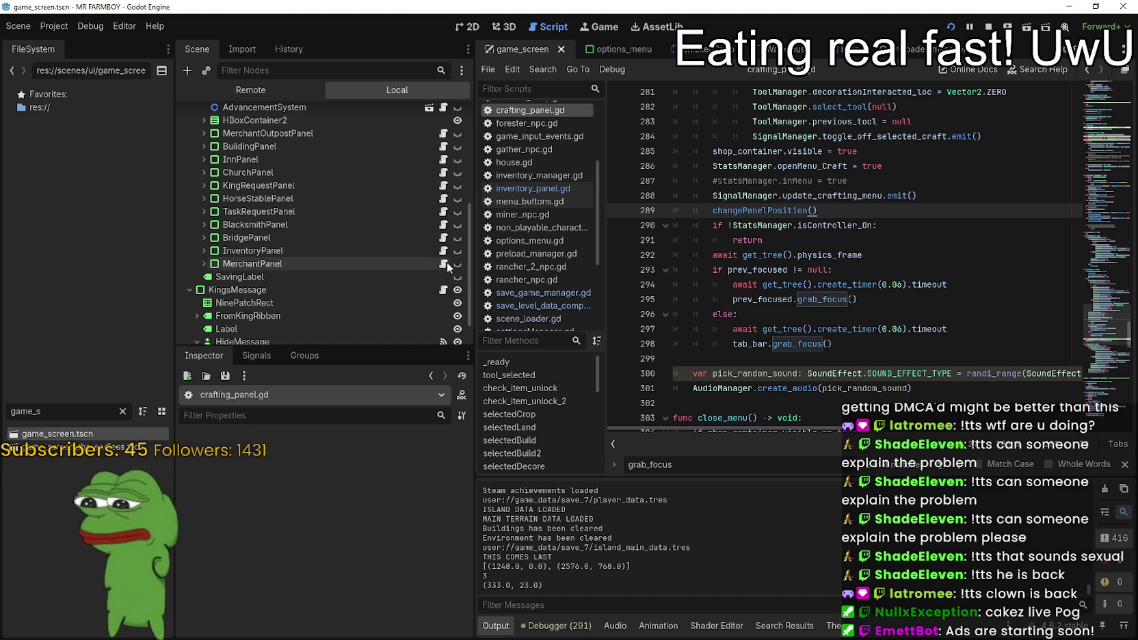
click(444, 264)
- Close the grab_focus search and scroll to toggle_menu() on line 20 of inventory_panel.gd
click(783, 315)
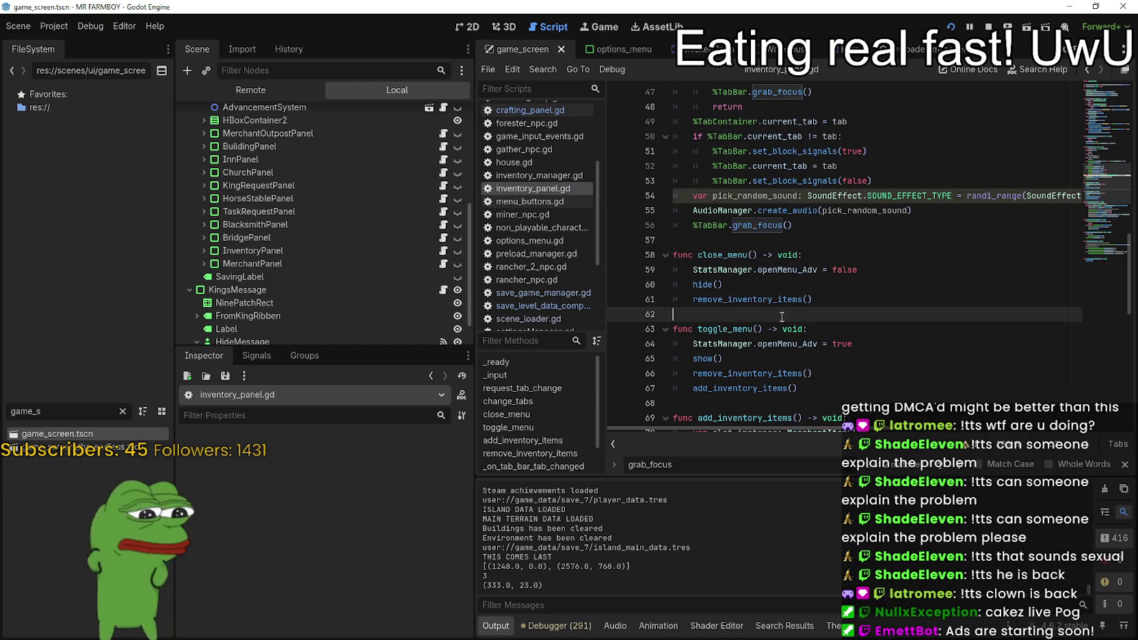
scroll(783, 316, down, 1)
click(779, 226)
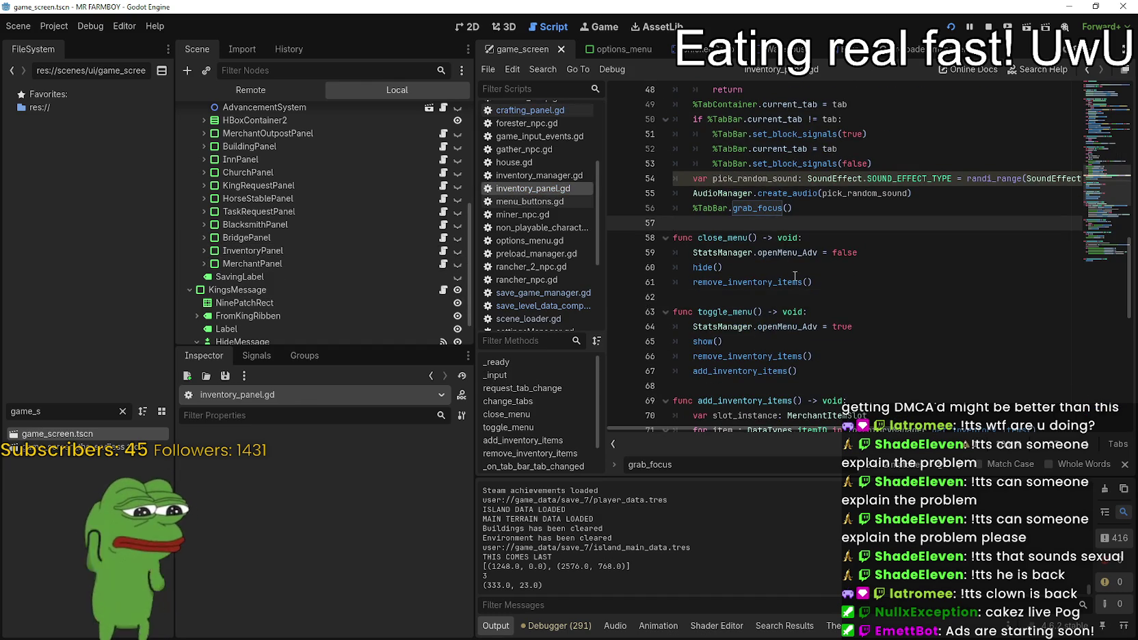
scroll(796, 277, down, 2)
scroll(786, 253, up, 1)
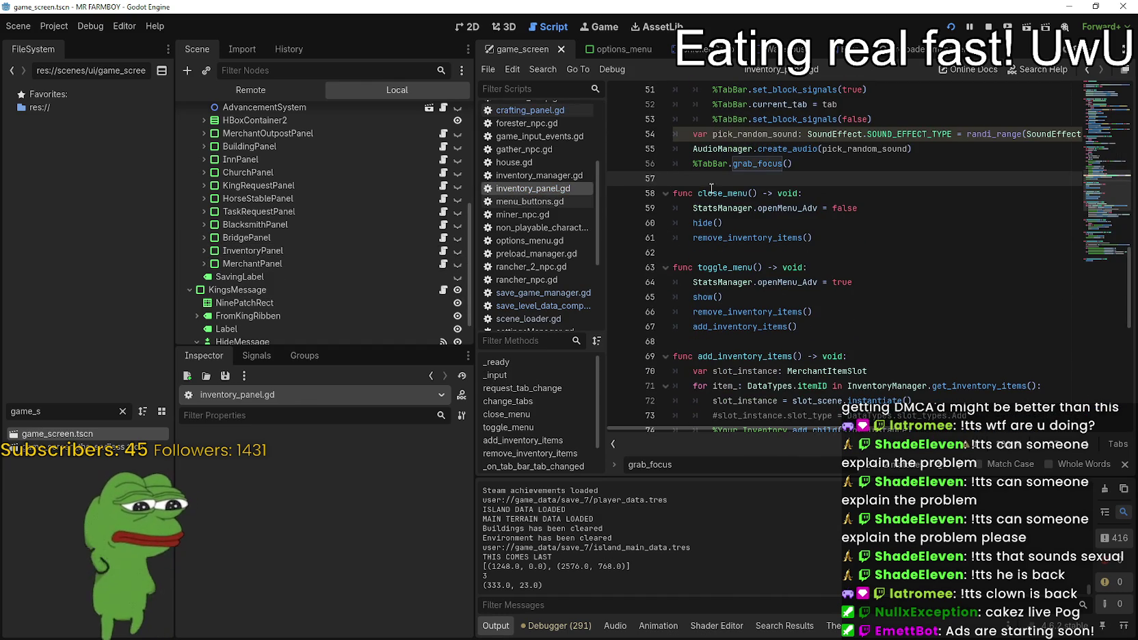
click(1124, 464)
scroll(825, 339, down, 5)
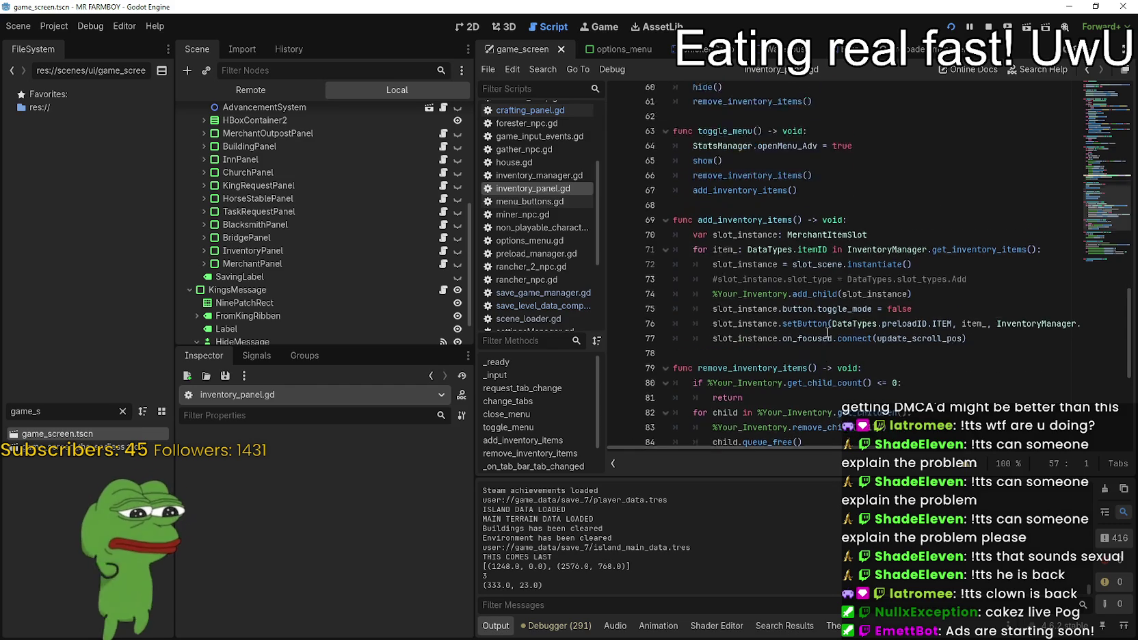
scroll(825, 335, up, 20)
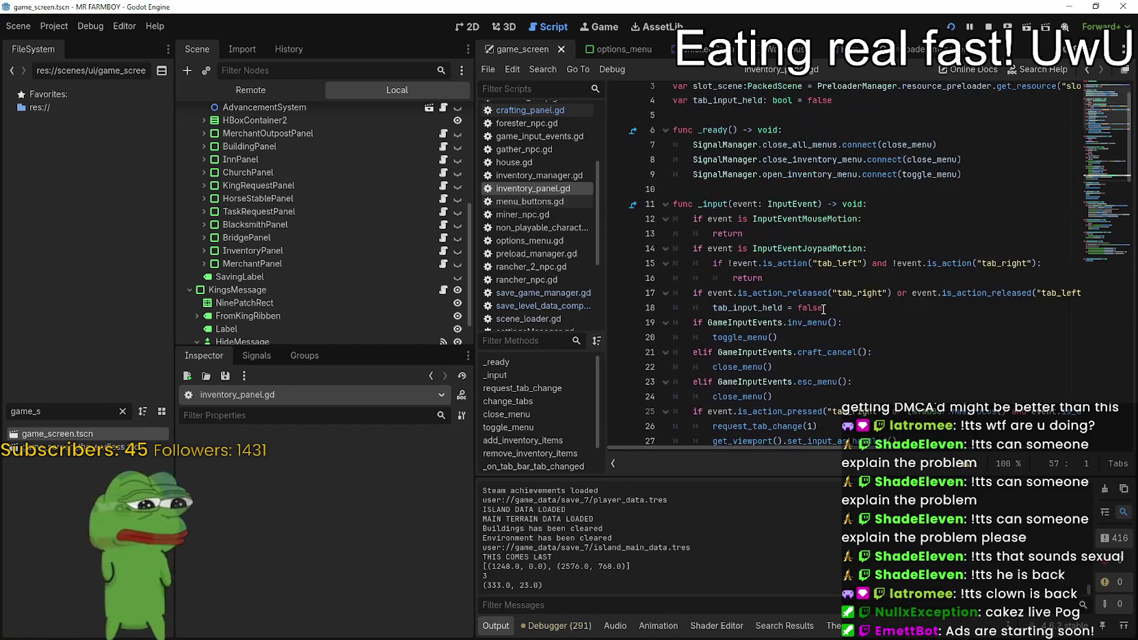
scroll(823, 308, down, 2)
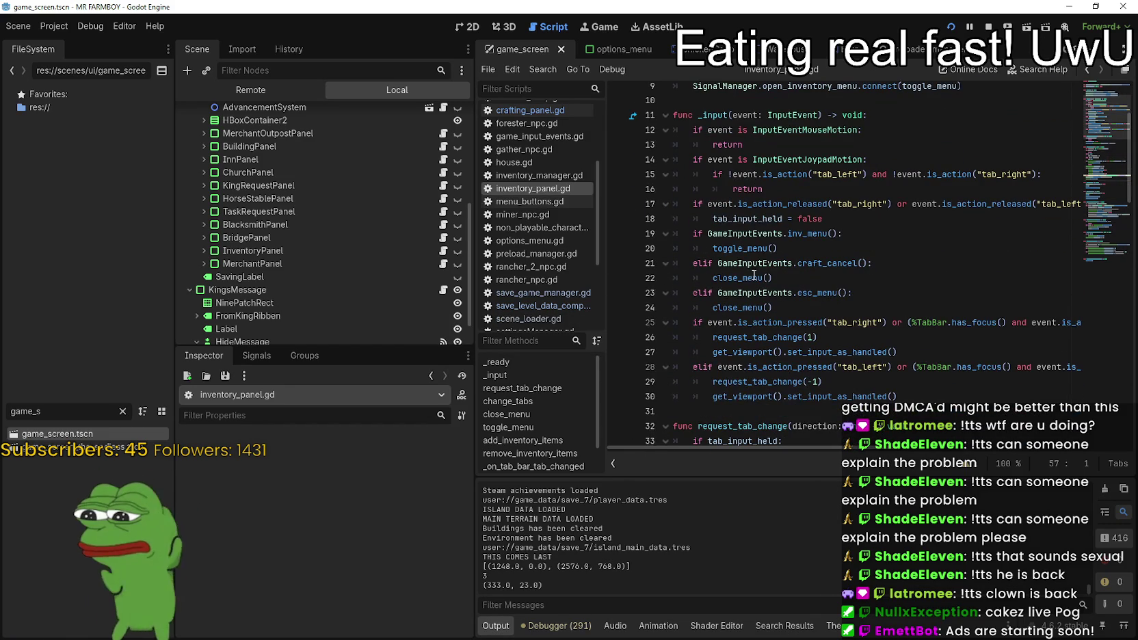
- Lookup Symbol on toggle_menu and put the caret after add_inventory_items() on line 67
right_click(734, 251)
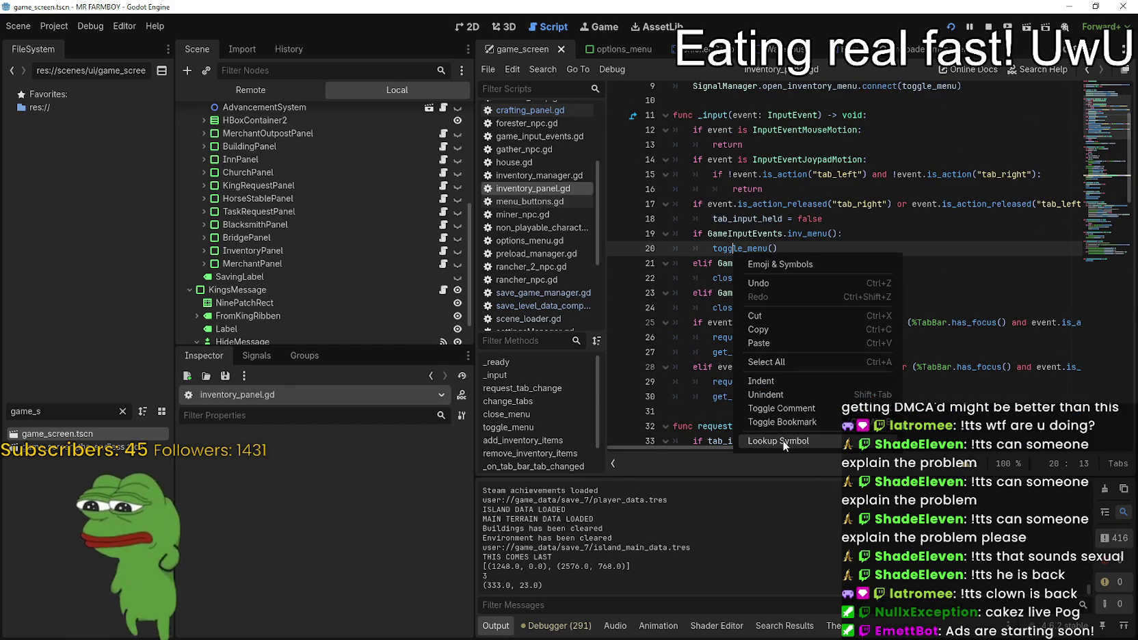
click(781, 441)
click(878, 299)
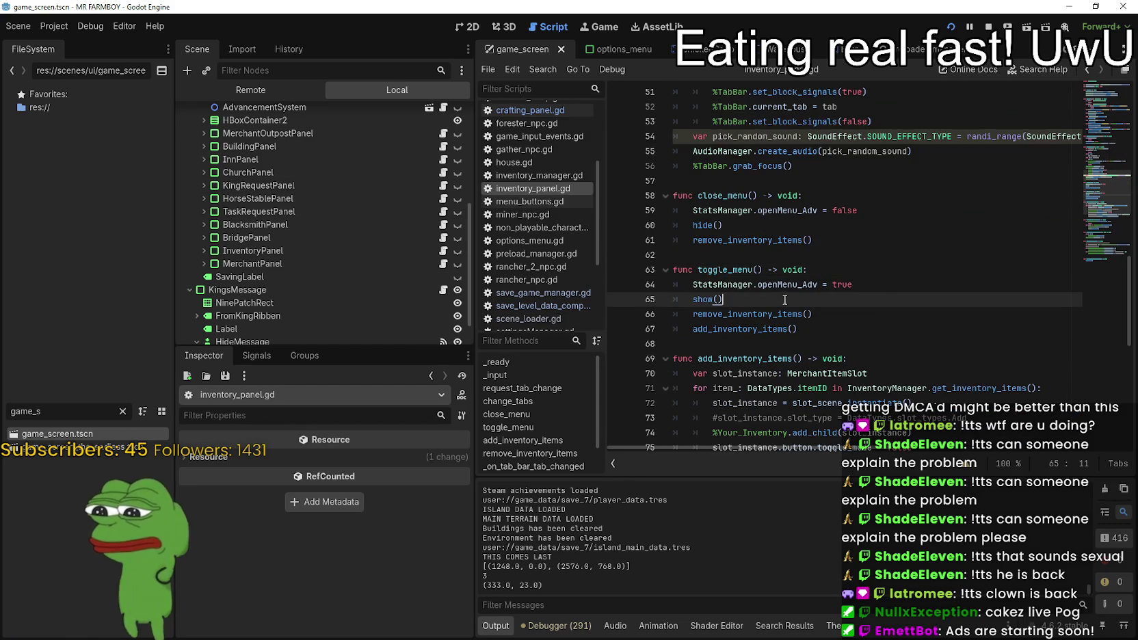
click(862, 326)
click(898, 287)
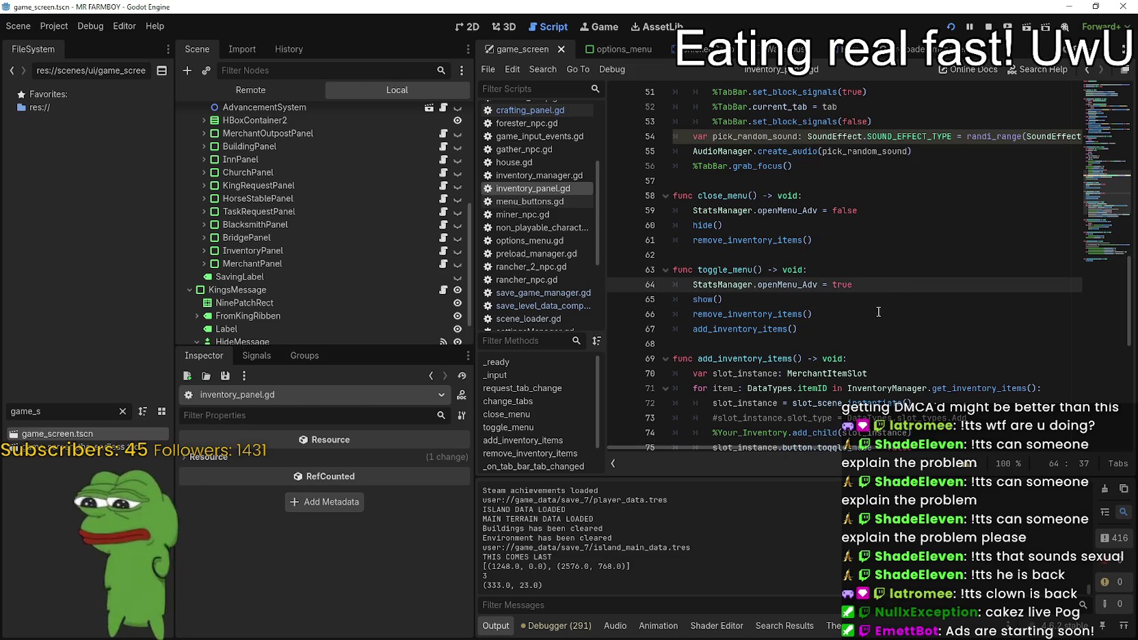
click(856, 327)
- Paste the controller grab_focus block after add_inventory_items() and unindent it one level
key(Return)
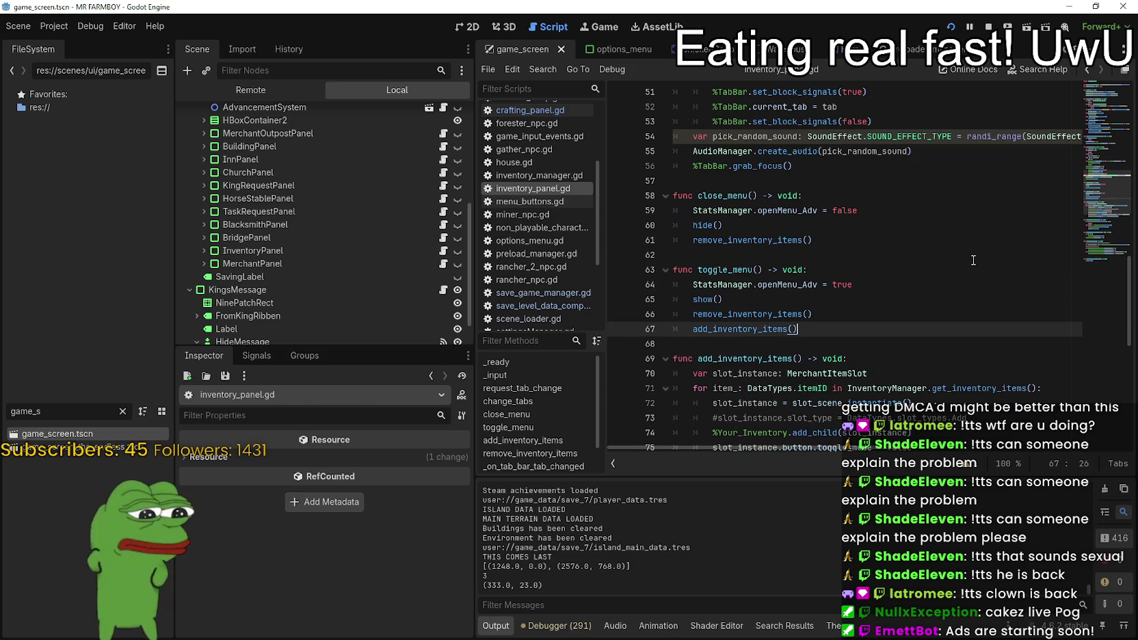
key(BackSpace)
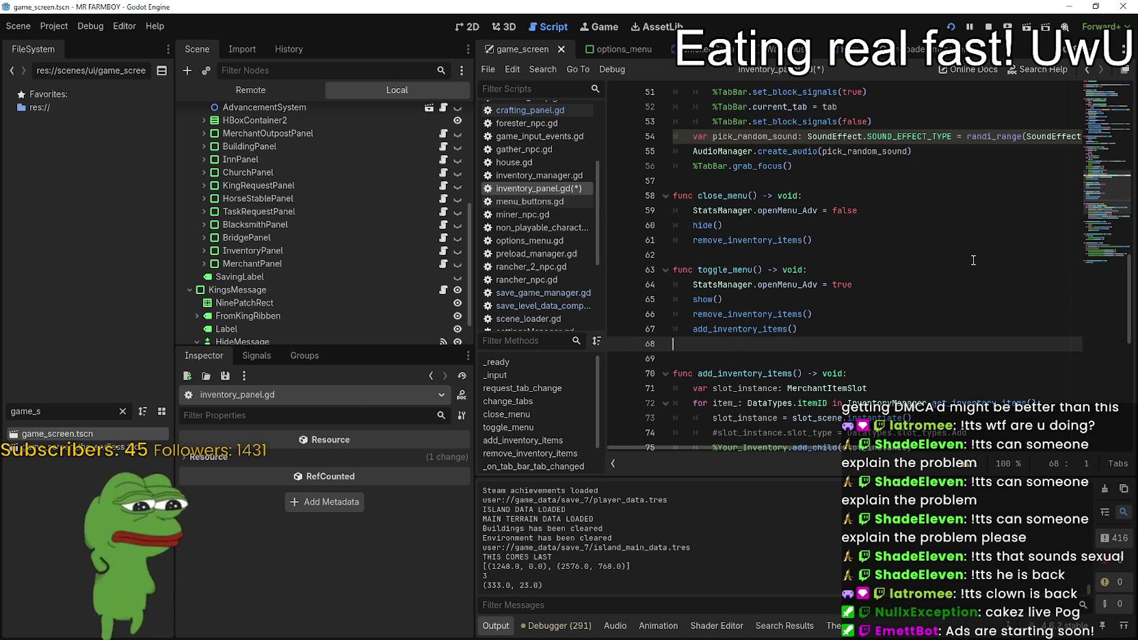
text(if !StatsManager.isController_On: 			return 		await get_tree().physics_frame 		if prev_focused != null: 			await get_tree().create_timer(0.06).timeout 			prev_focused.grab_focus() 		else: 			await get_tree().create_timer(0.06).timeout 			tab_bar.grab_focus())
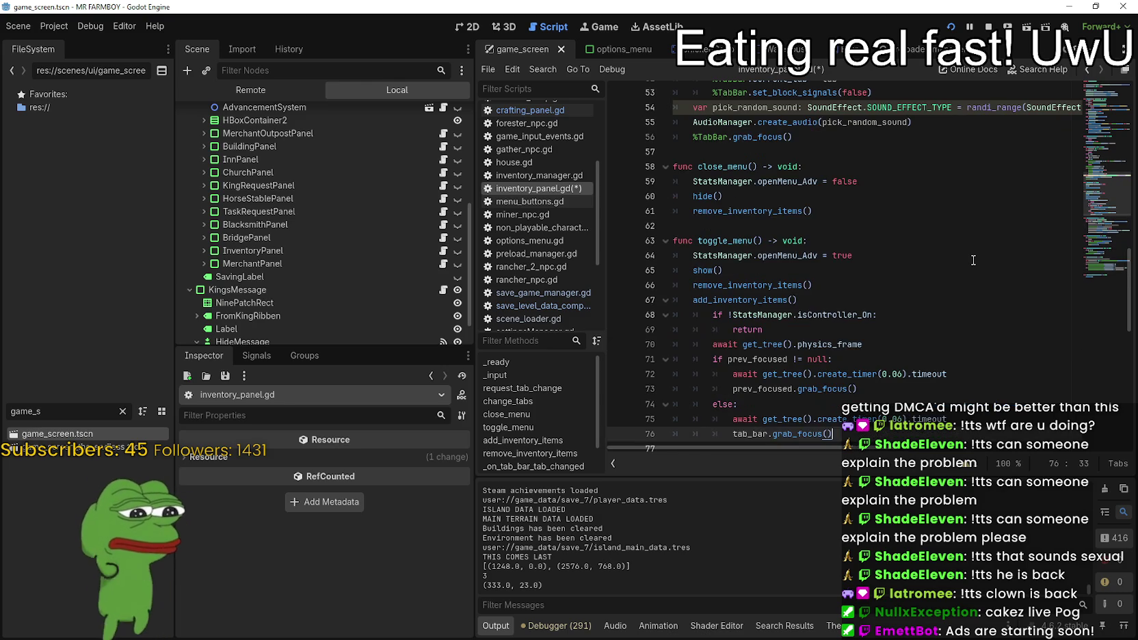
scroll(973, 260, down, 1)
mouse_move(832, 389)
mouse_down()
mouse_move(786, 342)
mouse_move(671, 270)
mouse_up()
key(shift+Tab)
click(852, 255)
scroll(851, 250, up, 1)
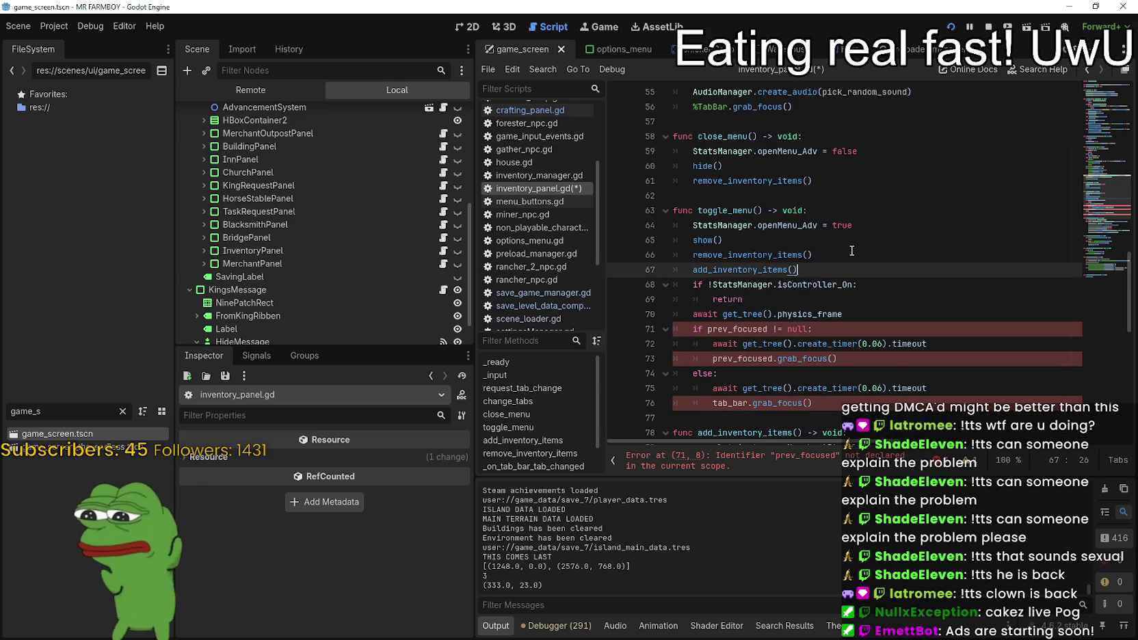
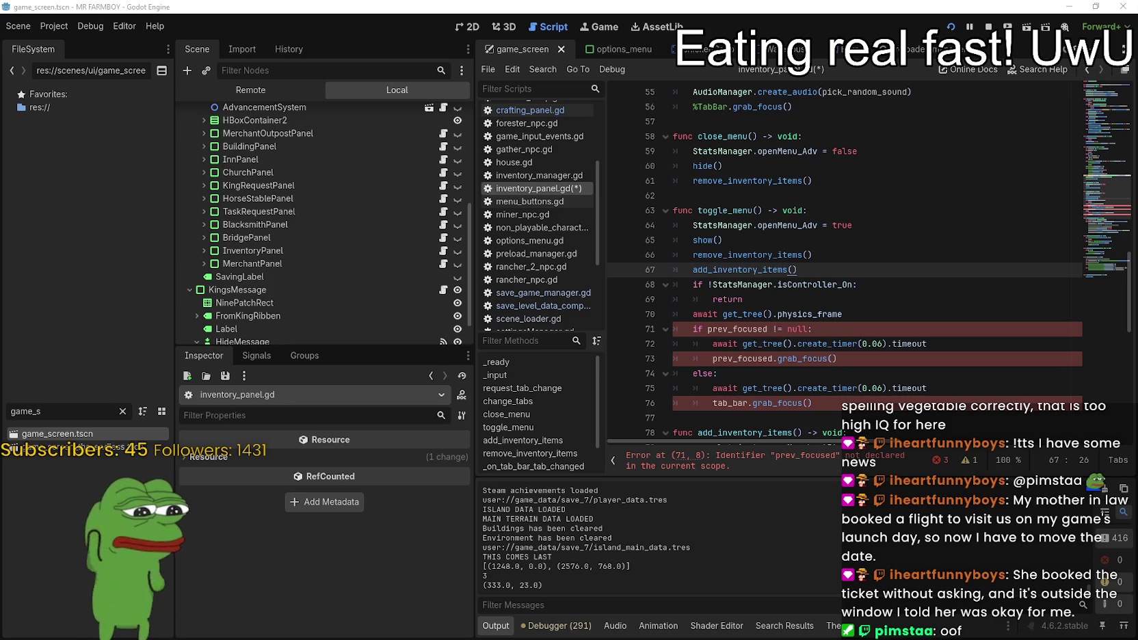
- In Steam's store, search 'stop and smell' and open the Stop and Smell the Flowers page
key(alt+Tab)
click(370, 41)
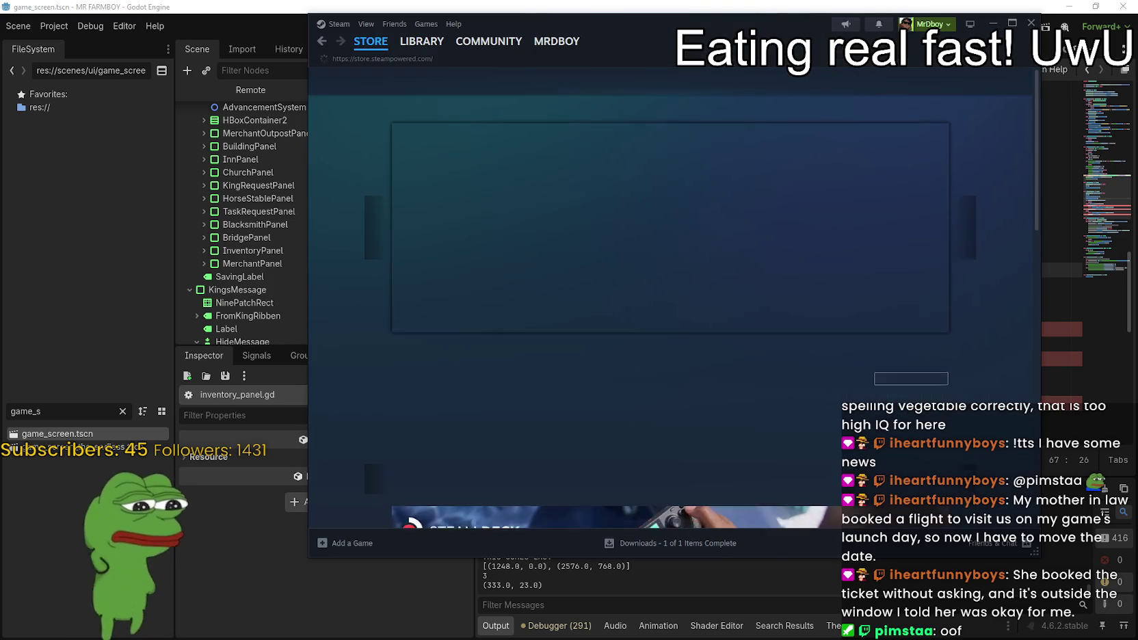
click(800, 82)
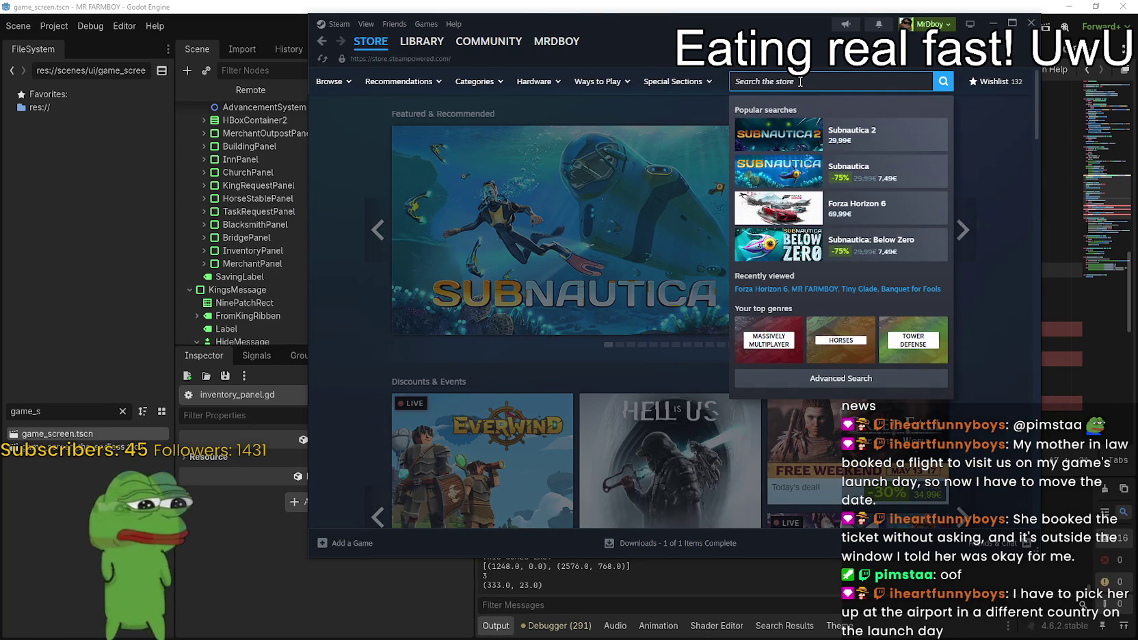
text(stop and smel)
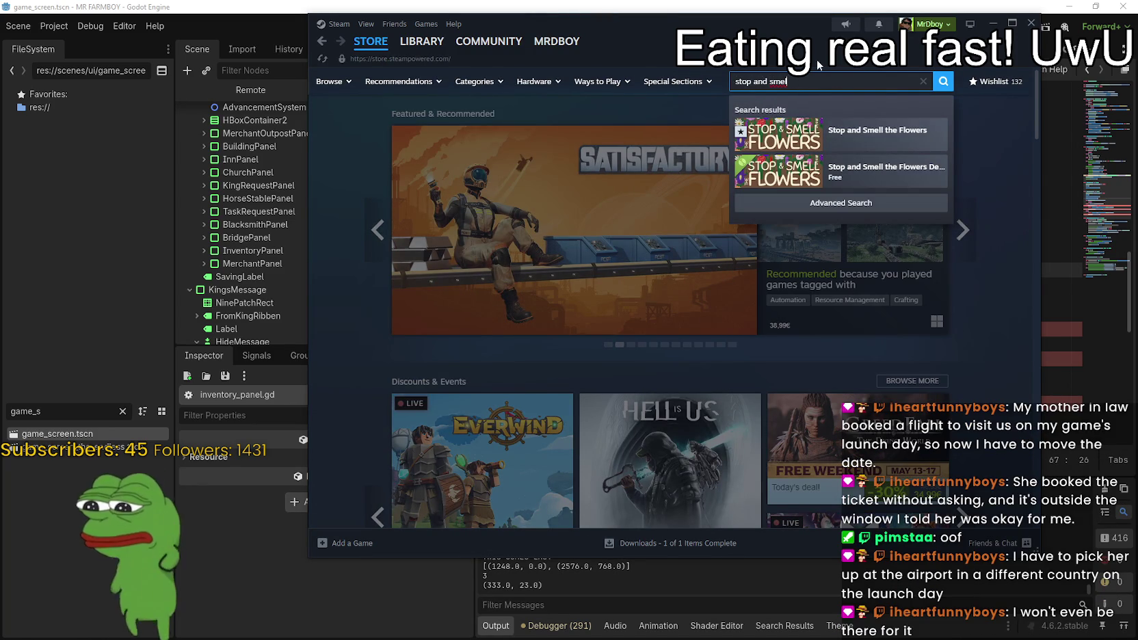
click(882, 133)
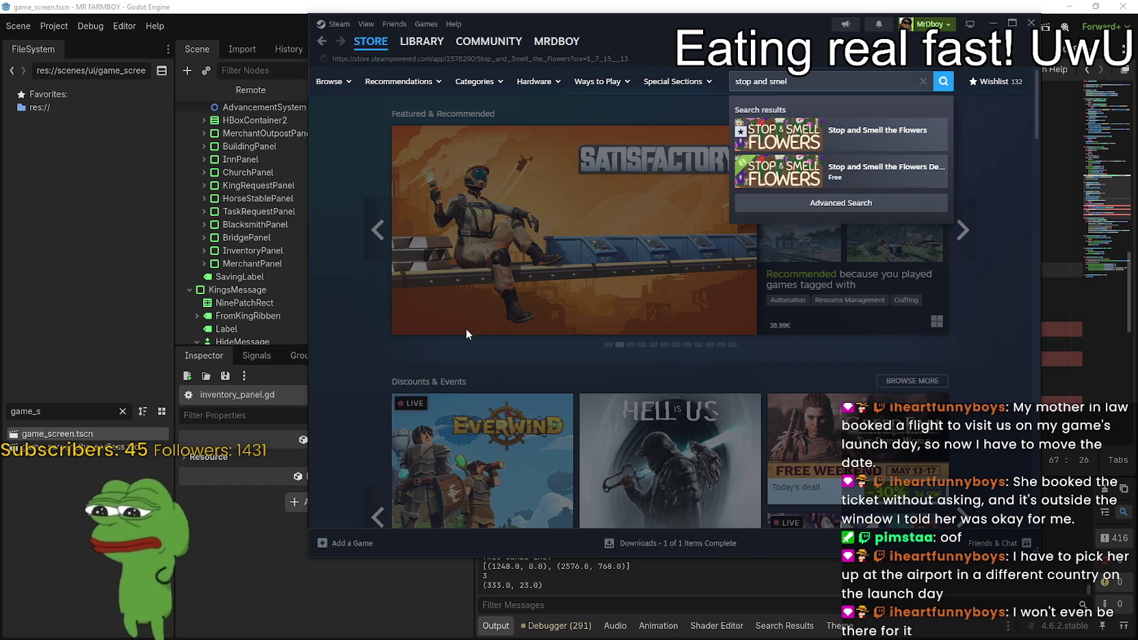
- Scroll the game's page to its Planned Release Date of July 2026
scroll(613, 341, down, 4)
scroll(533, 291, down, 1)
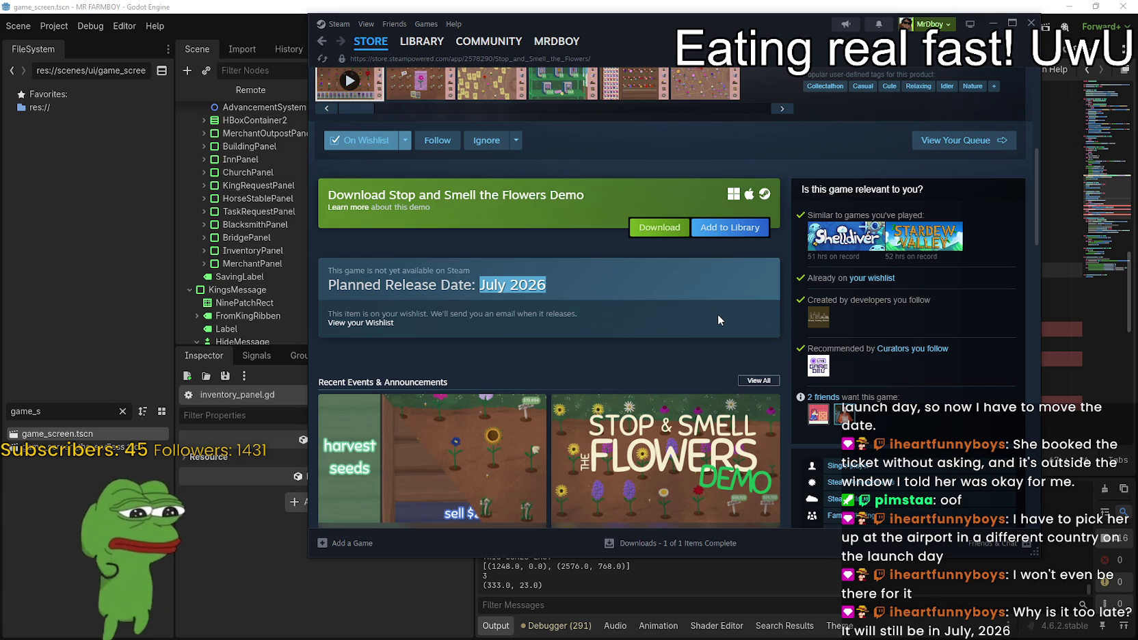
scroll(581, 260, up, 3)
click(628, 356)
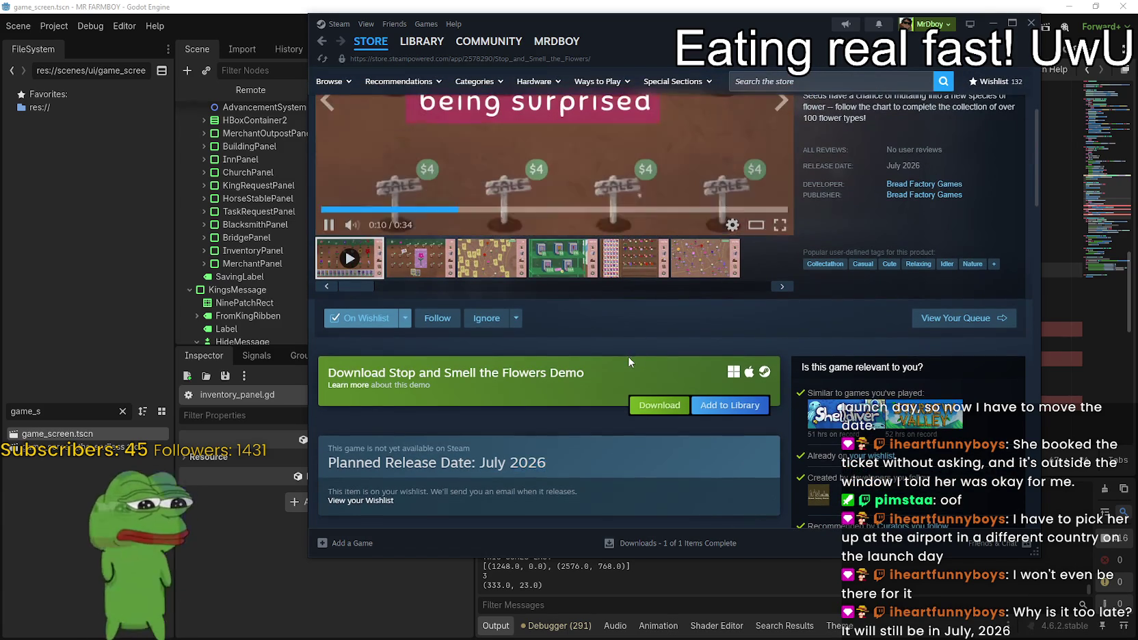
- Return to the store front page and open New Releases from Browse Steam
scroll(628, 356, up, 3)
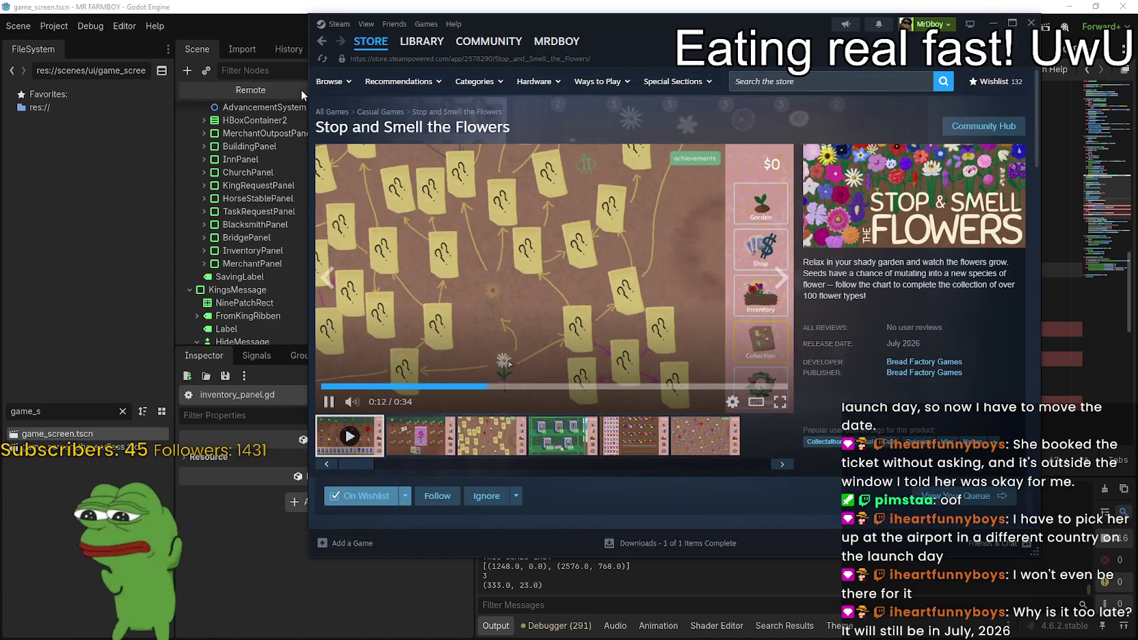
click(370, 41)
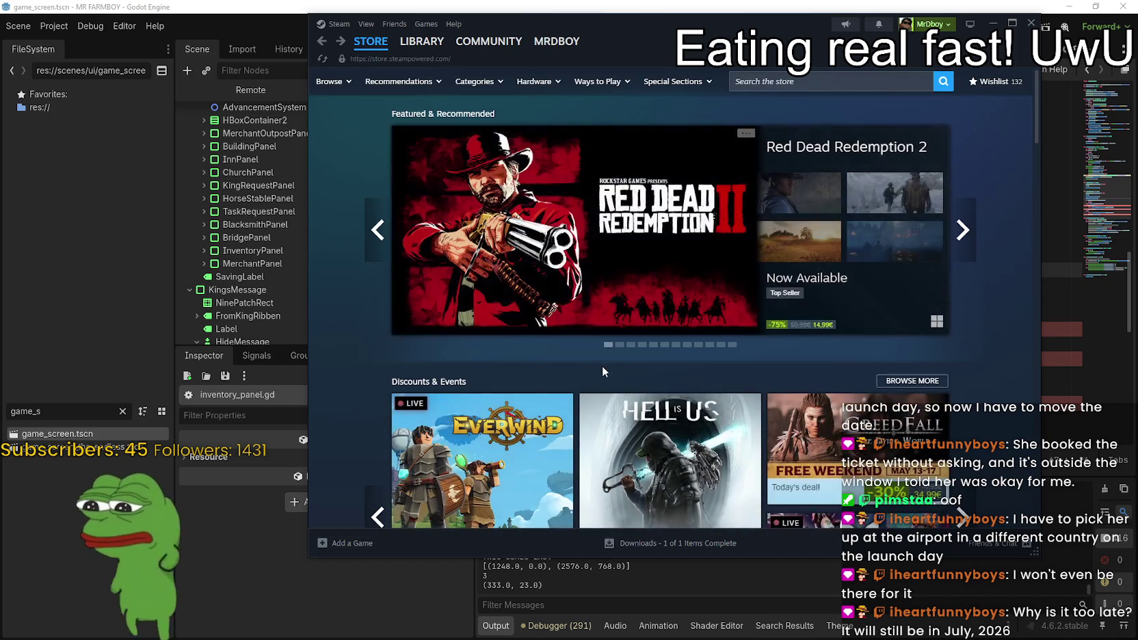
scroll(603, 367, down, 15)
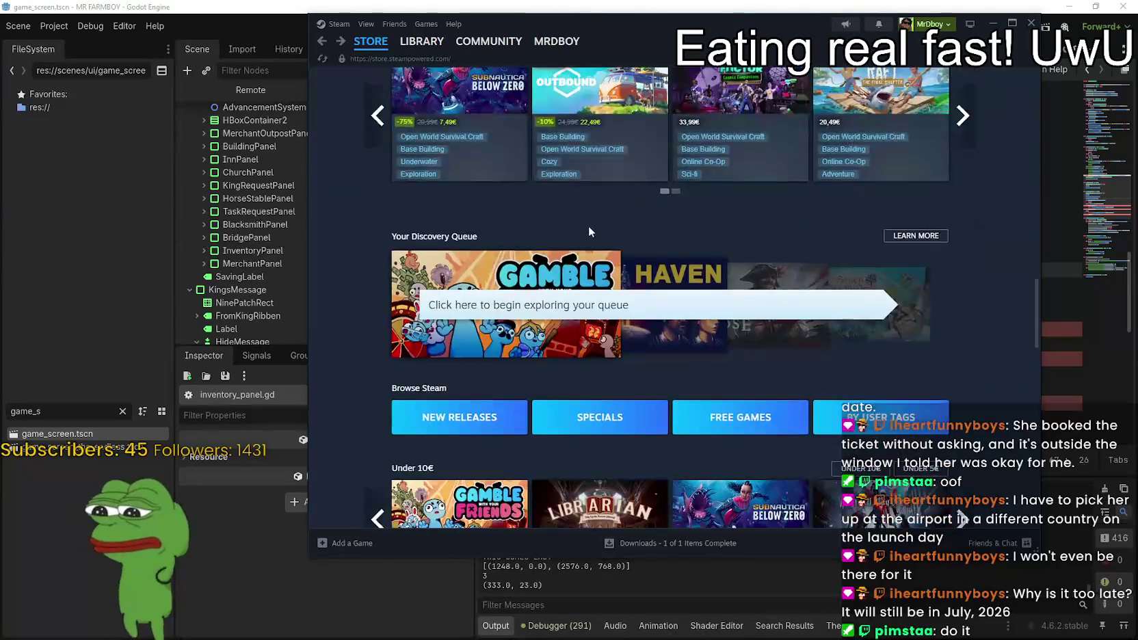
scroll(589, 226, down, 5)
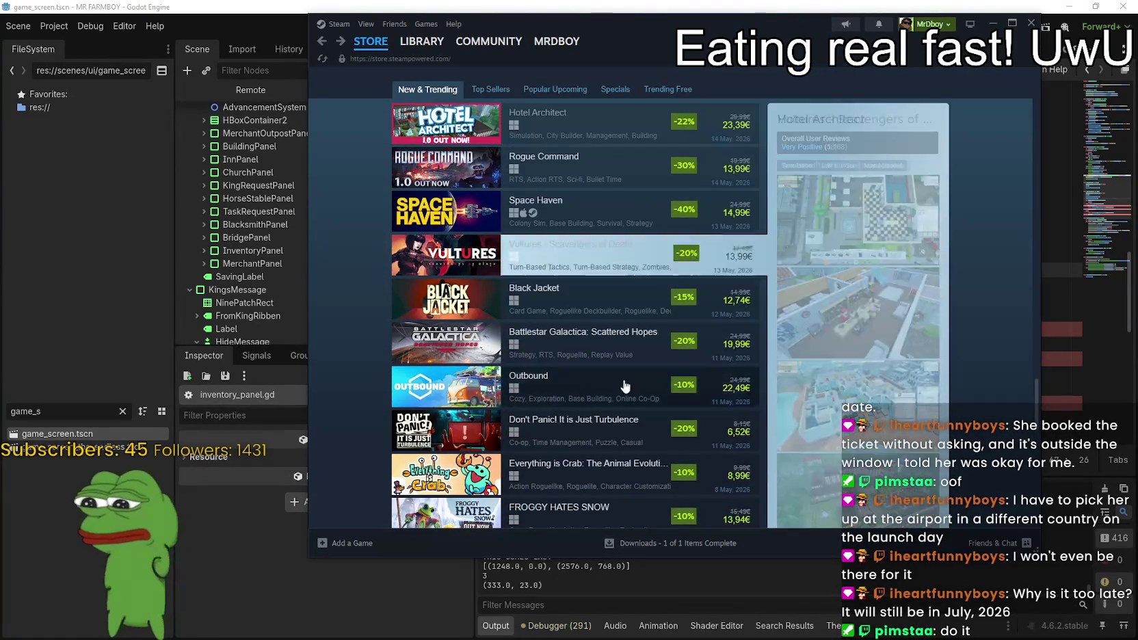
scroll(622, 388, down, 1)
click(710, 493)
- Switch to the full New Releases list and scroll through titles like Ice Age and Plentiful
scroll(608, 322, down, 5)
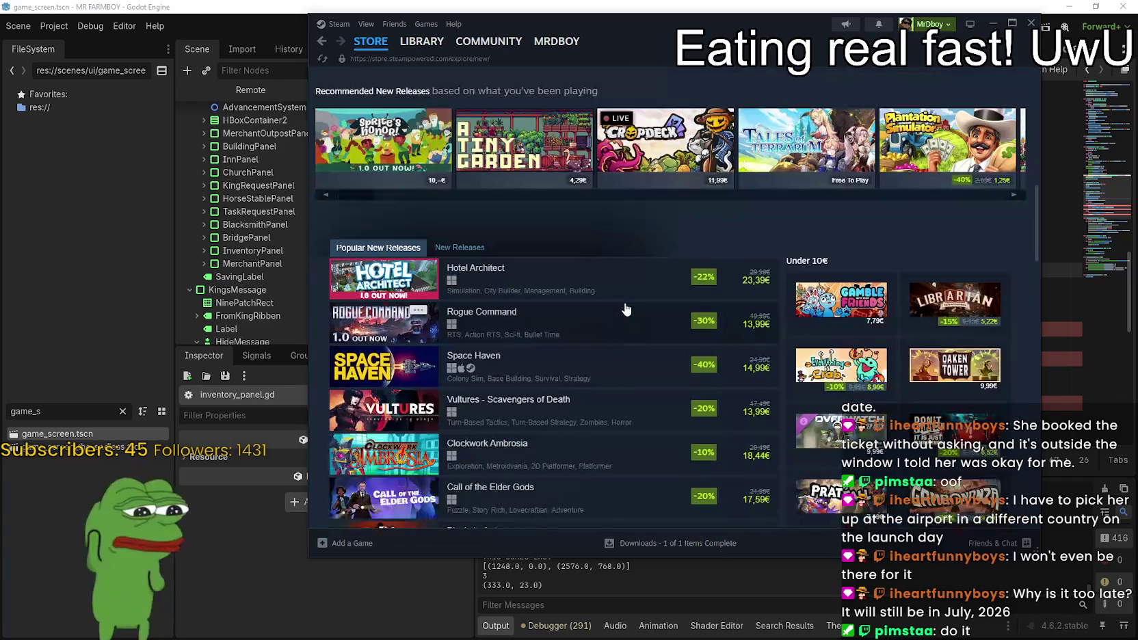
click(473, 252)
scroll(493, 231, down, 8)
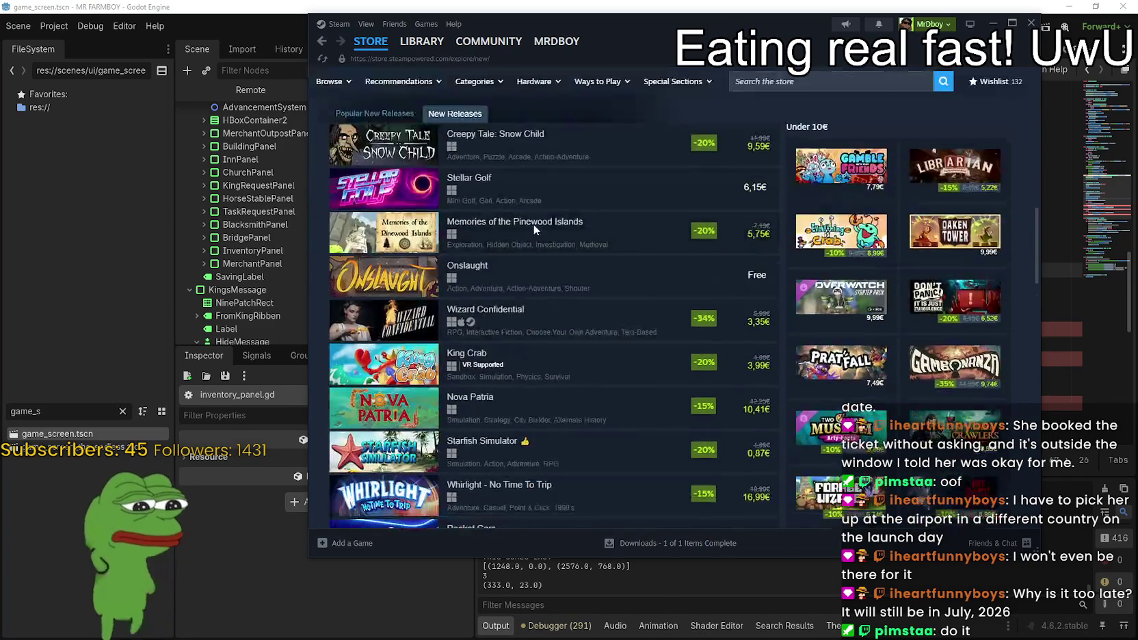
scroll(625, 410, down, 5)
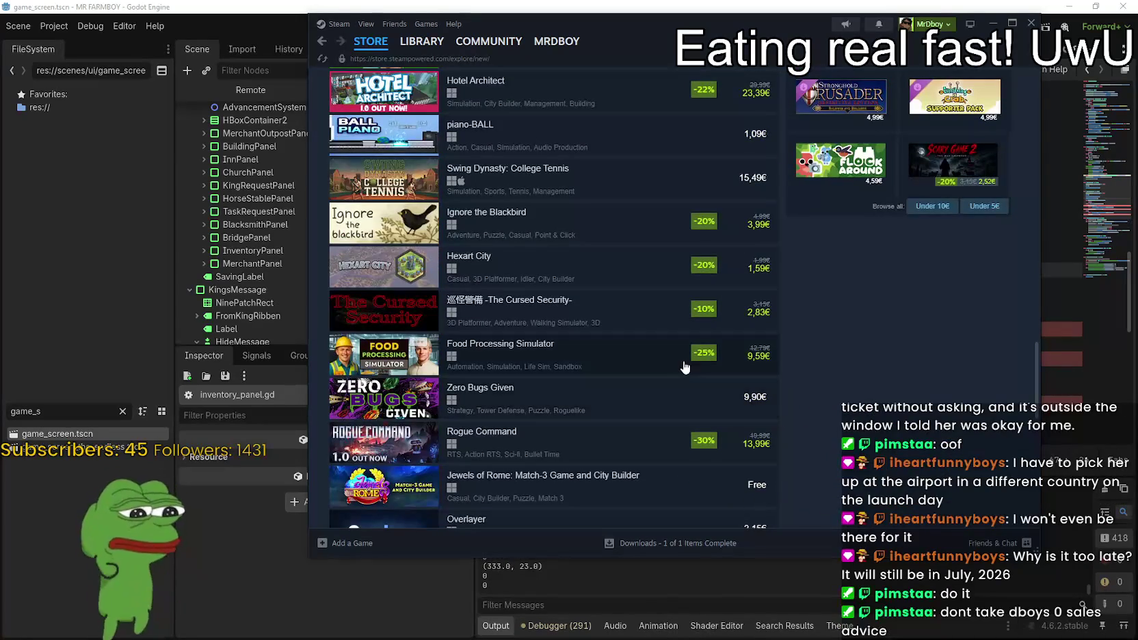
scroll(684, 363, up, 11)
scroll(716, 356, up, 10)
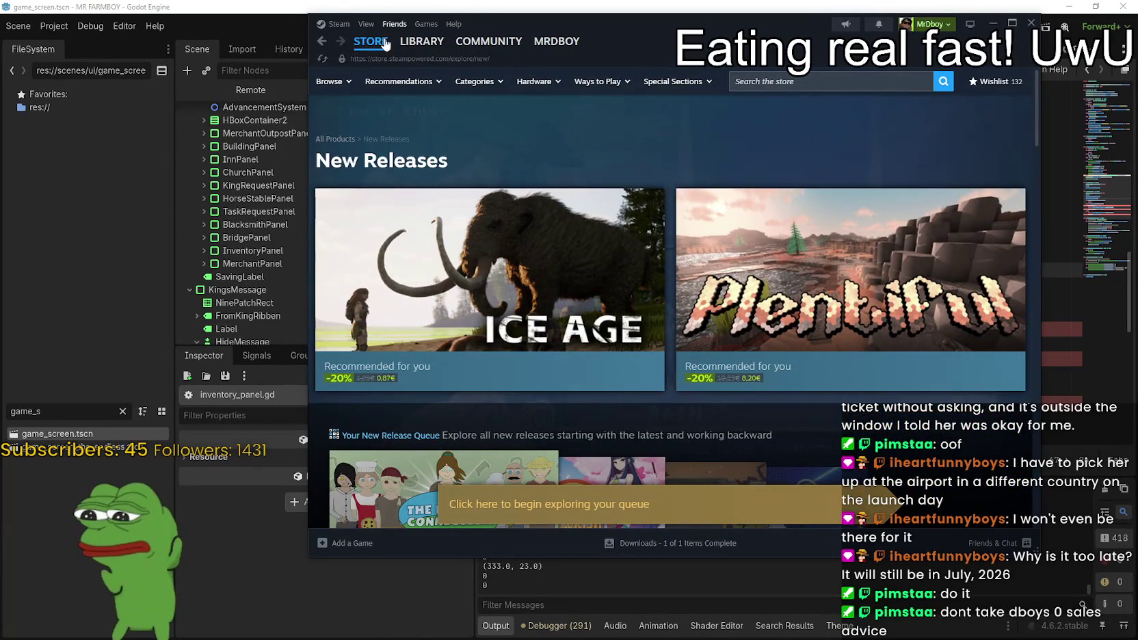
scroll(676, 379, down, 5)
scroll(675, 383, down, 5)
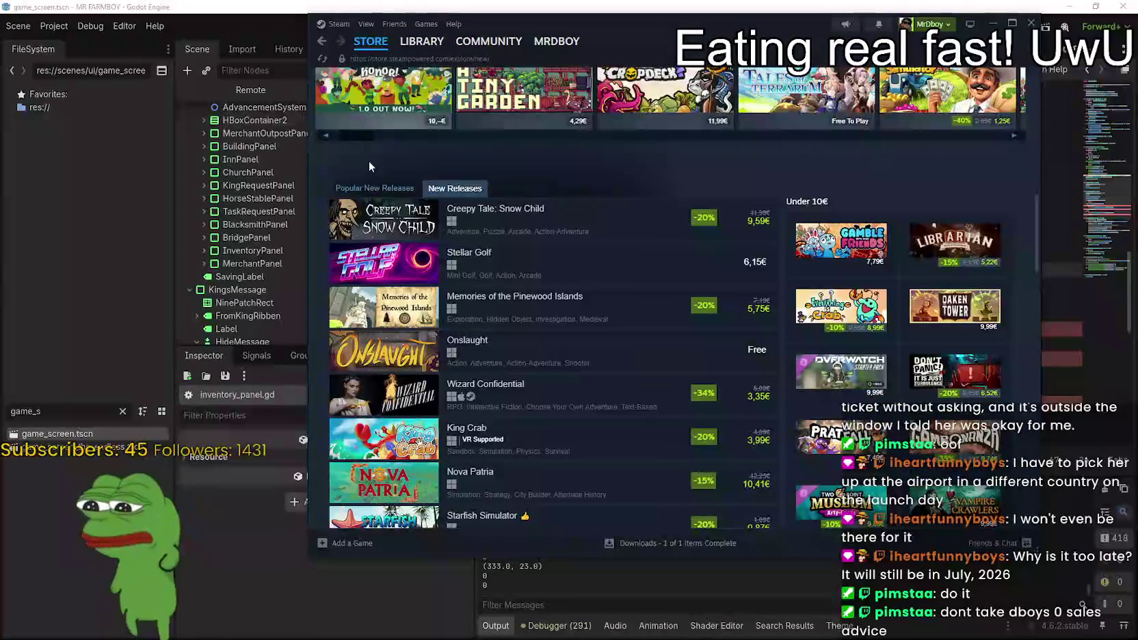
scroll(346, 222, up, 3)
scroll(346, 222, up, 6)
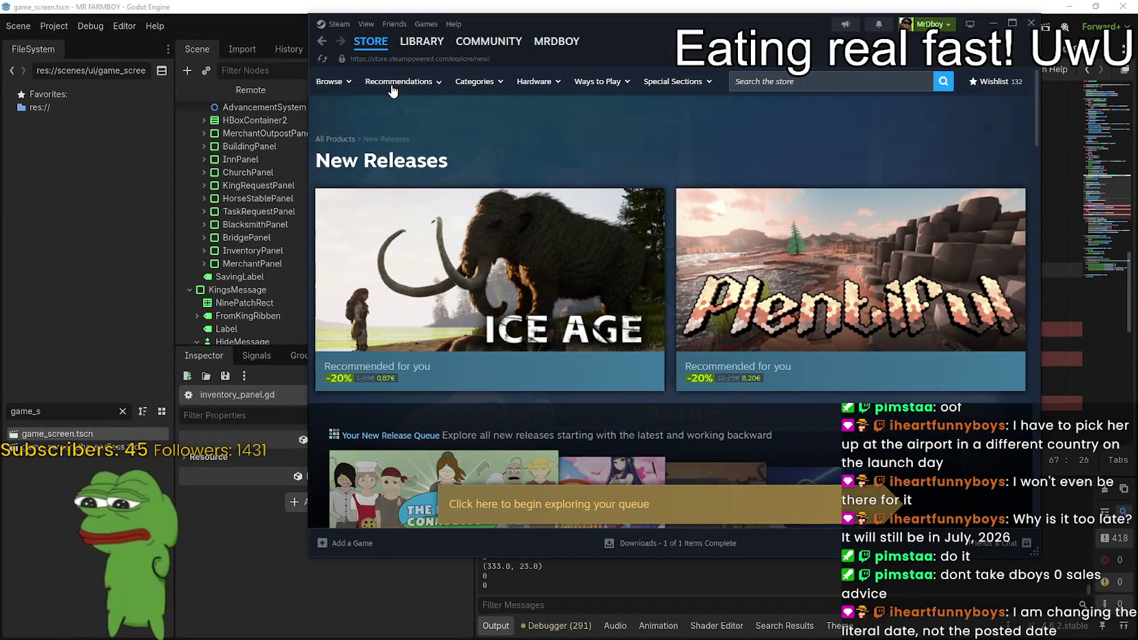
- Open the store's Upcoming Releases page
mouse_move(433, 89)
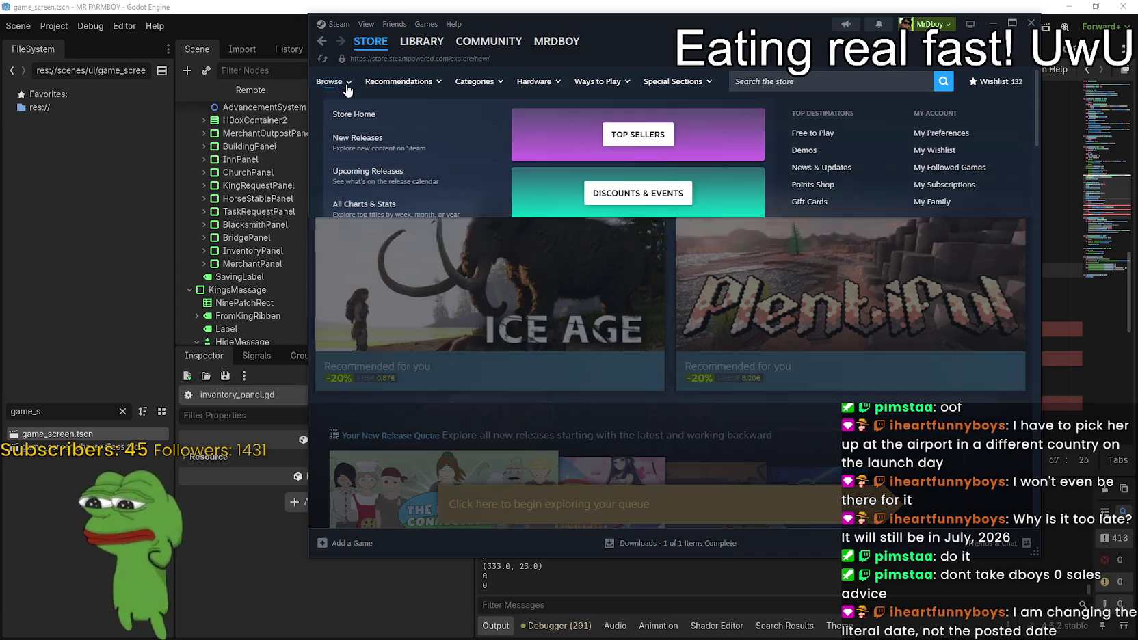
mouse_move(346, 89)
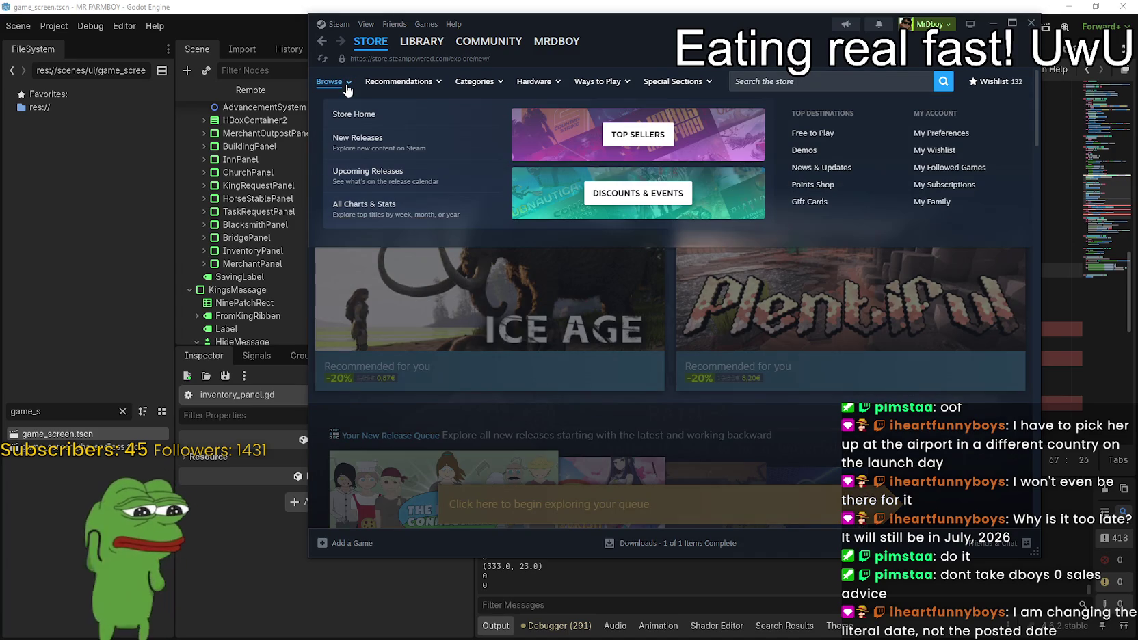
click(369, 175)
scroll(608, 391, down, 6)
scroll(628, 270, down, 1)
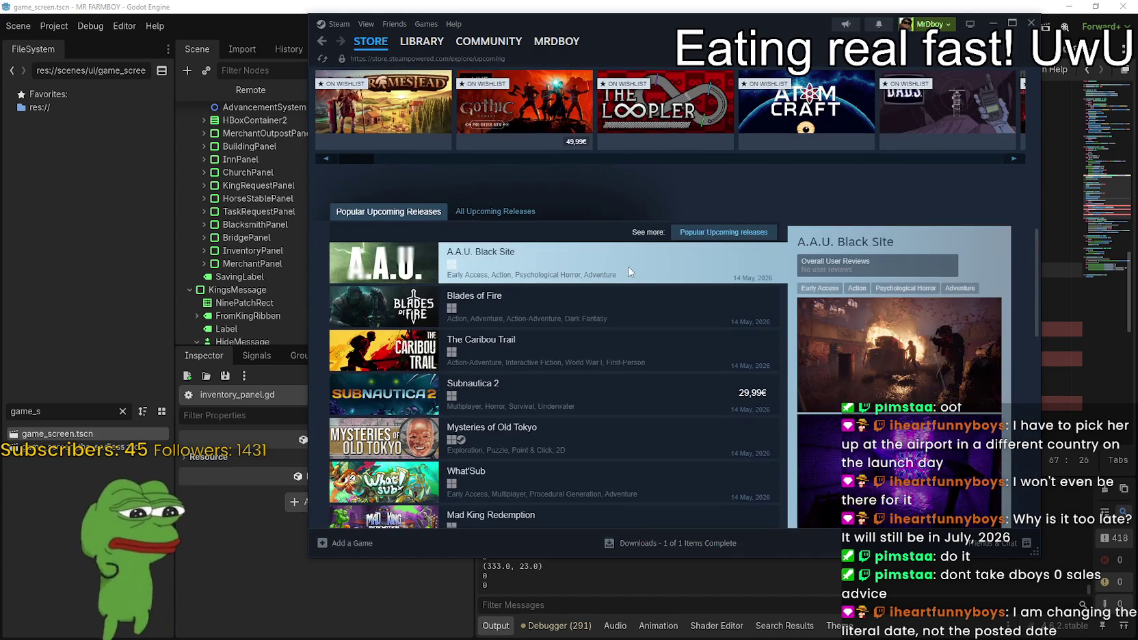
- Show all upcoming releases and open their full Windows search listing, including Bug Alliance and Subnautica 2
click(510, 213)
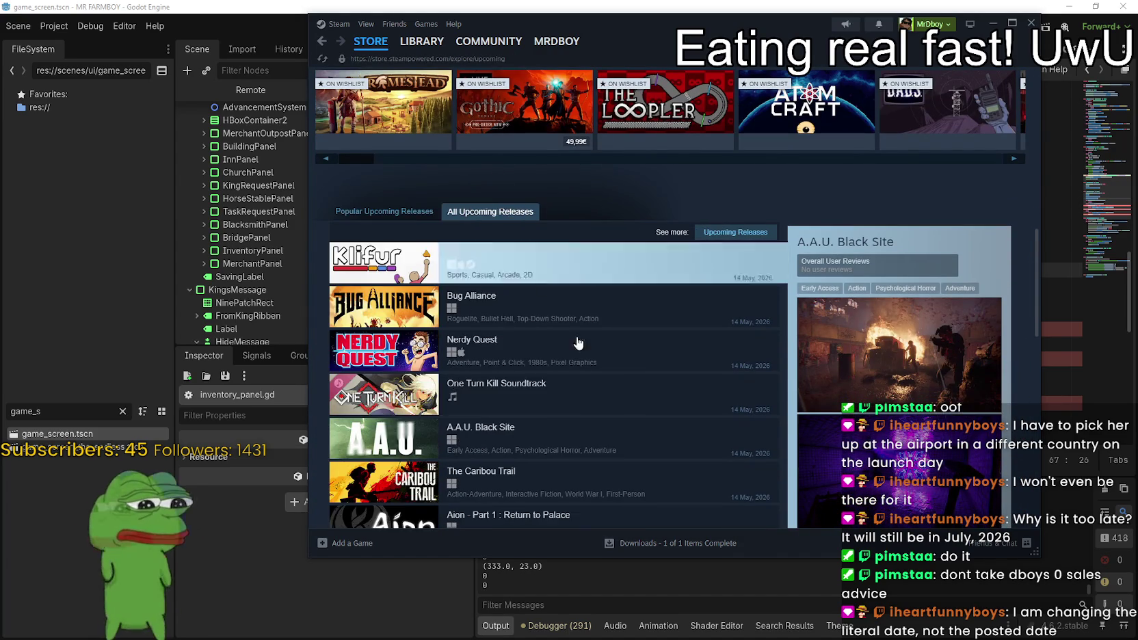
scroll(656, 328, down, 8)
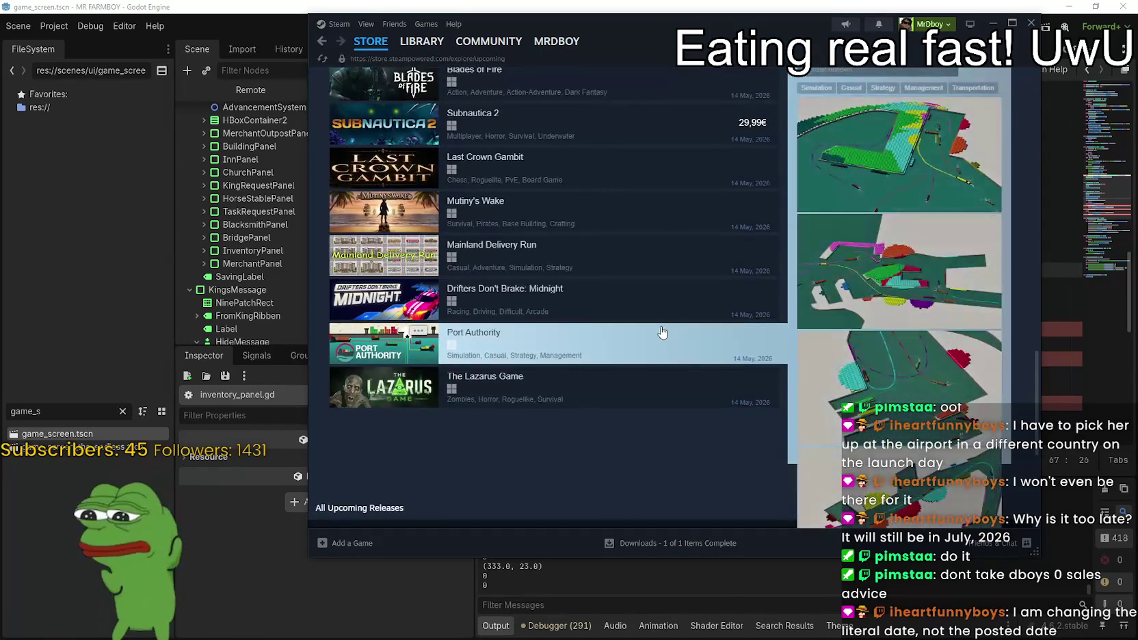
scroll(691, 294, up, 8)
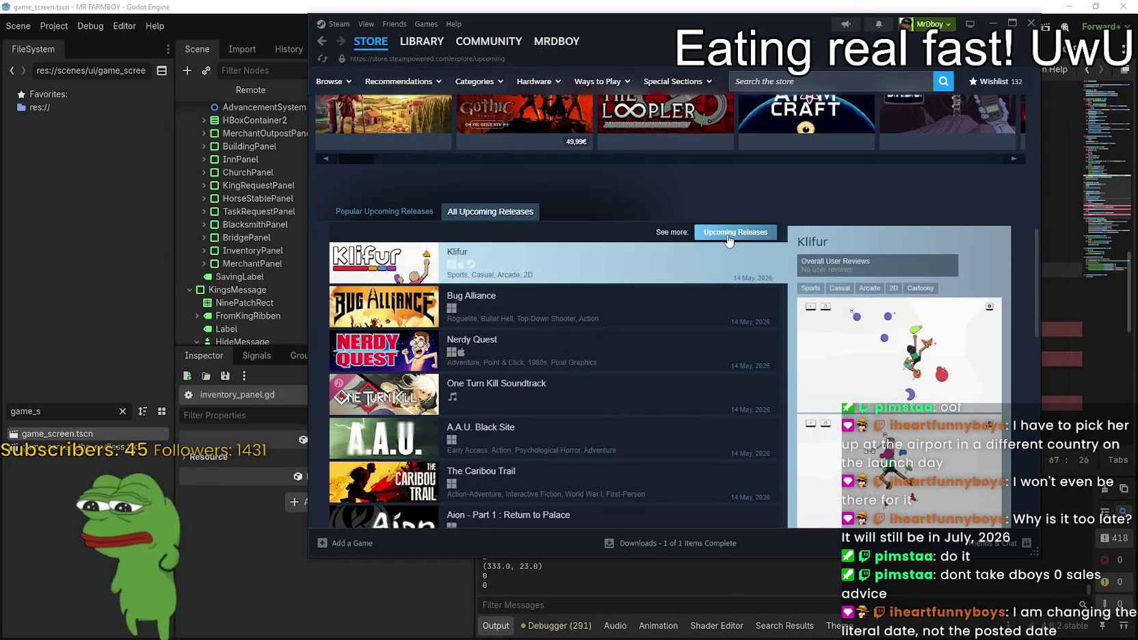
click(731, 234)
scroll(752, 424, down, 2)
scroll(780, 397, down, 15)
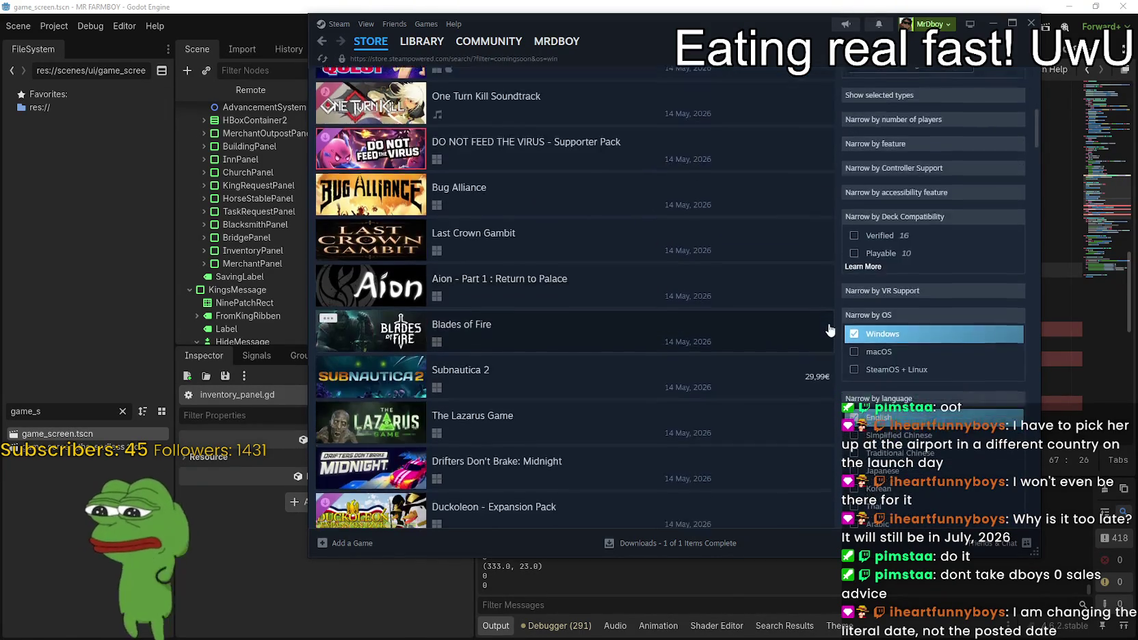
- Scroll past the 14 May titles to May 2026 entries like City Cleaning 2 and Books of Horror
scroll(879, 263, down, 20)
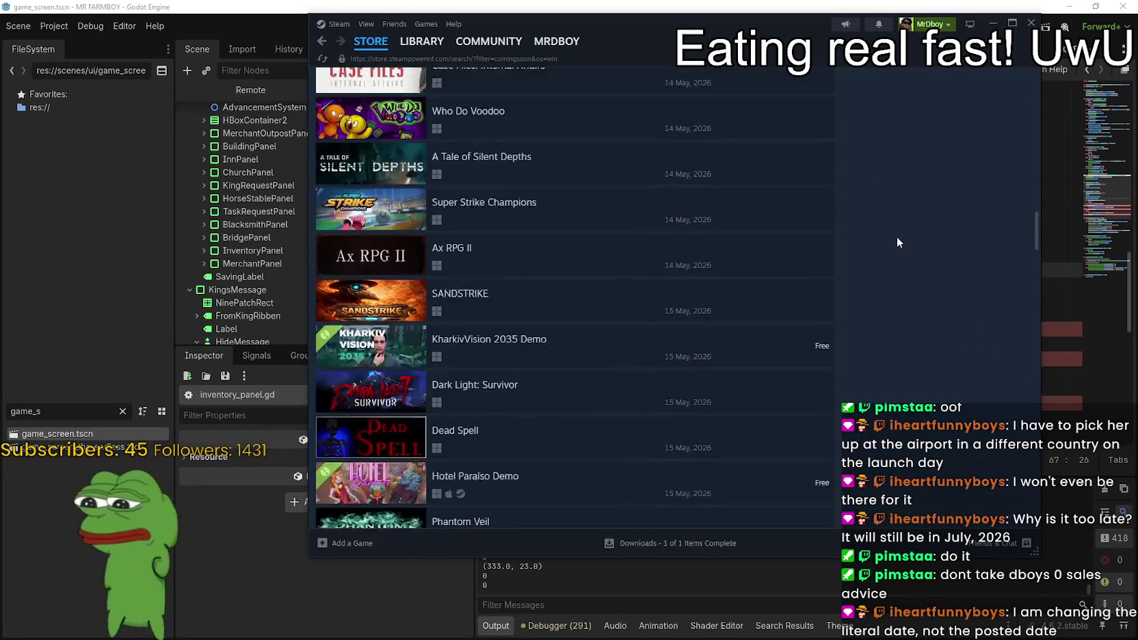
scroll(911, 247, down, 20)
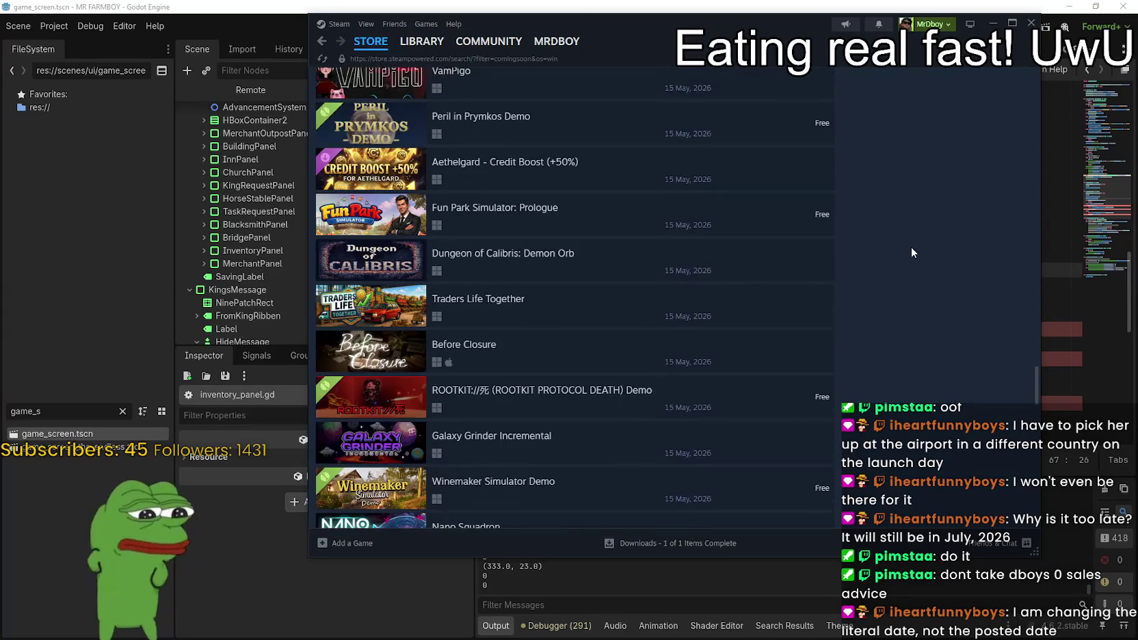
scroll(911, 247, down, 18)
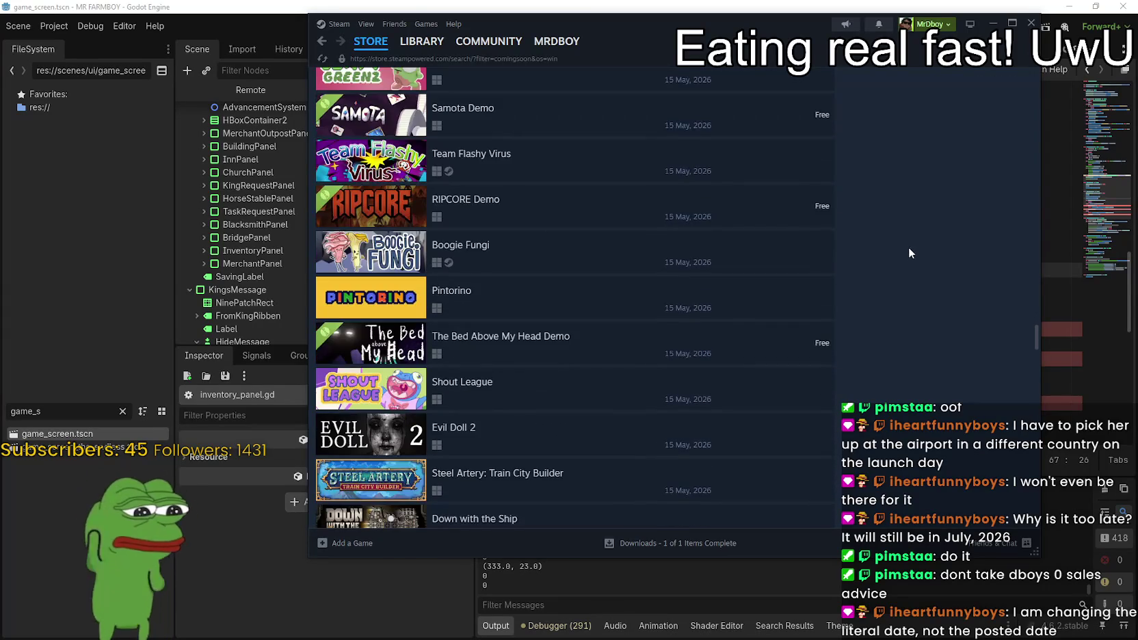
scroll(683, 375, down, 20)
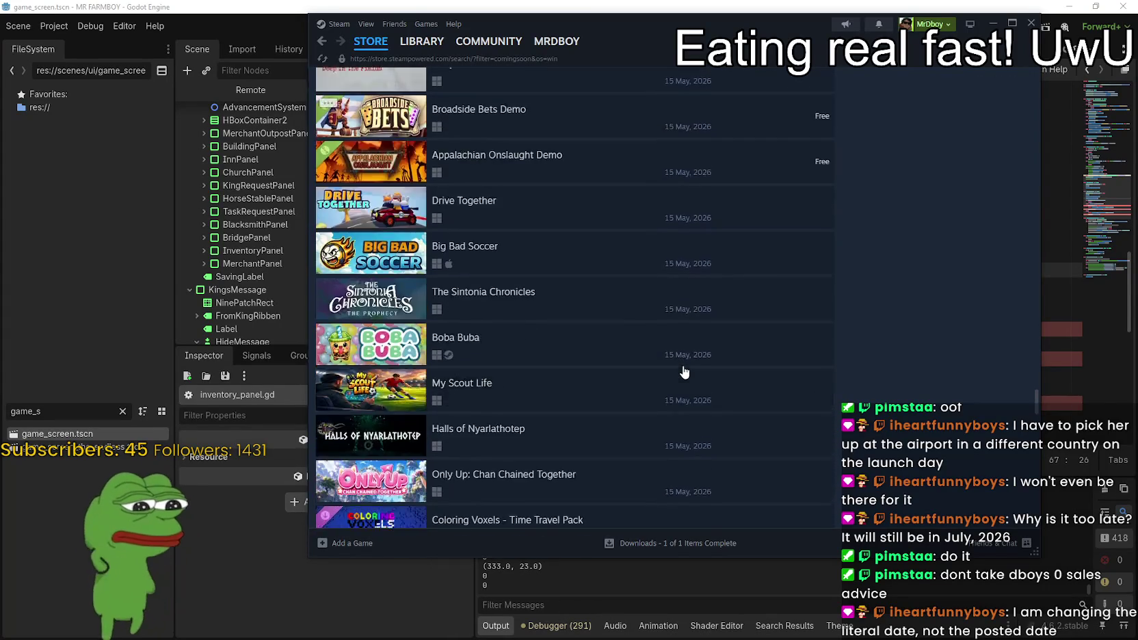
scroll(696, 323, down, 20)
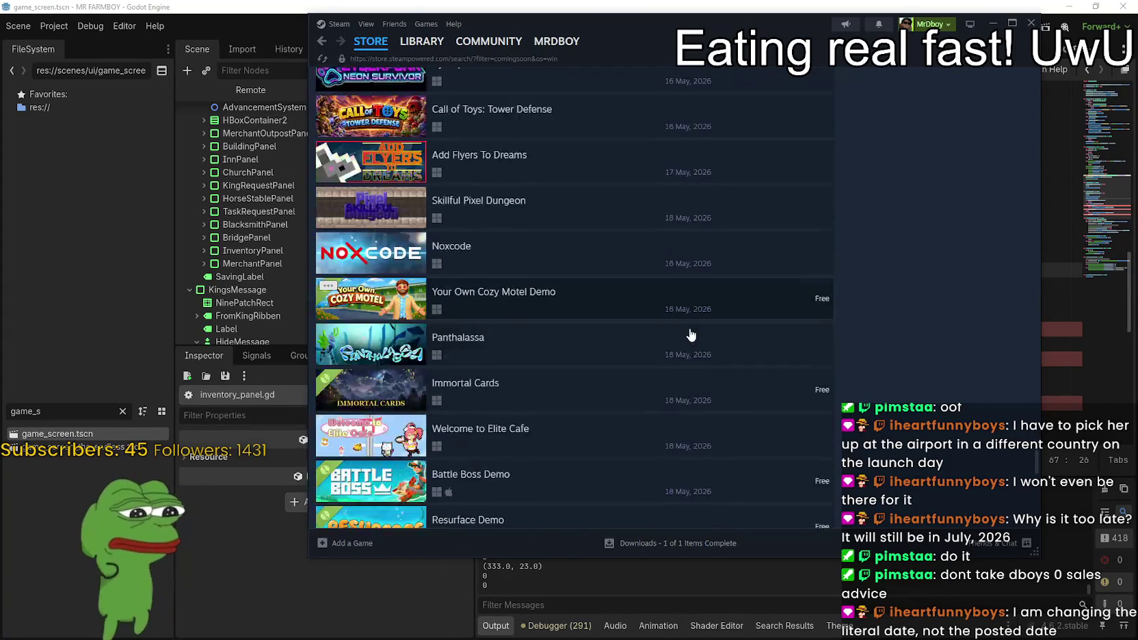
scroll(704, 322, down, 20)
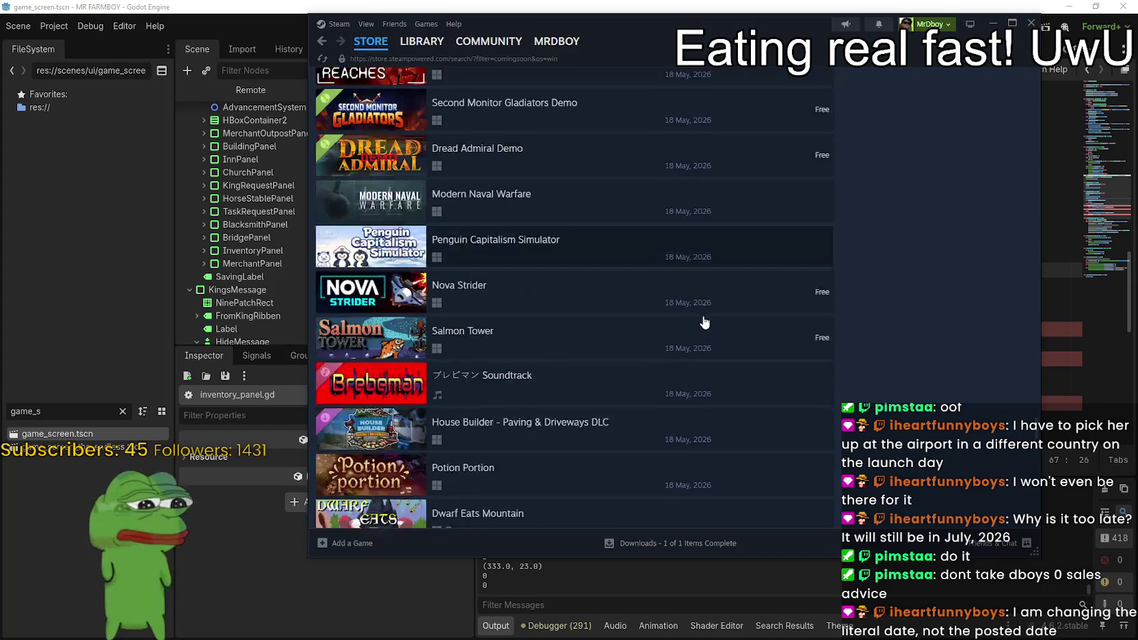
scroll(704, 324, down, 20)
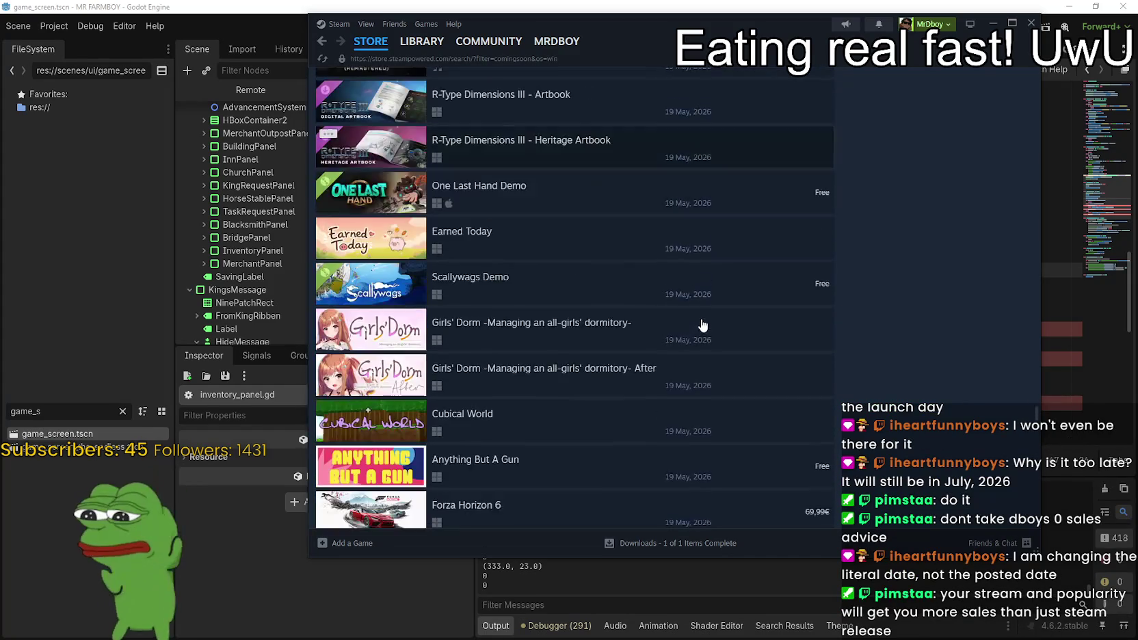
scroll(713, 267, down, 20)
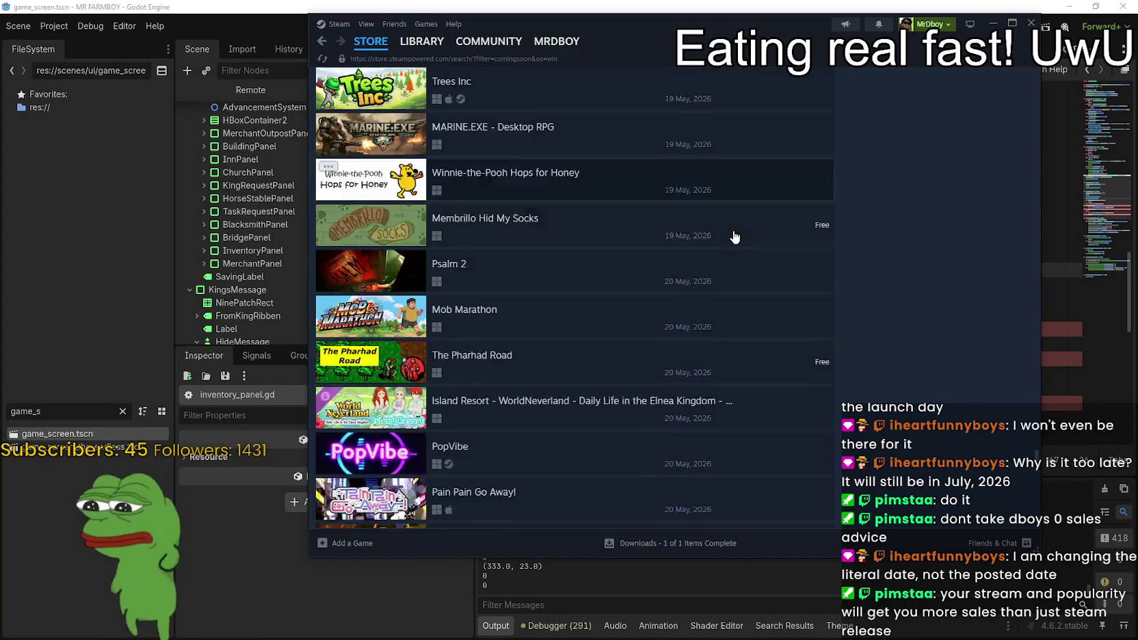
scroll(745, 227, down, 20)
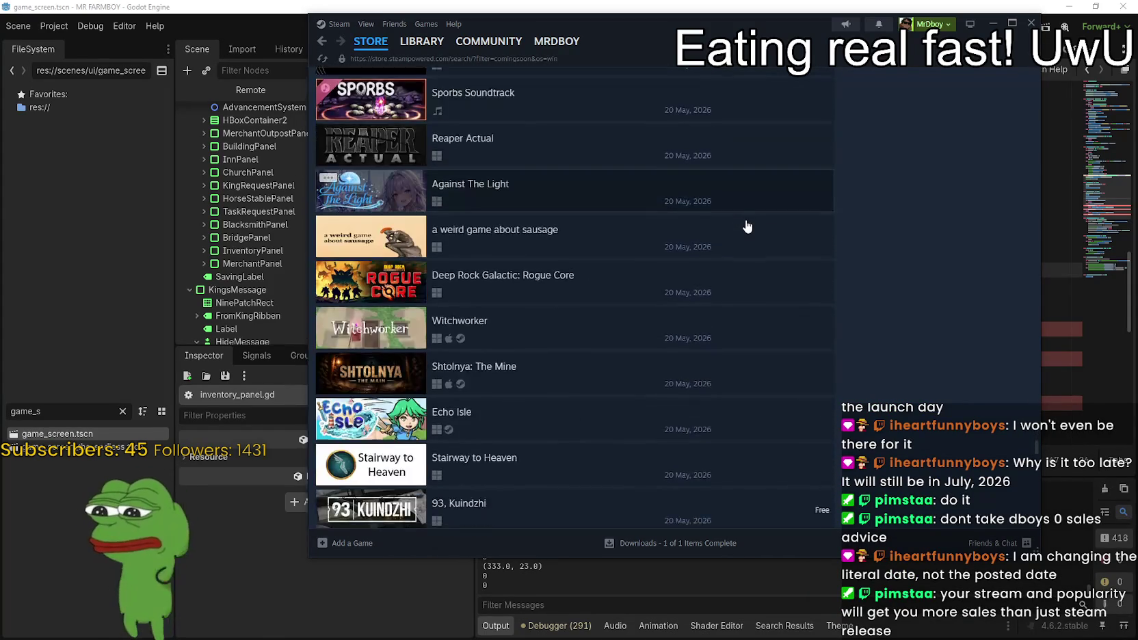
scroll(746, 225, down, 18)
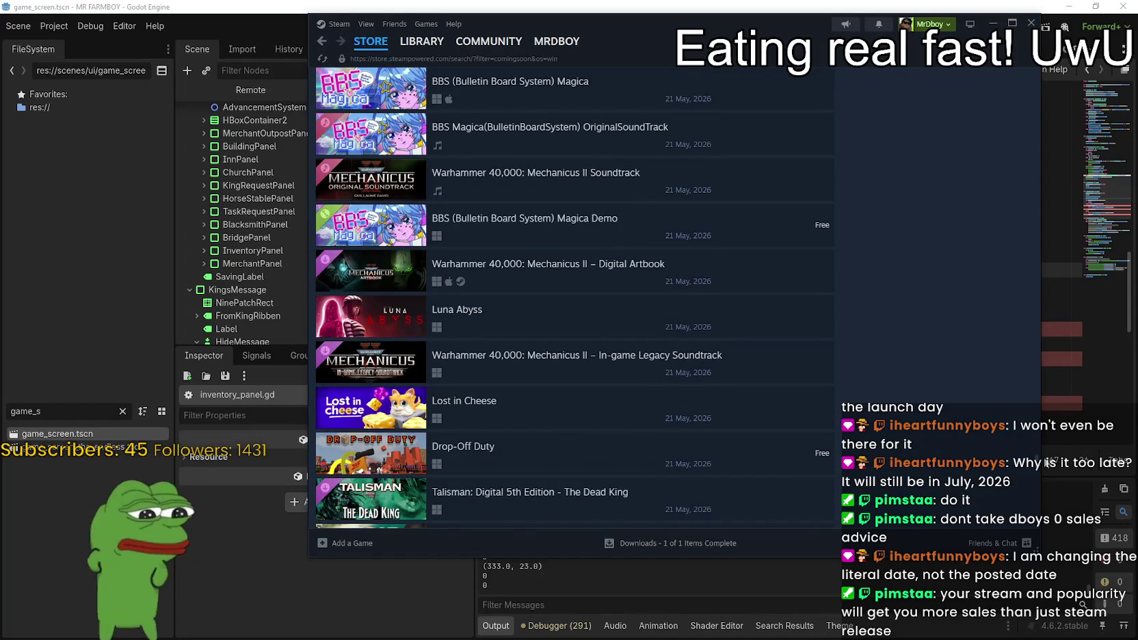
scroll(1037, 463, down, 20)
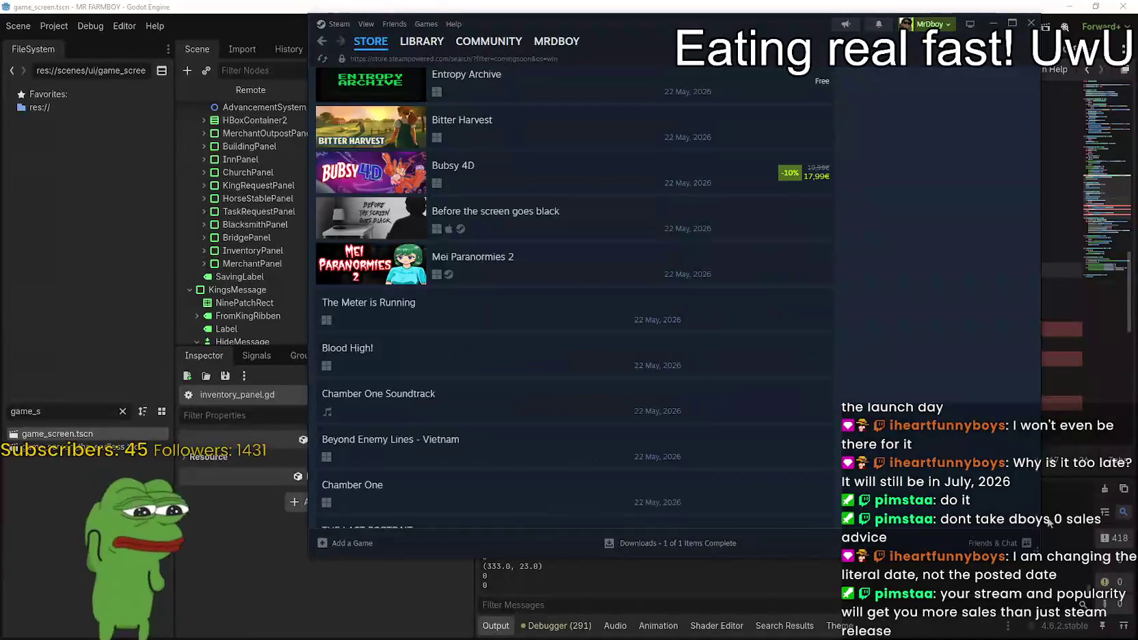
scroll(1047, 582, down, 15)
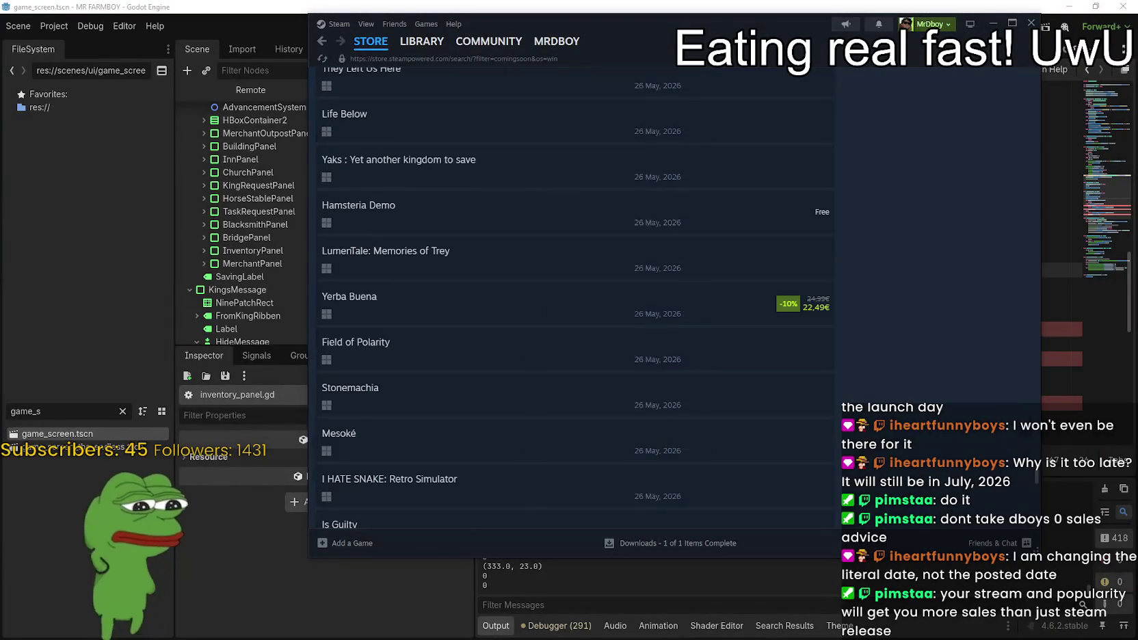
scroll(1037, 495, down, 20)
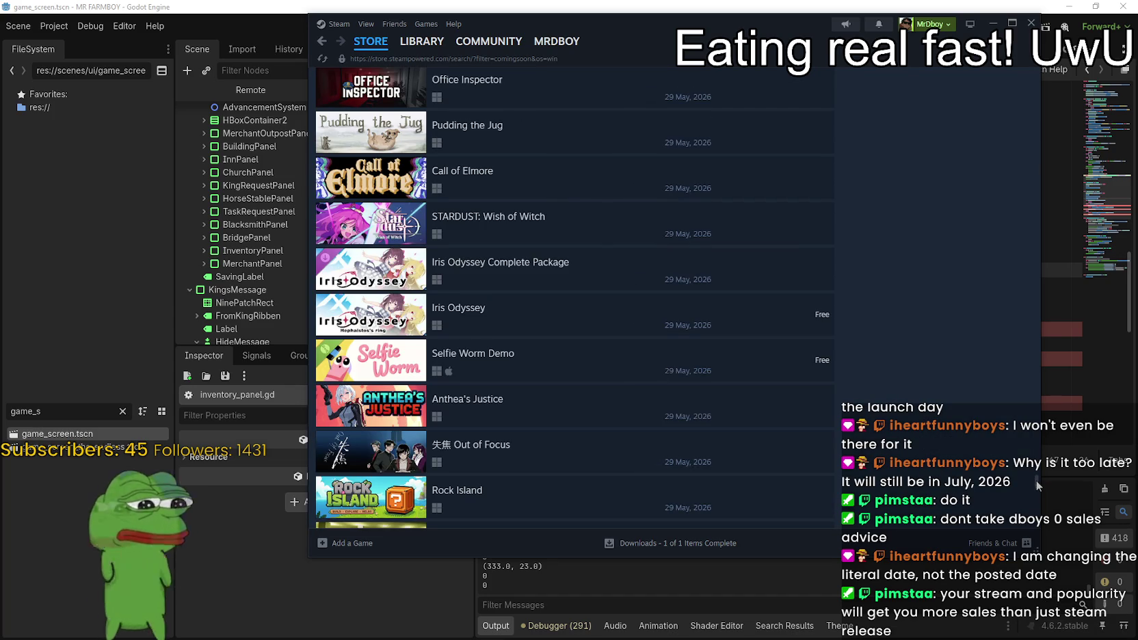
scroll(1037, 484, down, 20)
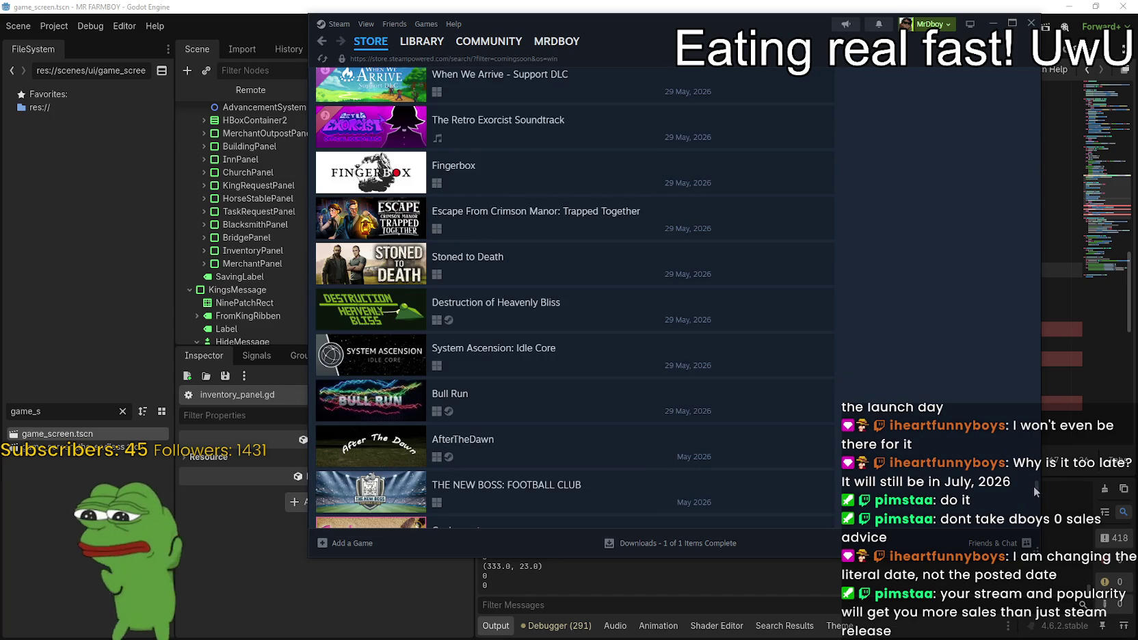
scroll(1034, 486, down, 20)
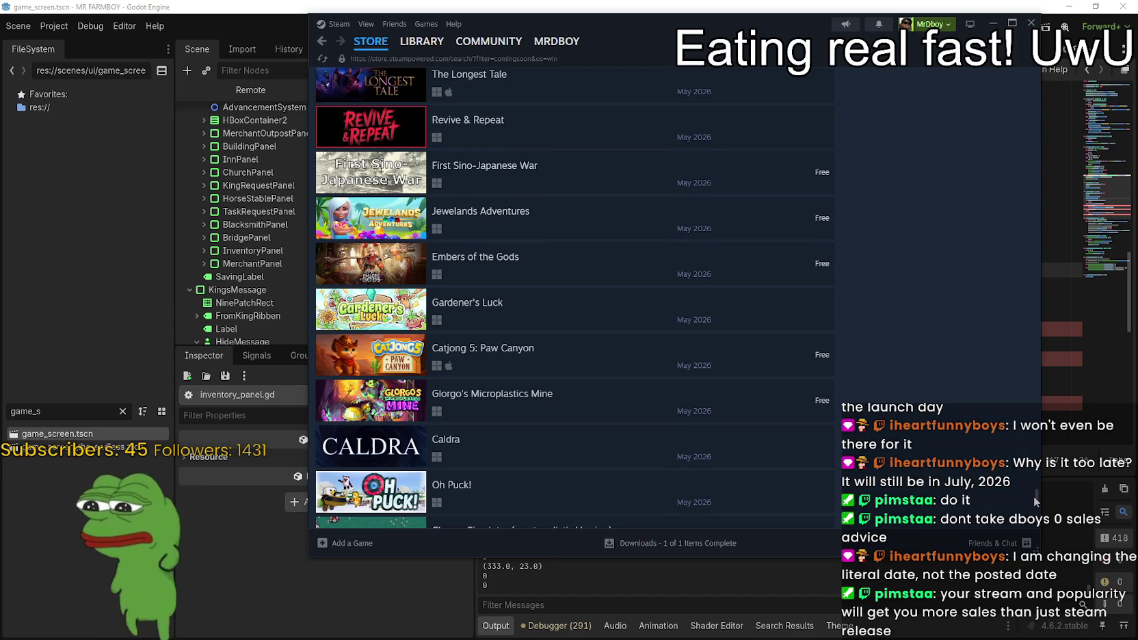
scroll(1035, 502, down, 20)
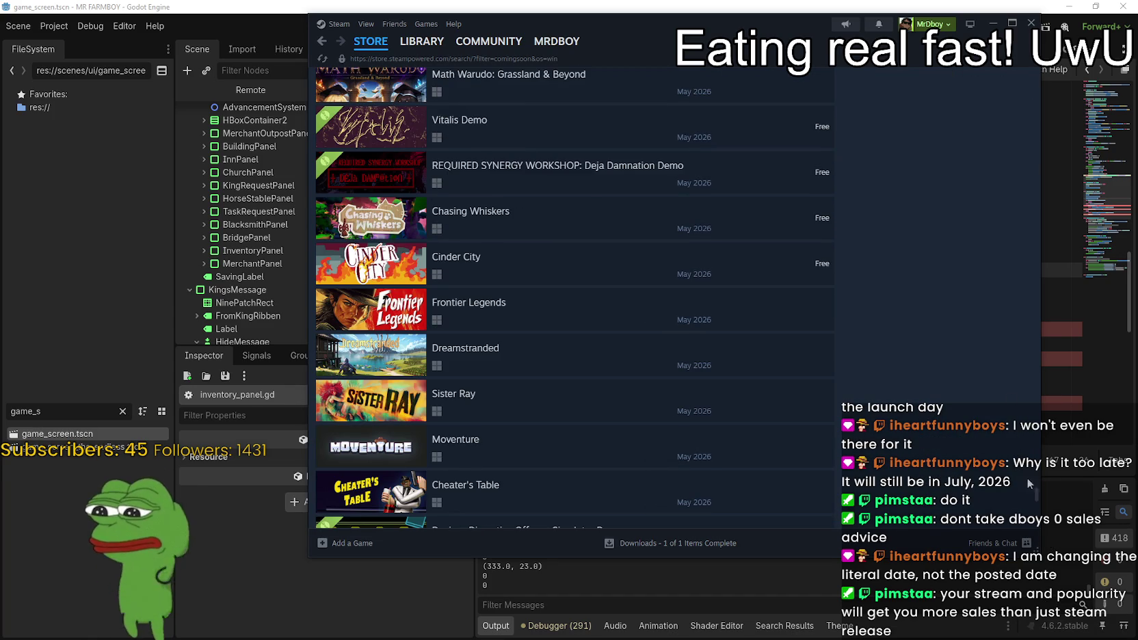
scroll(1031, 486, down, 5)
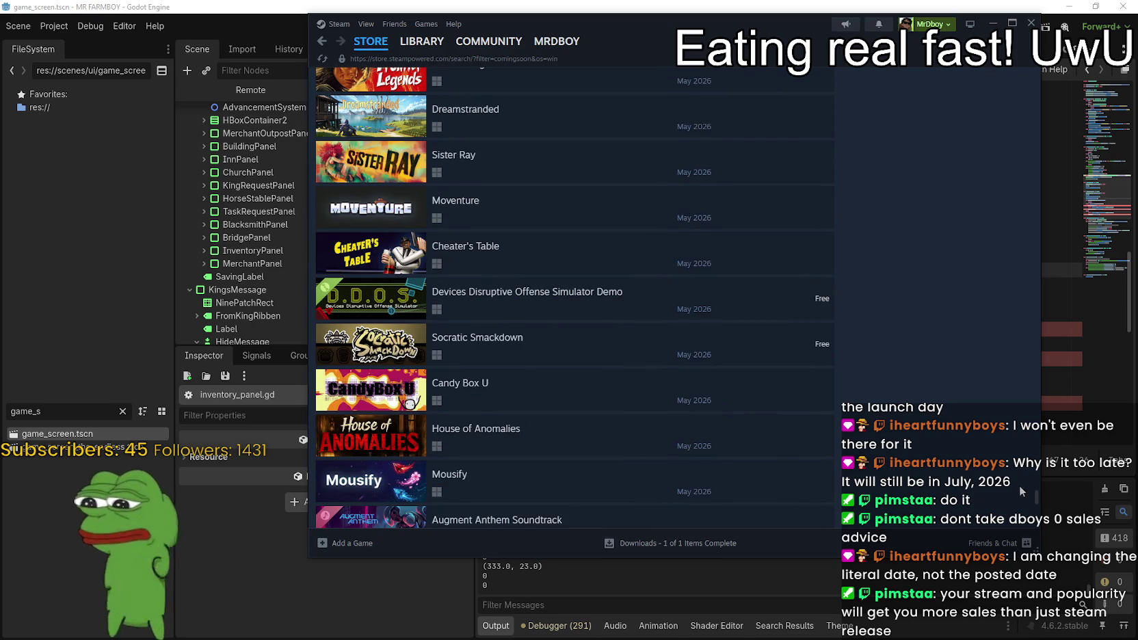
scroll(1035, 502, down, 10)
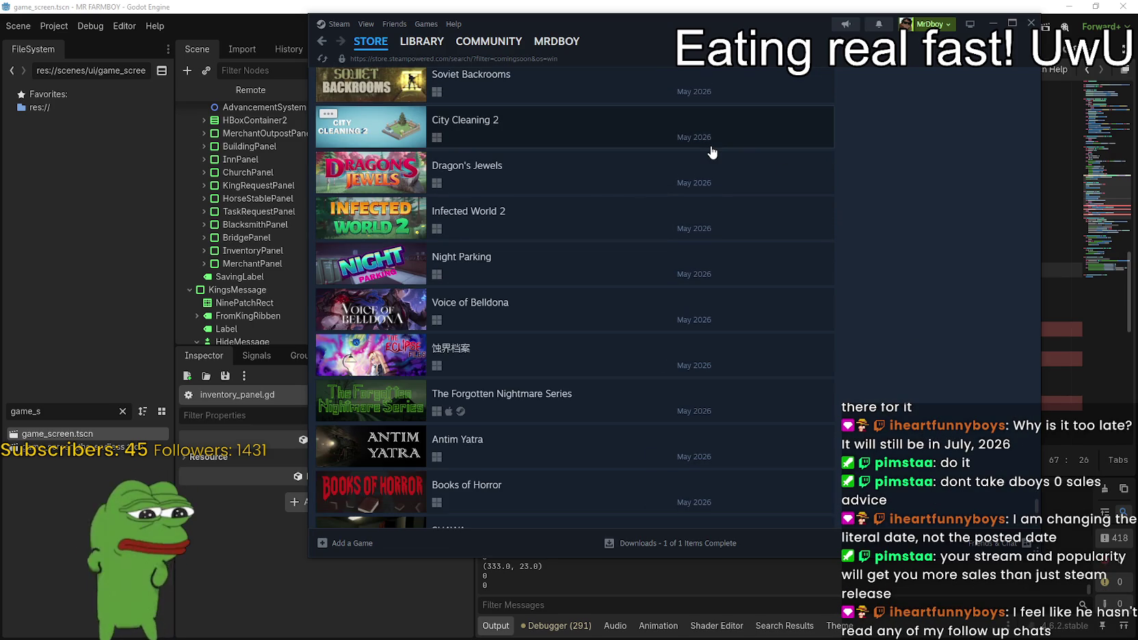
mouse_move(712, 152)
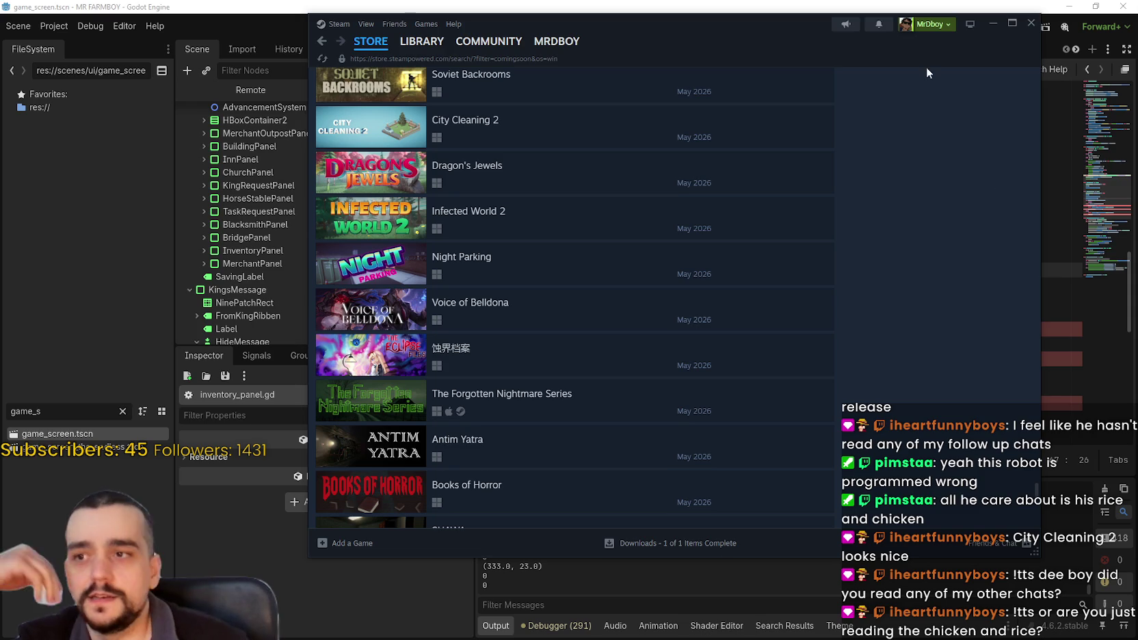
- Close Steam to bring back Godot's inventory_panel.gd script
click(1026, 29)
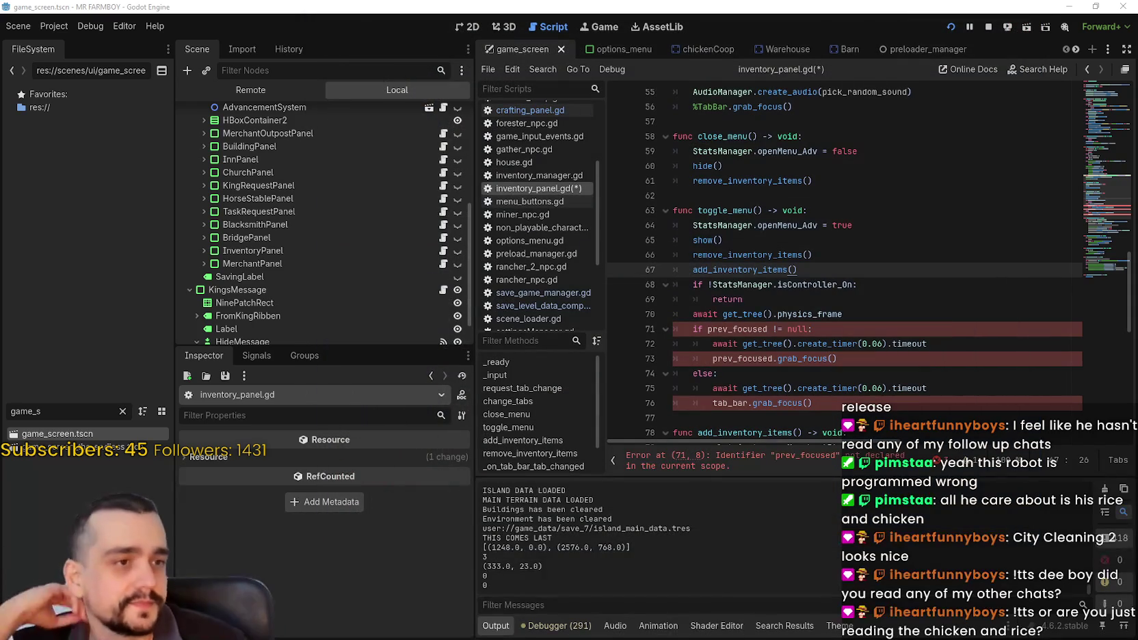